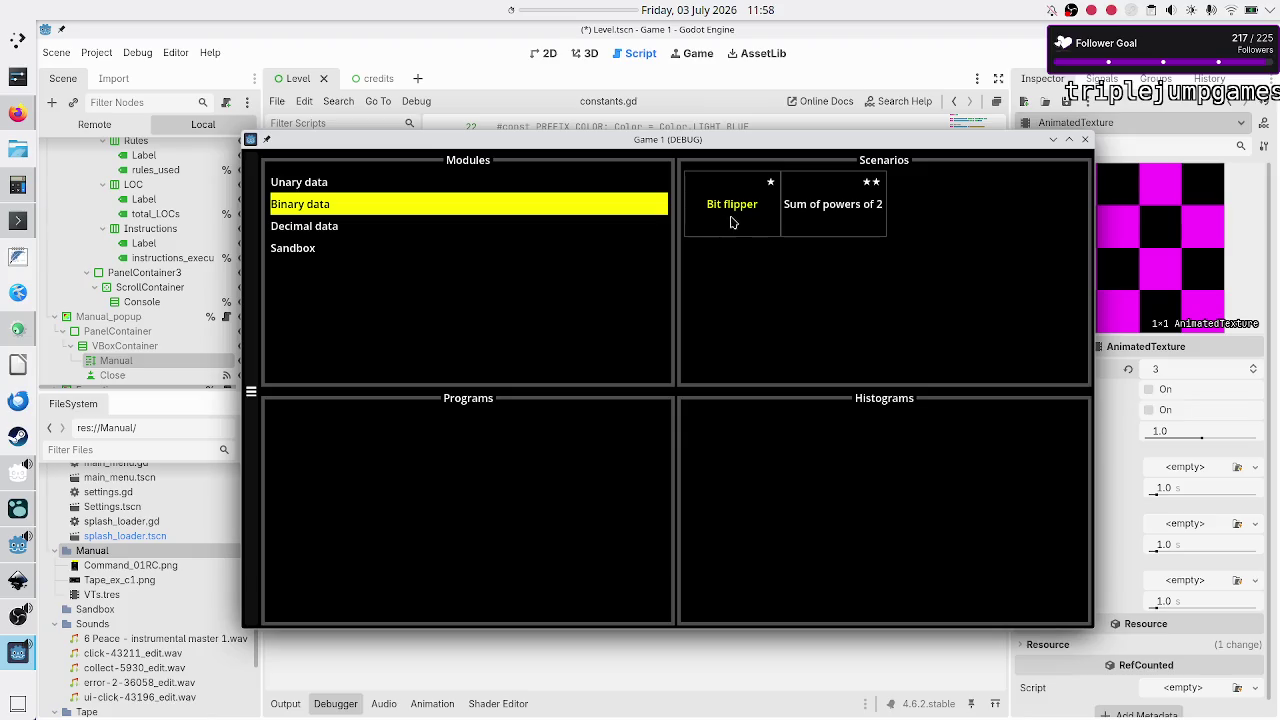
# Step: Step through the Sum of powers of 2 puzzle's validation tests, then return to the level menu
pyautogui.click(811, 217)
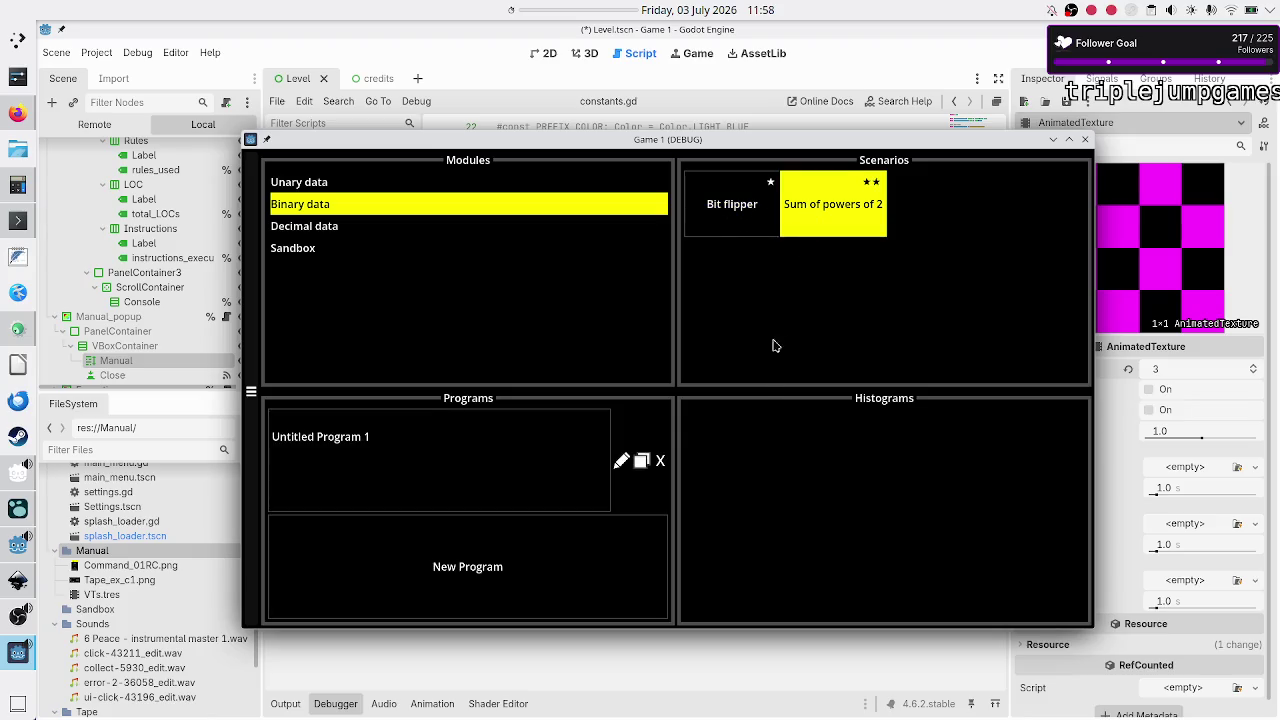
pyautogui.click(545, 471)
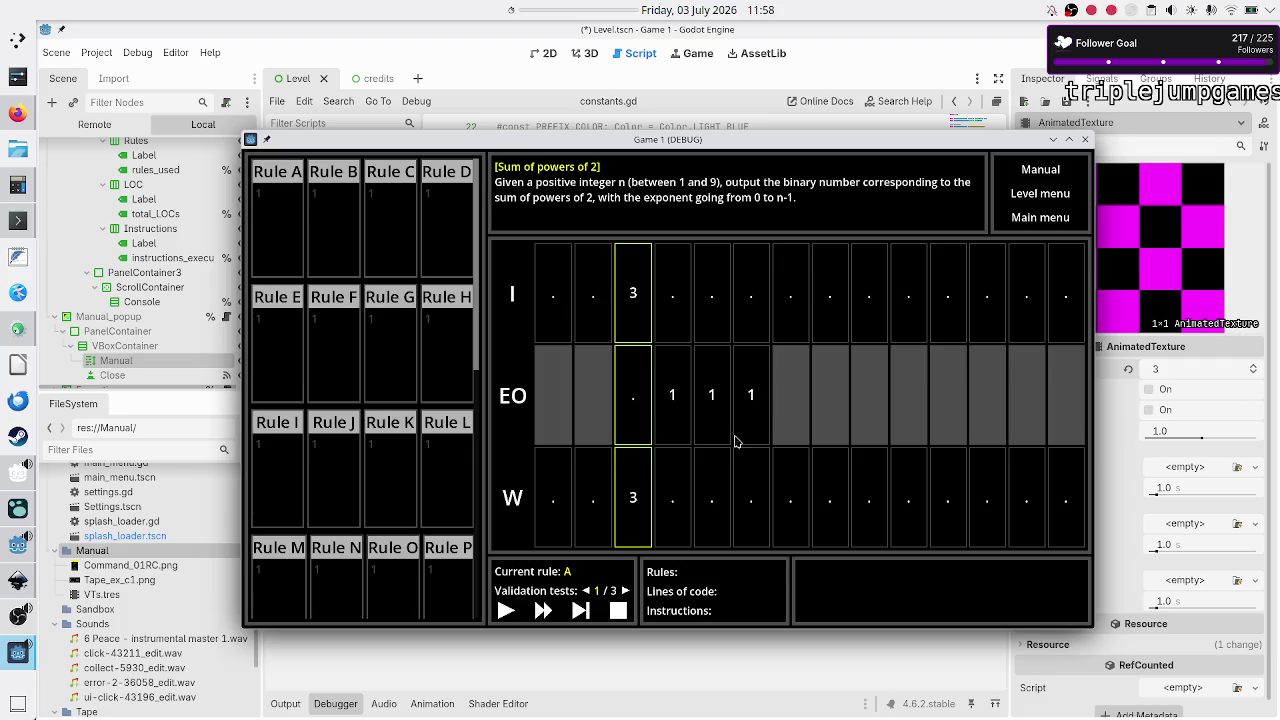
pyautogui.click(623, 591)
pyautogui.click(623, 591)
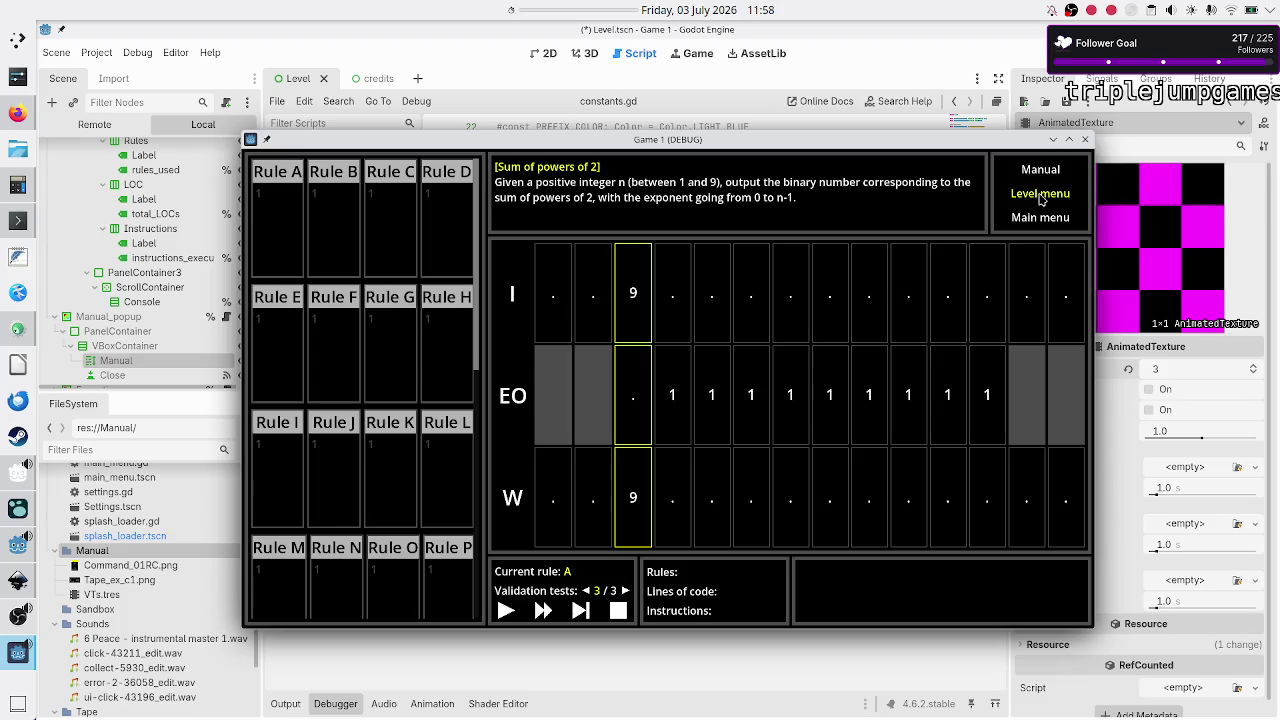
pyautogui.click(1041, 195)
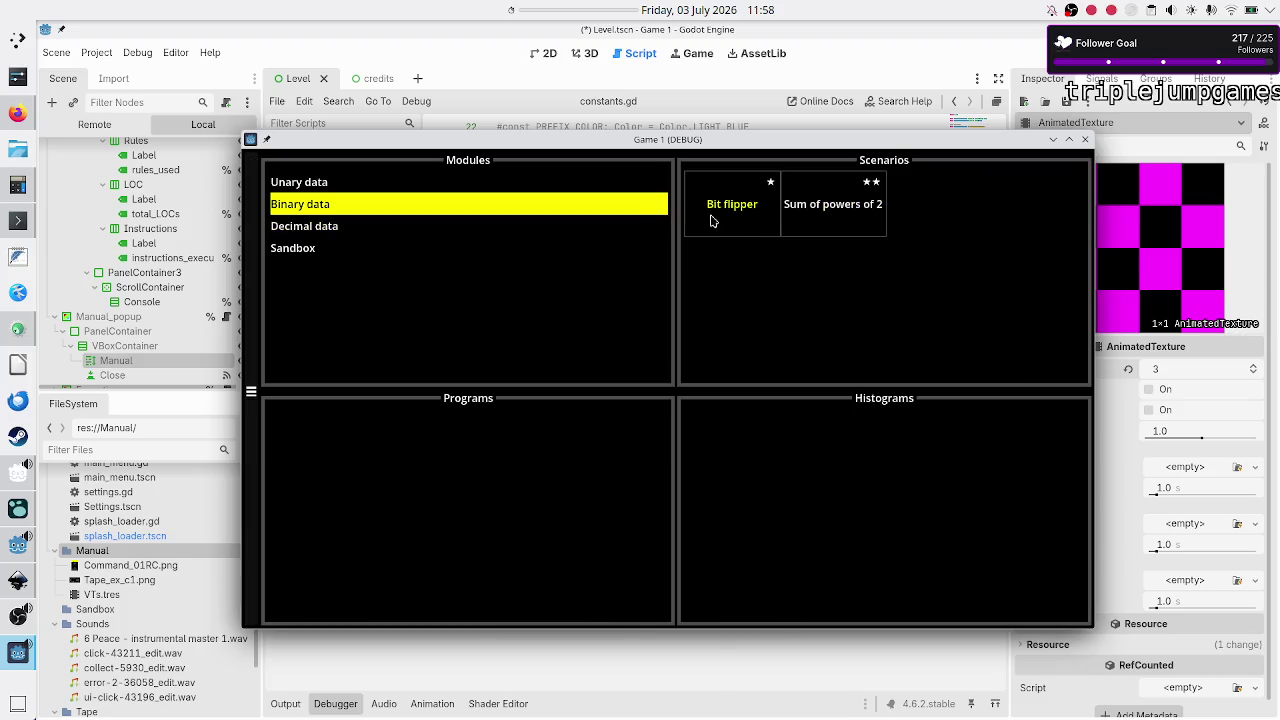
# Step: Inspect the Unary data Counting puzzle's three validation tests and go back to the menu
pyautogui.click(383, 183)
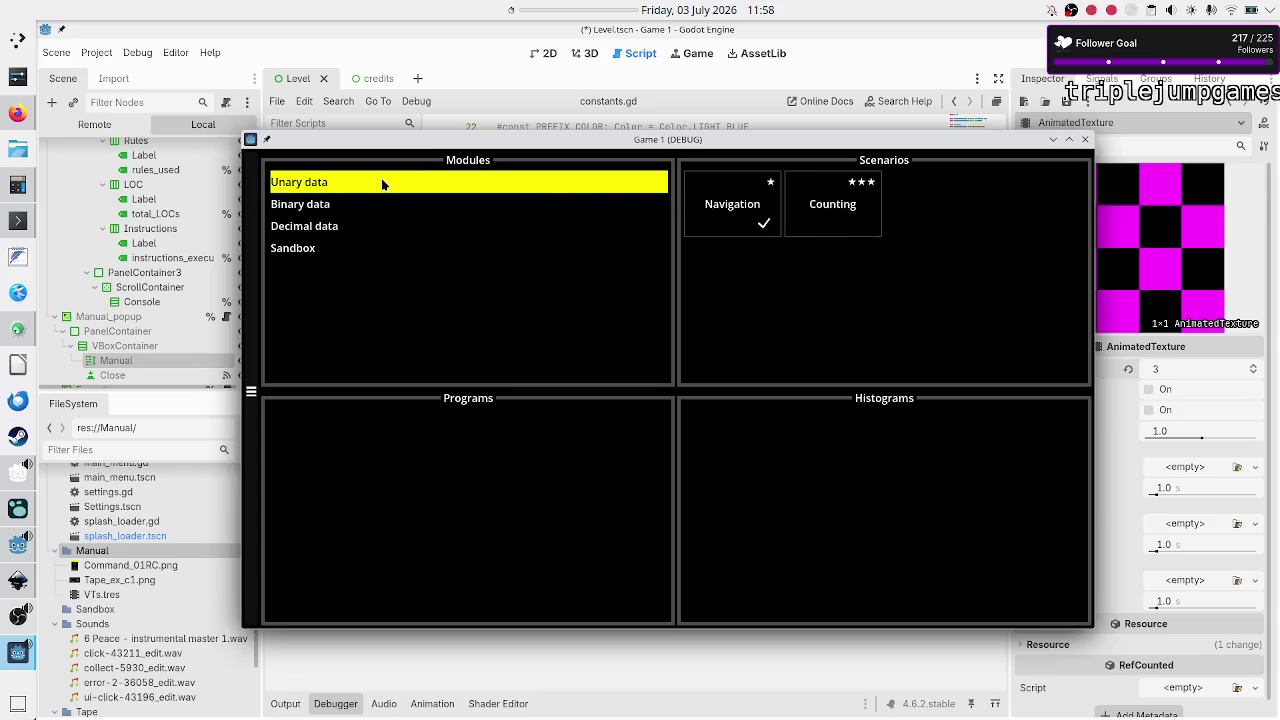
pyautogui.click(849, 213)
pyautogui.click(500, 467)
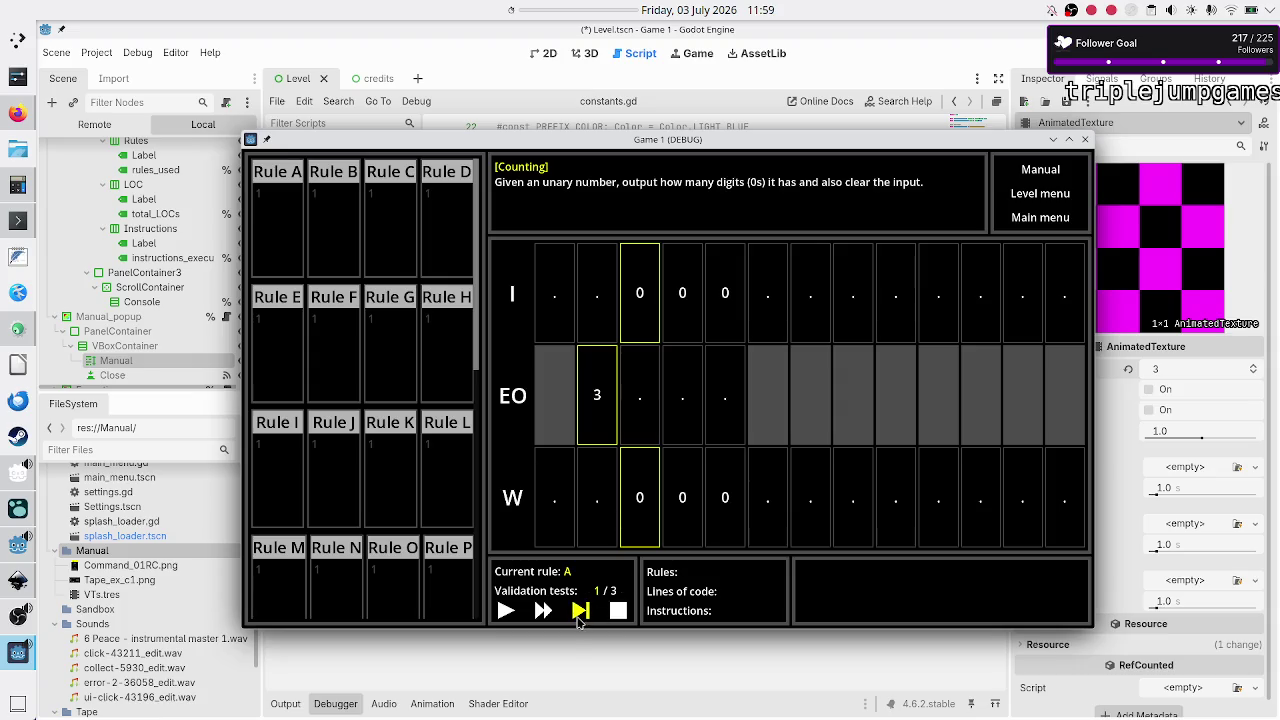
pyautogui.click(624, 592)
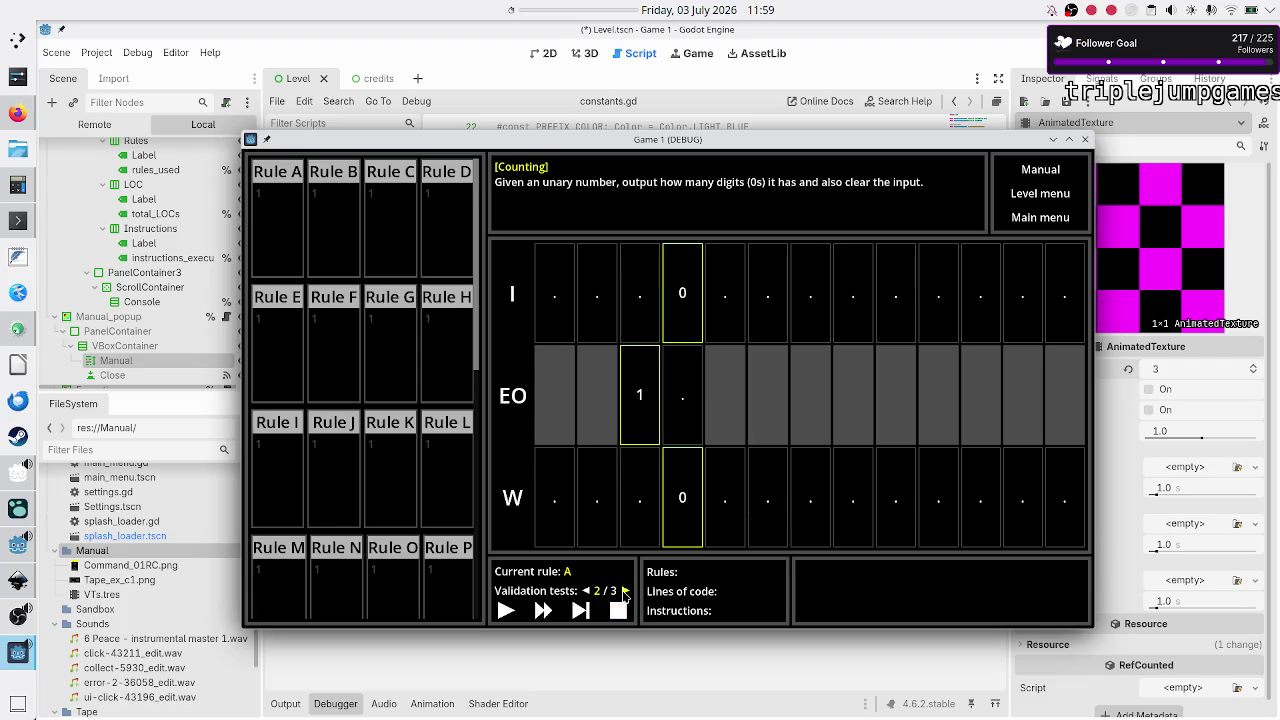
pyautogui.click(624, 592)
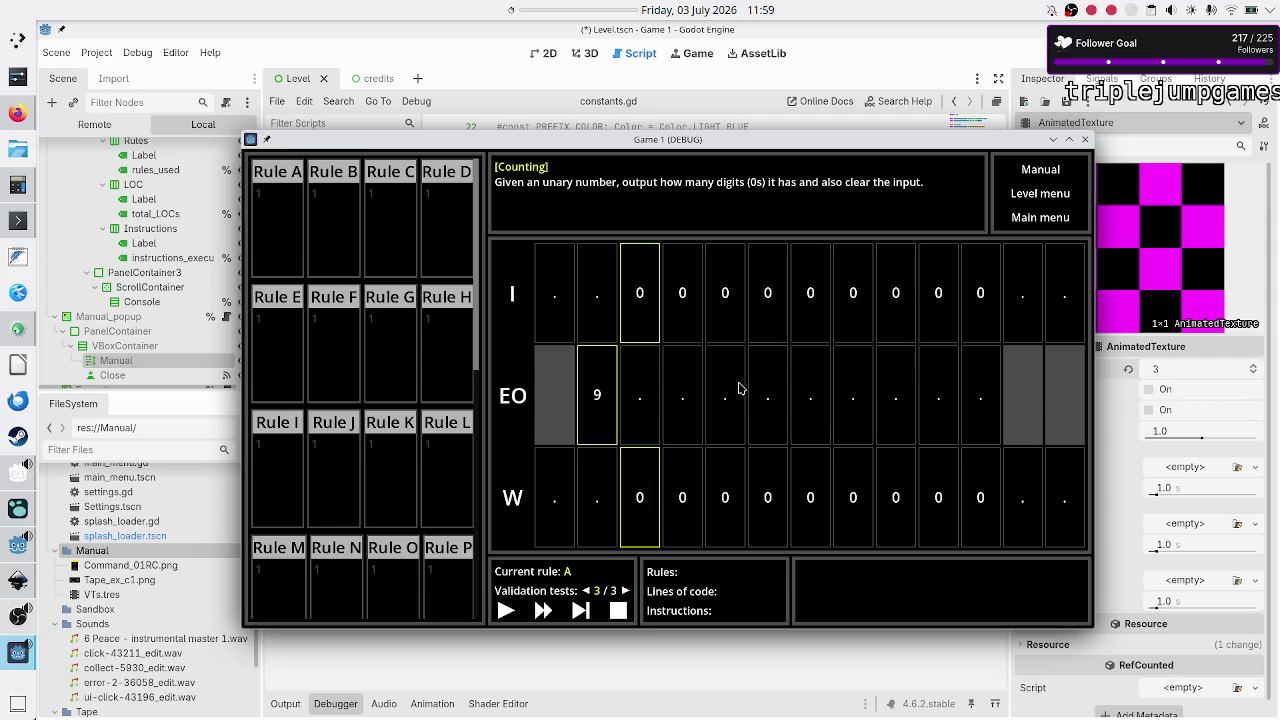
pyautogui.click(1040, 198)
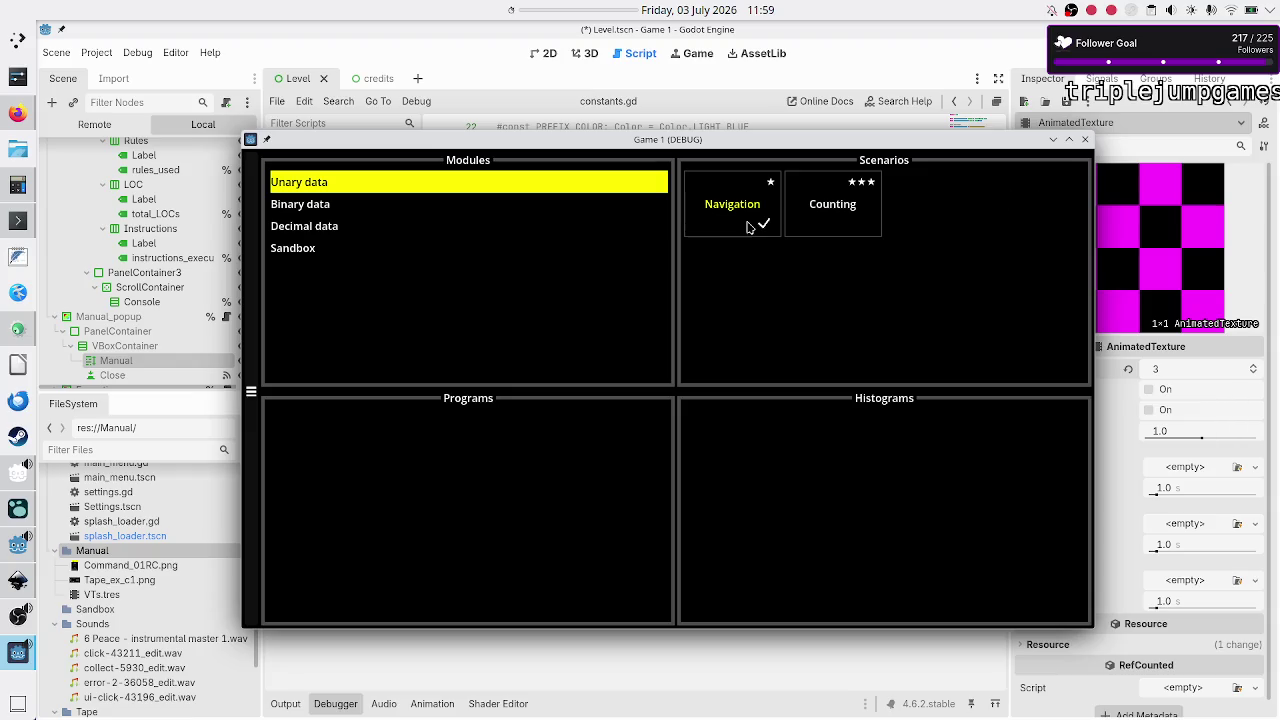
# Step: Look at the Decimal data Parity test puzzle's program and return to the menu
pyautogui.click(319, 210)
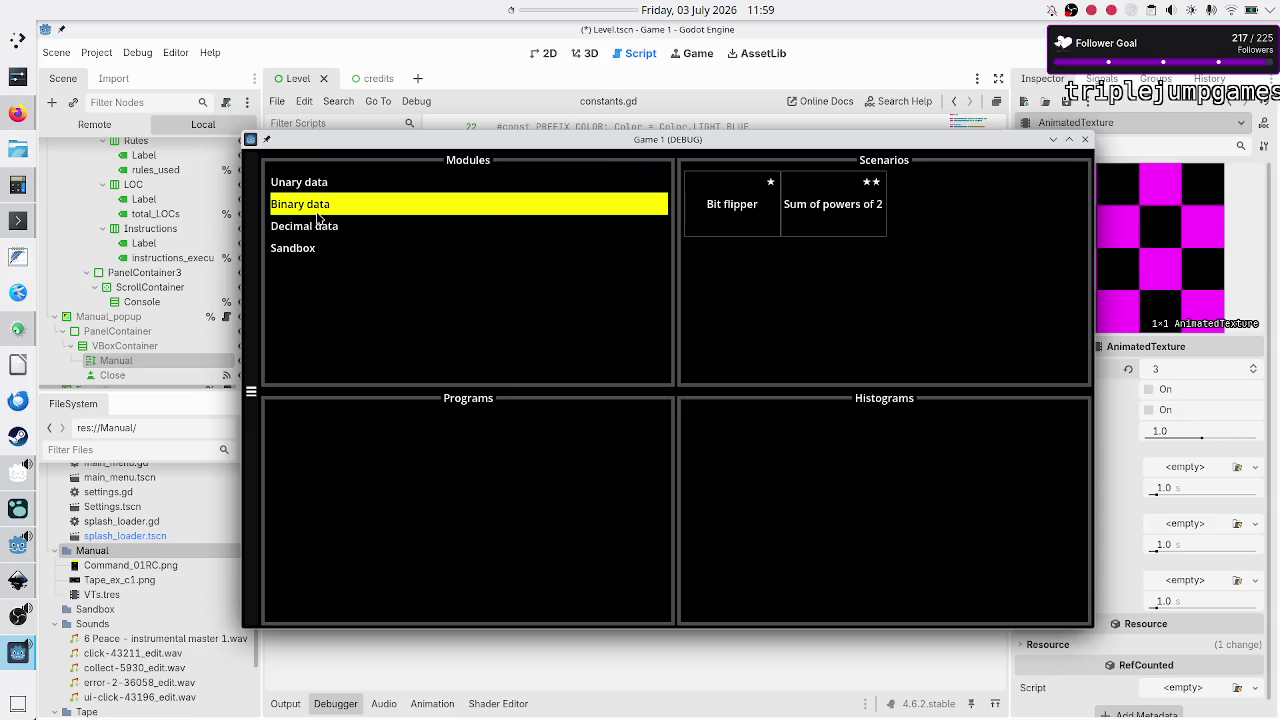
pyautogui.click(320, 233)
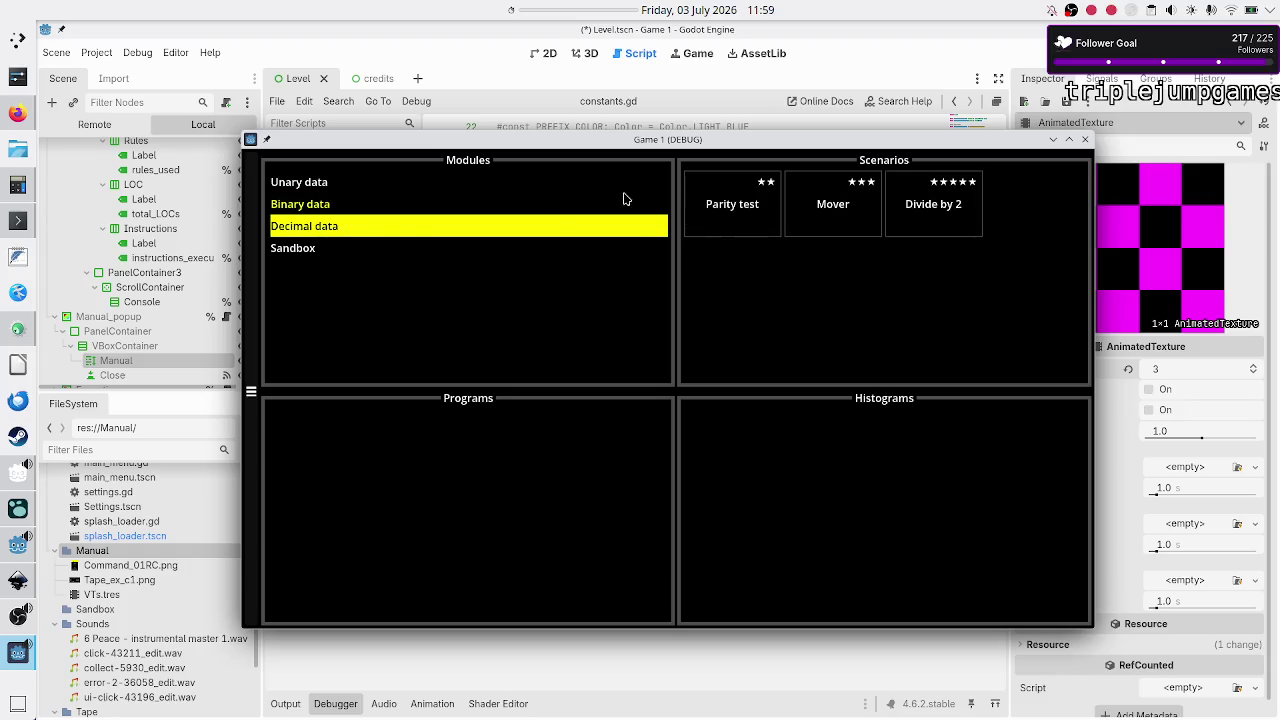
pyautogui.click(731, 217)
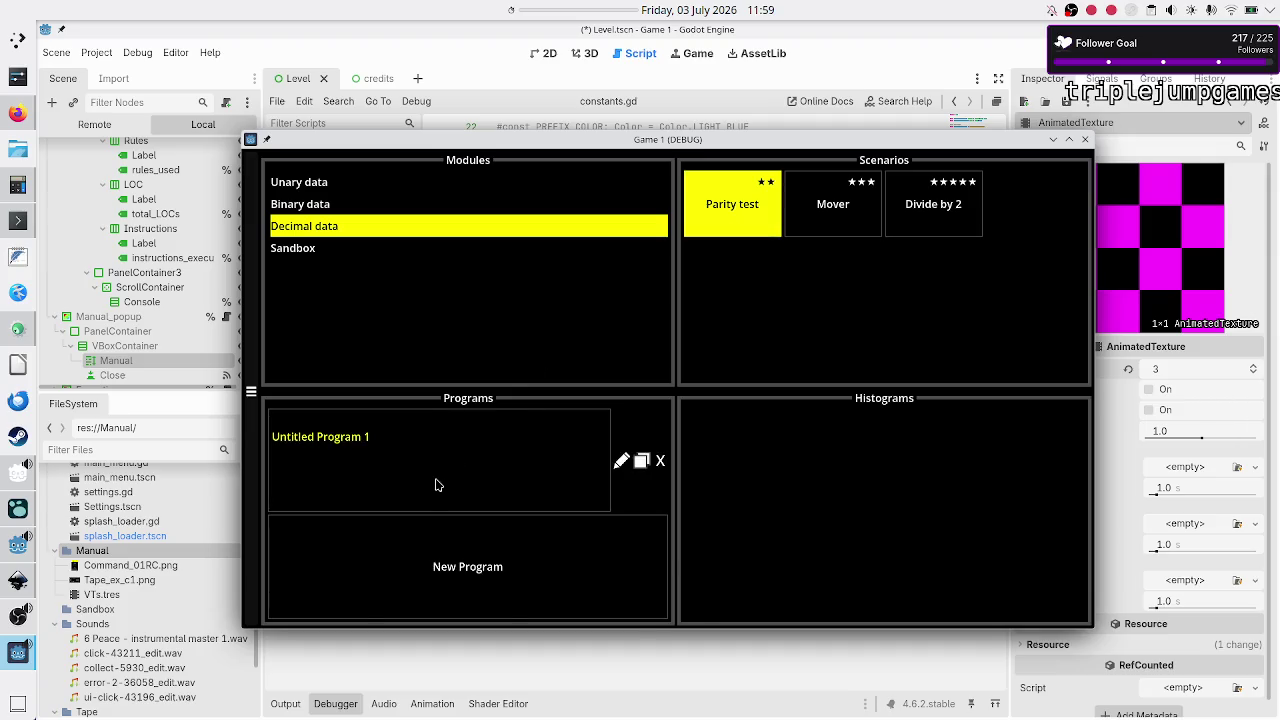
pyautogui.click(437, 484)
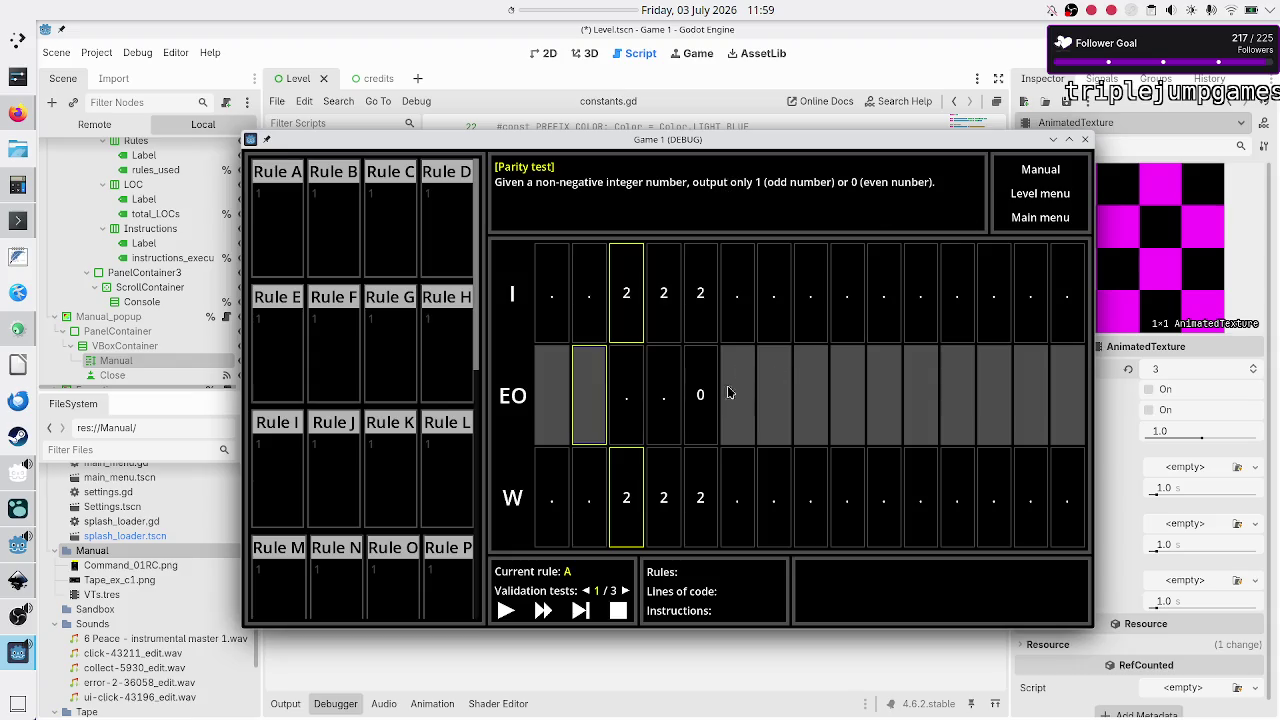
pyautogui.click(1040, 194)
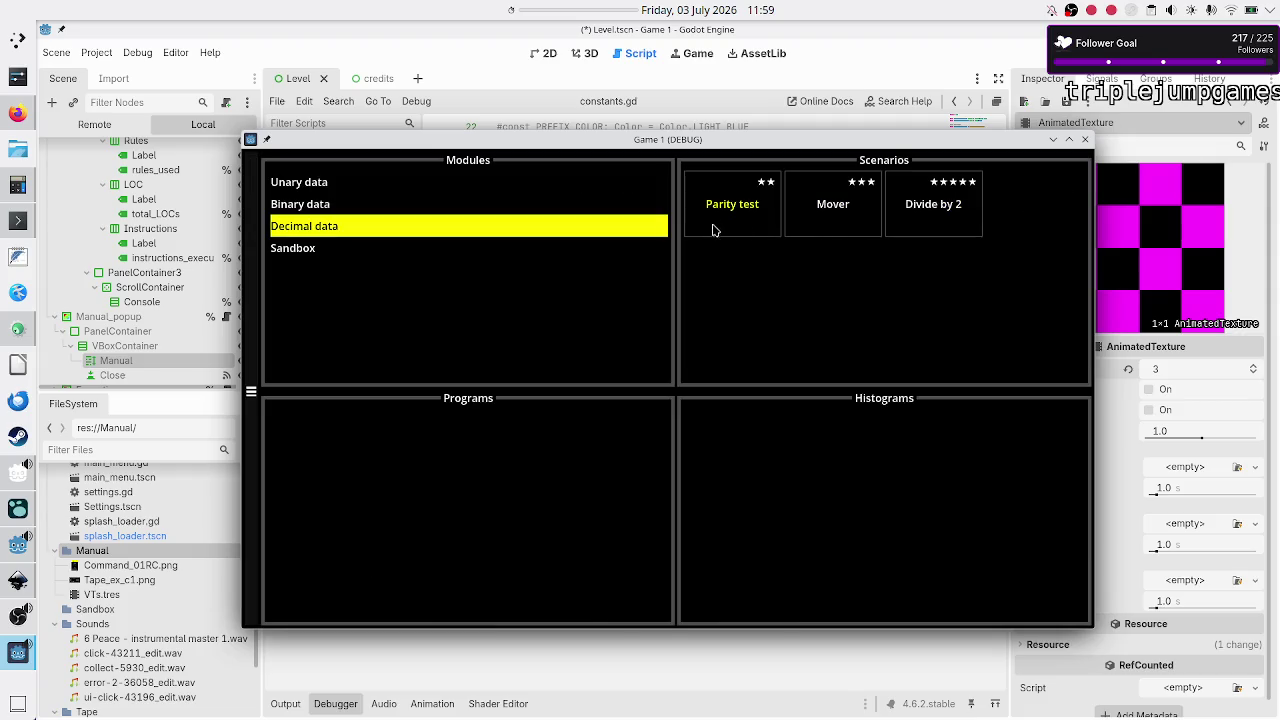
# Step: Reopen the Counting puzzle and cycle back to validation test 1/3 (input 000, EO 3)
pyautogui.click(385, 215)
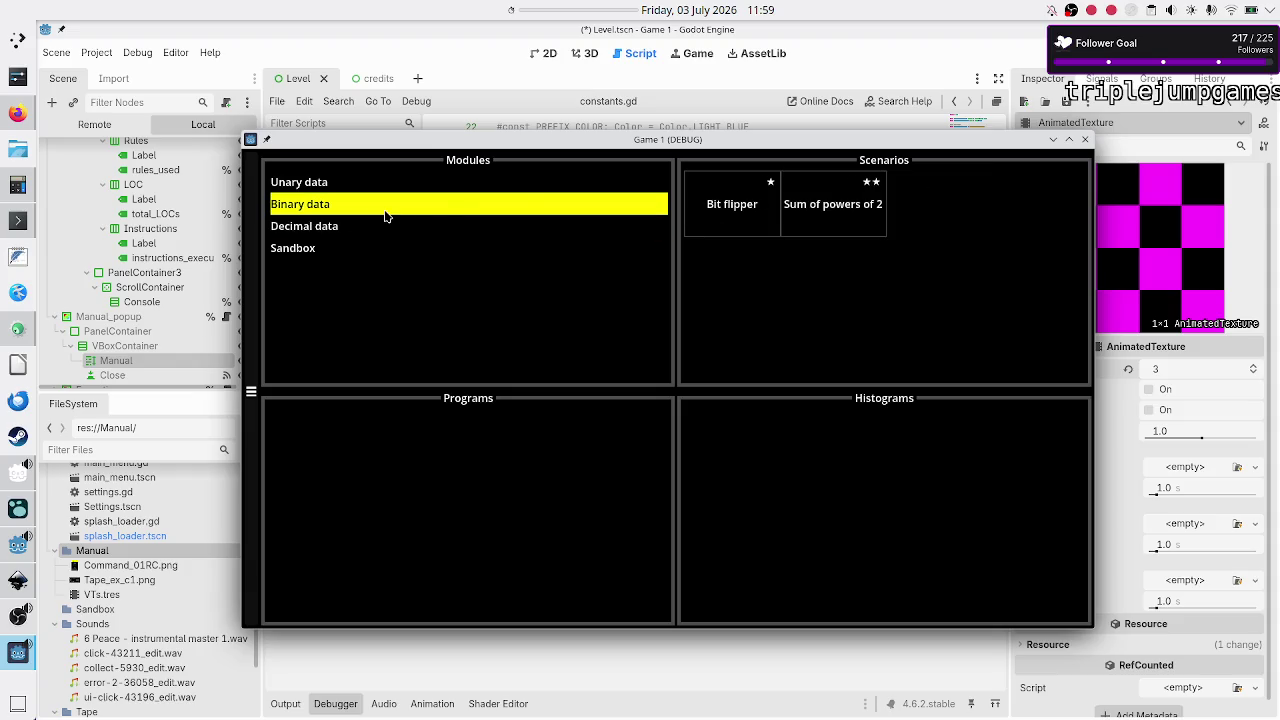
pyautogui.click(484, 186)
pyautogui.click(837, 217)
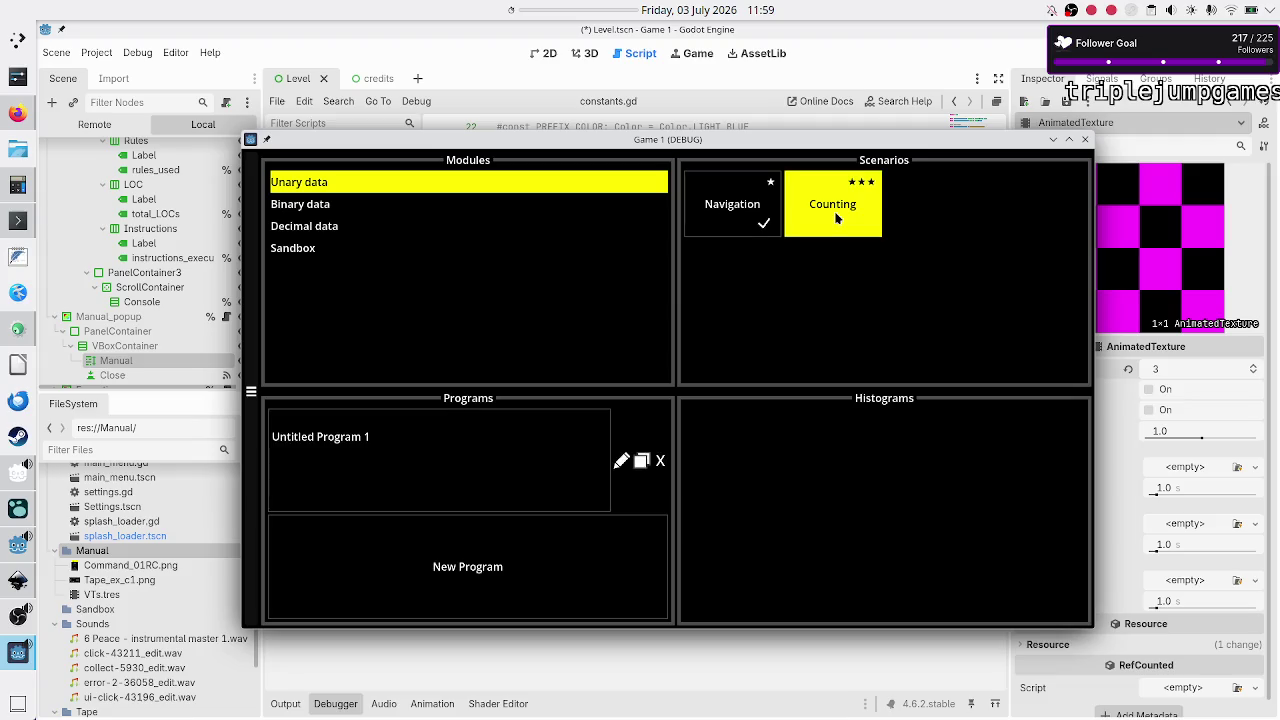
pyautogui.click(366, 494)
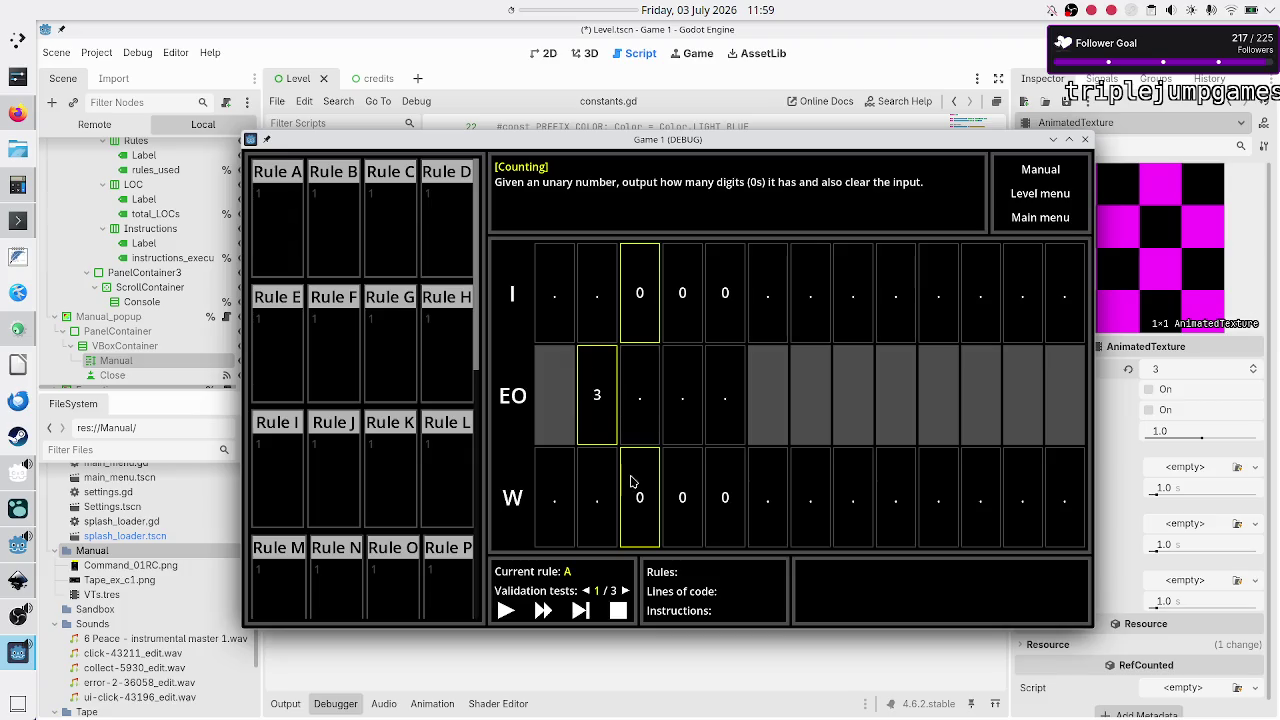
pyautogui.click(625, 591)
pyautogui.click(625, 591)
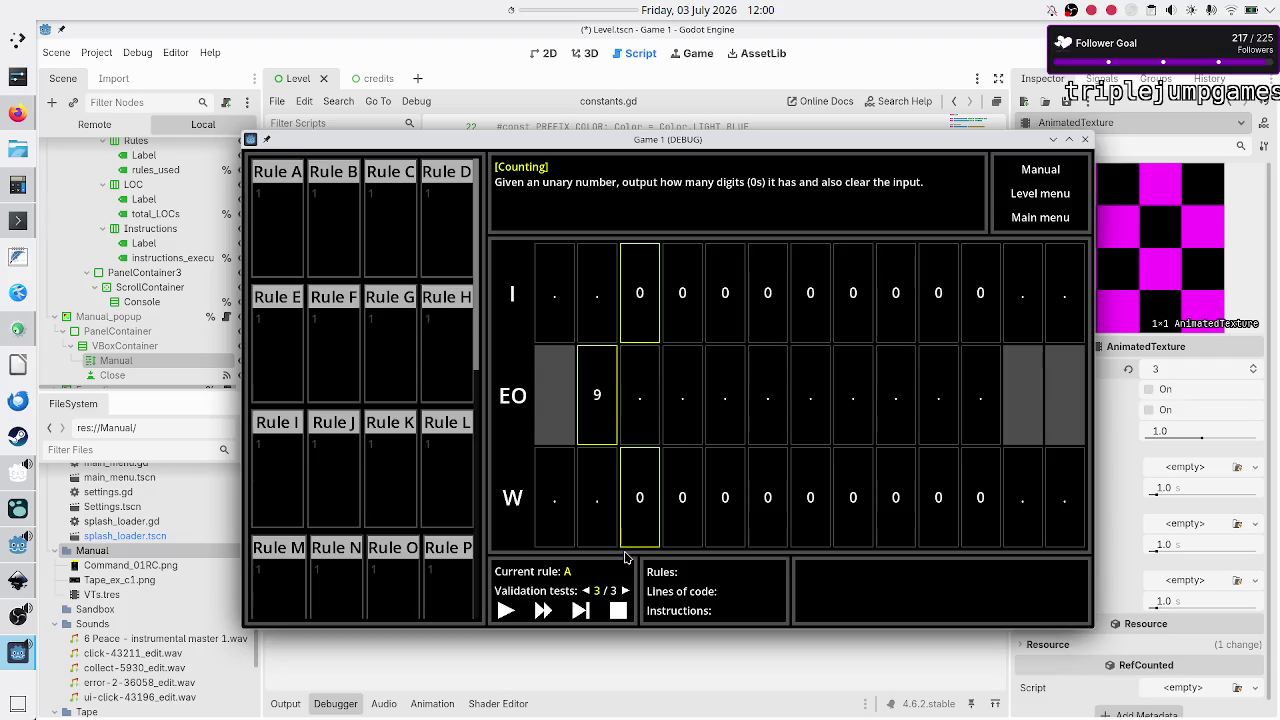
pyautogui.click(586, 591)
pyautogui.click(586, 591)
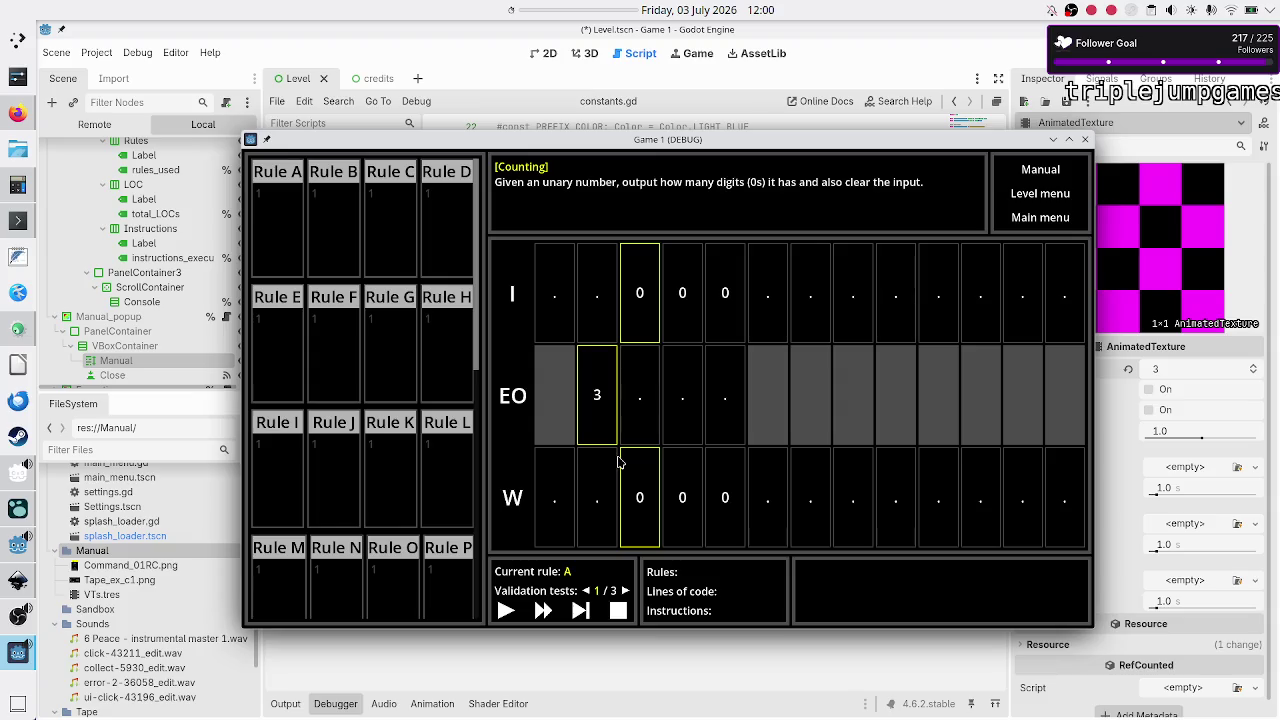
pyautogui.press('Print')
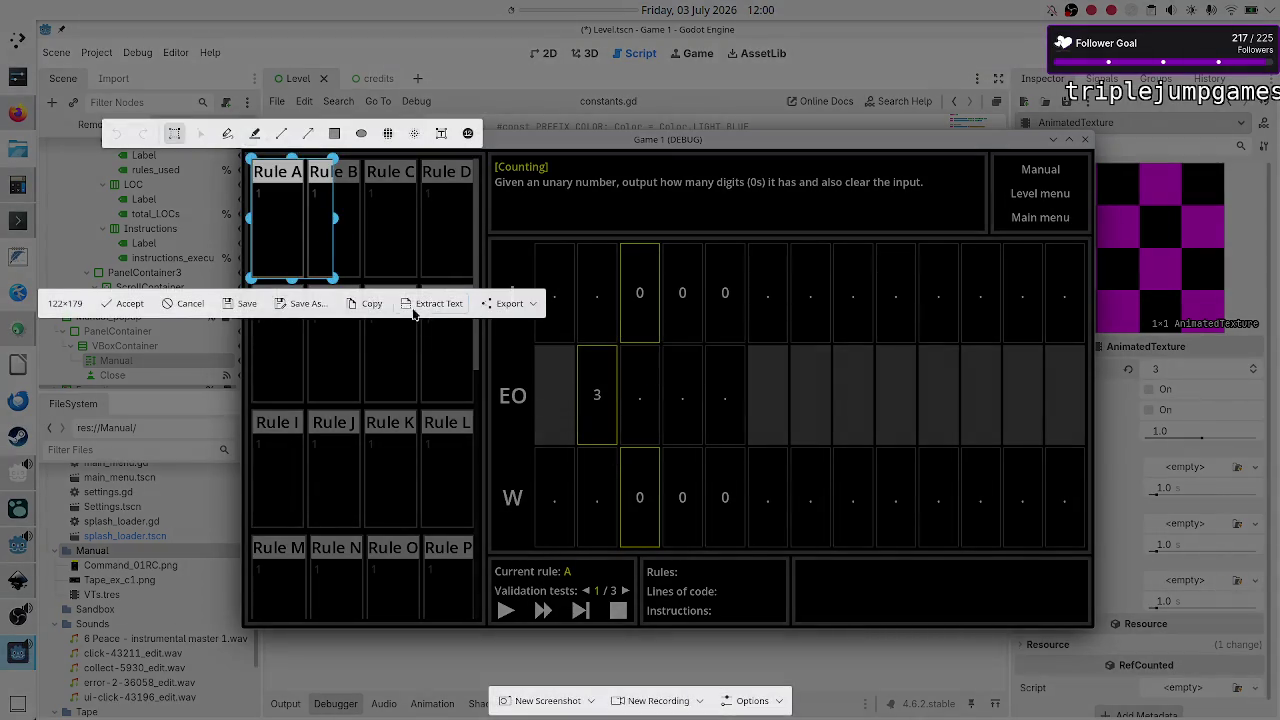
# Step: Fit an 820×307 Spectacle capture region over the tape's I and EO rows, then choose Save As
pyautogui.moveTo(288, 214)
pyautogui.mouseDown()
pyautogui.moveTo(340, 242)
pyautogui.moveTo(584, 295)
pyautogui.moveTo(558, 365)
pyautogui.moveTo(566, 318)
pyautogui.moveTo(540, 317)
pyautogui.moveTo(534, 414)
pyautogui.moveTo(540, 400)
pyautogui.moveTo(528, 398)
pyautogui.moveTo(638, 390)
pyautogui.moveTo(1044, 394)
pyautogui.mouseUp()
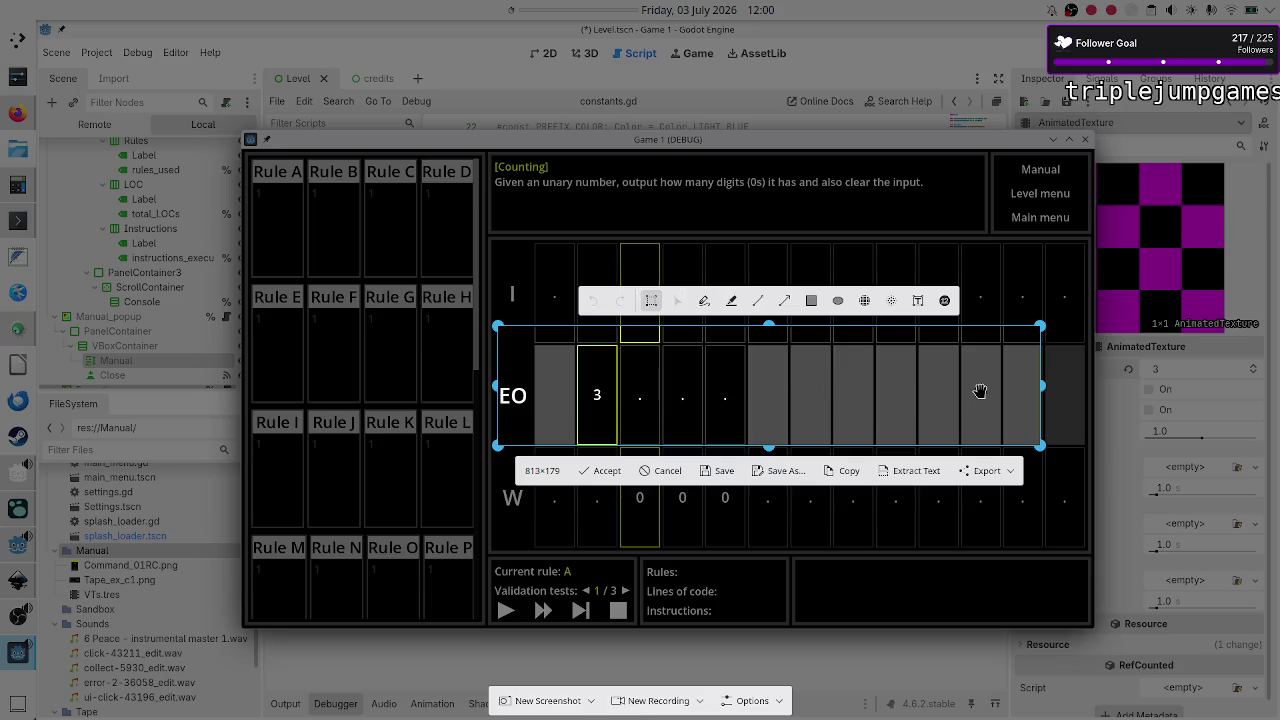
pyautogui.moveTo(1045, 387); pyautogui.dragTo(1049, 389)
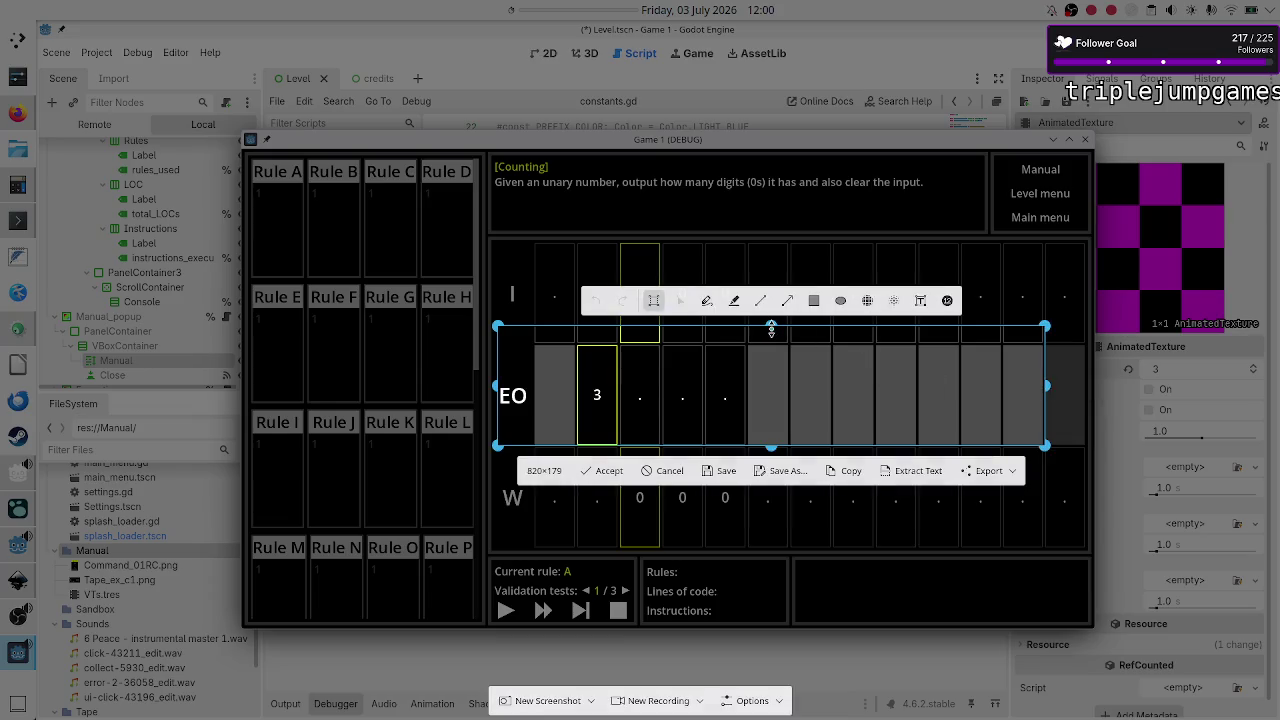
pyautogui.moveTo(771, 328); pyautogui.dragTo(768, 242)
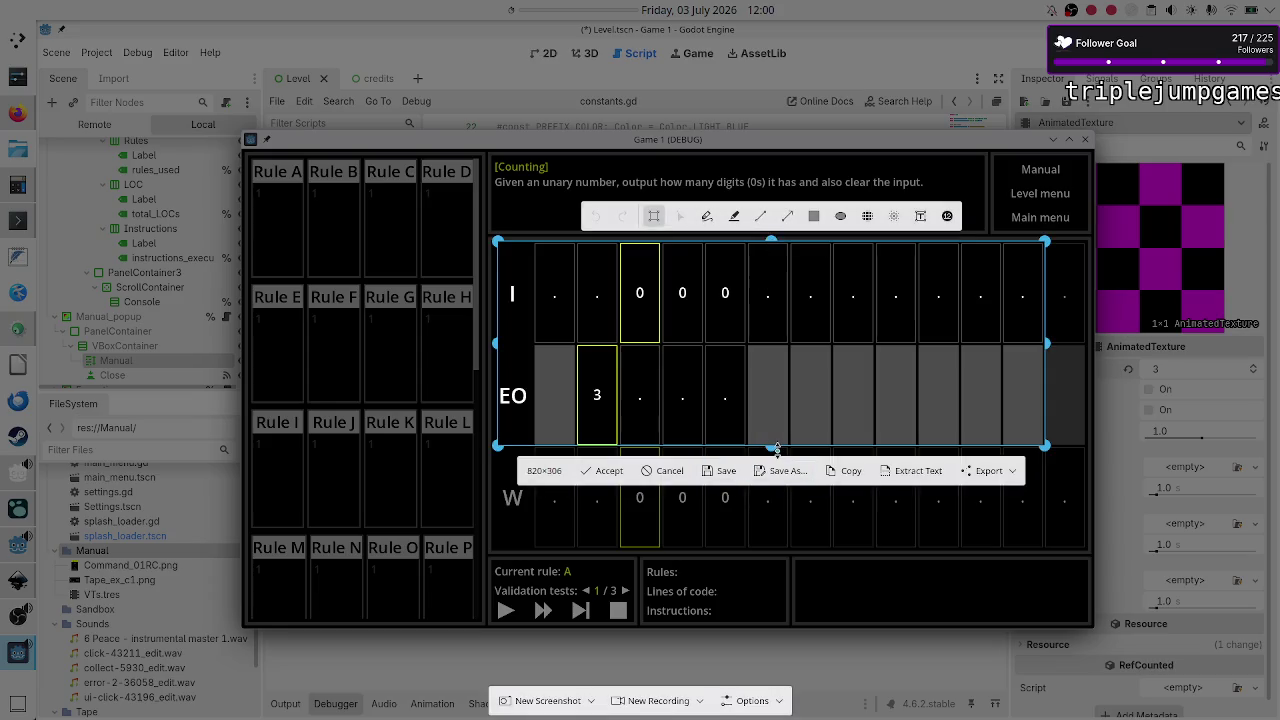
pyautogui.moveTo(776, 448); pyautogui.dragTo(775, 449)
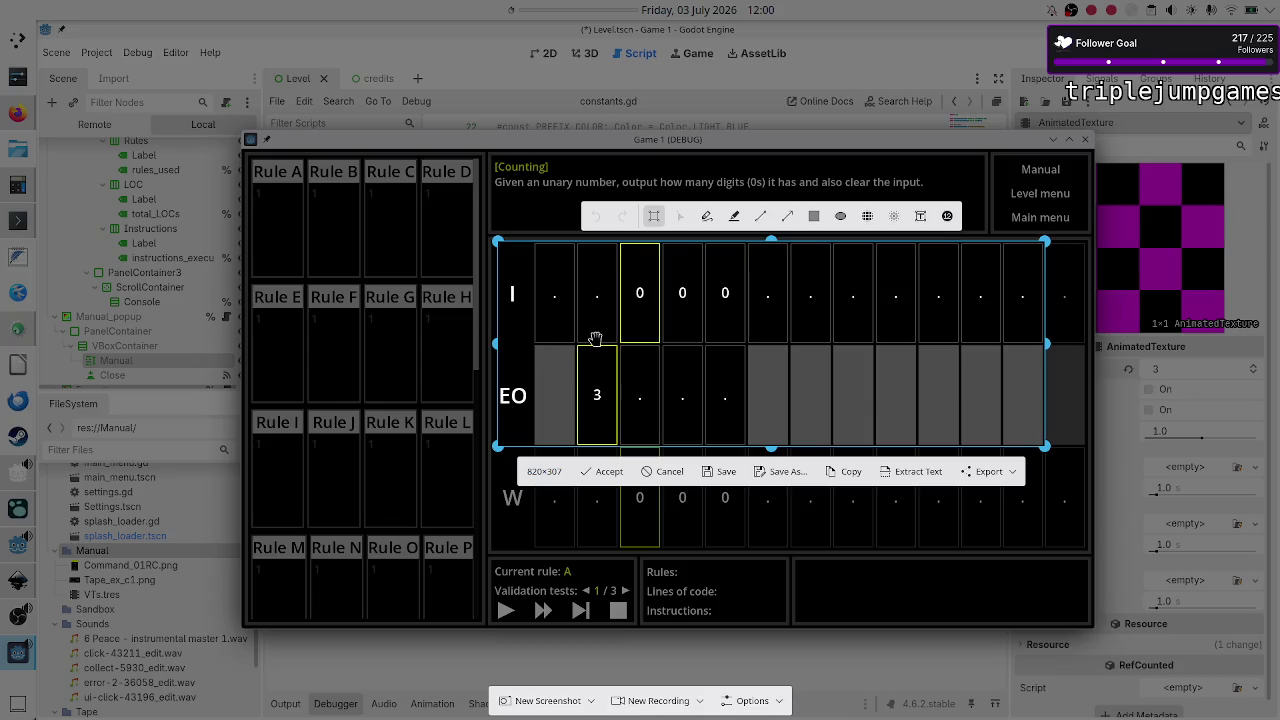
pyautogui.click(789, 471)
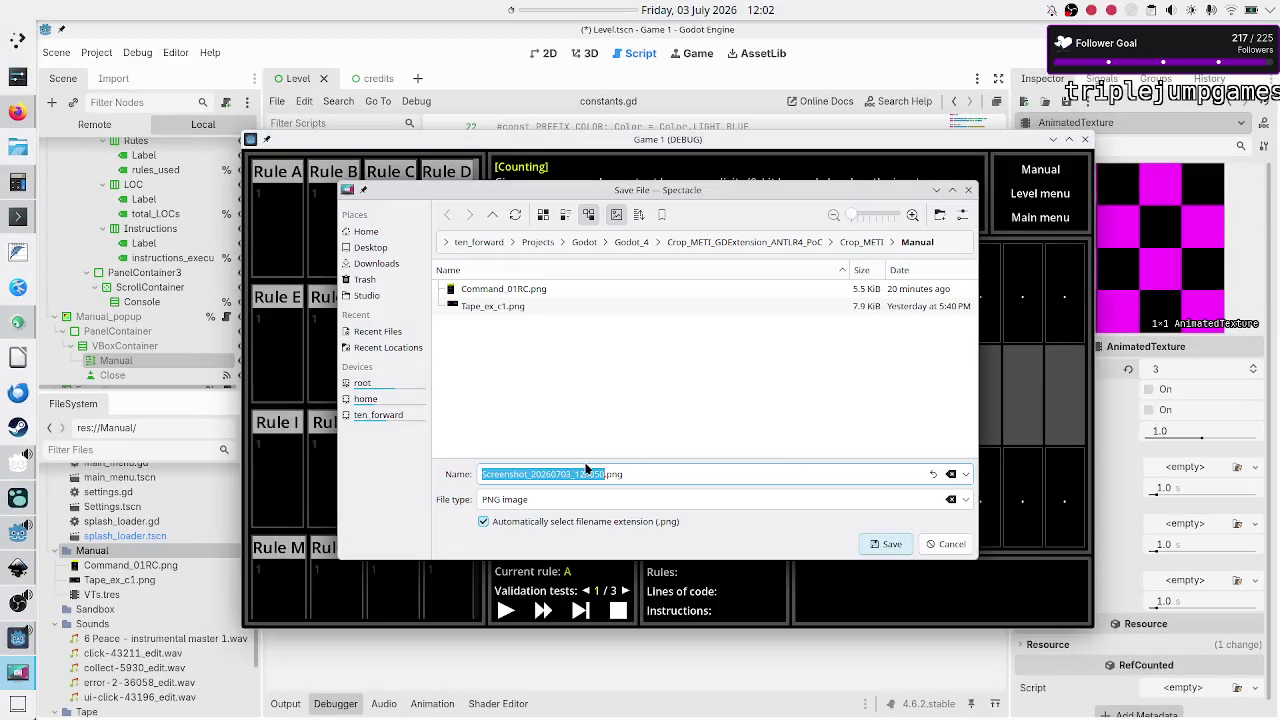
# Step: Rename the capture to VT_1.png and save it in the Manual folder
pyautogui.click(703, 476)
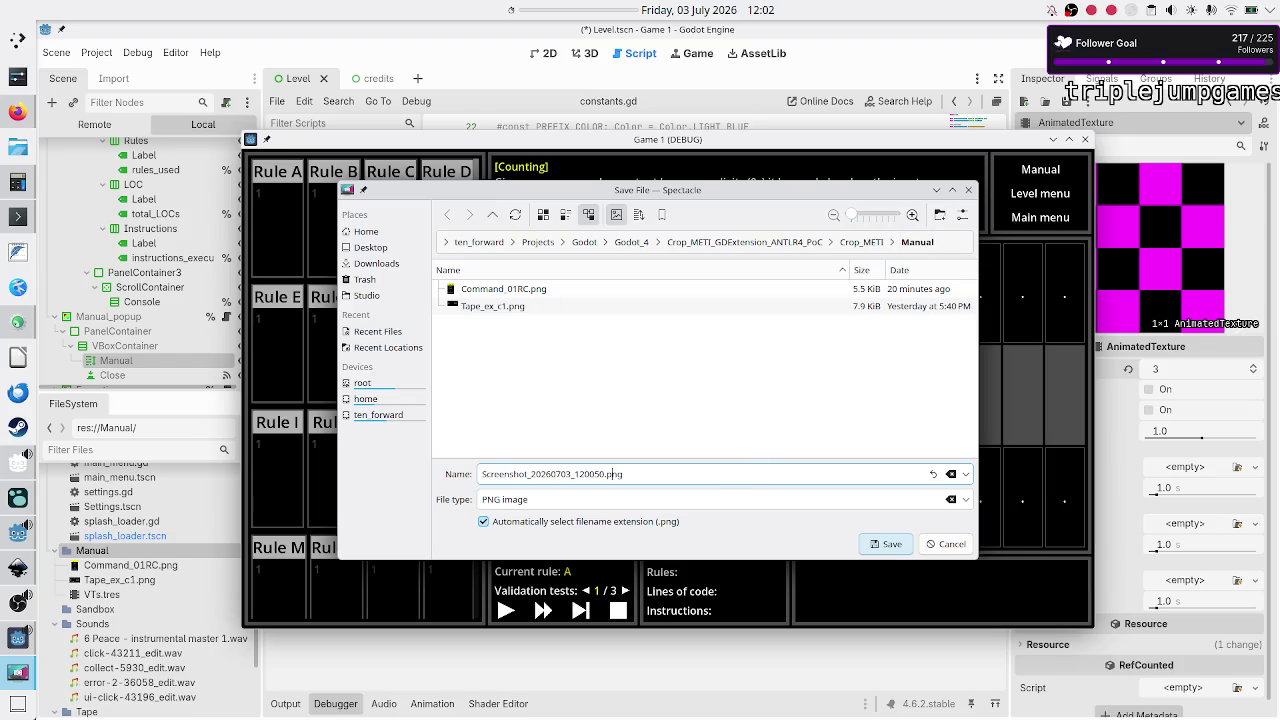
pyautogui.press('BackSpace')
pyautogui.press('BackSpace')
pyautogui.press('BackSpace')
pyautogui.press('BackSpace')
pyautogui.write('VT_1')
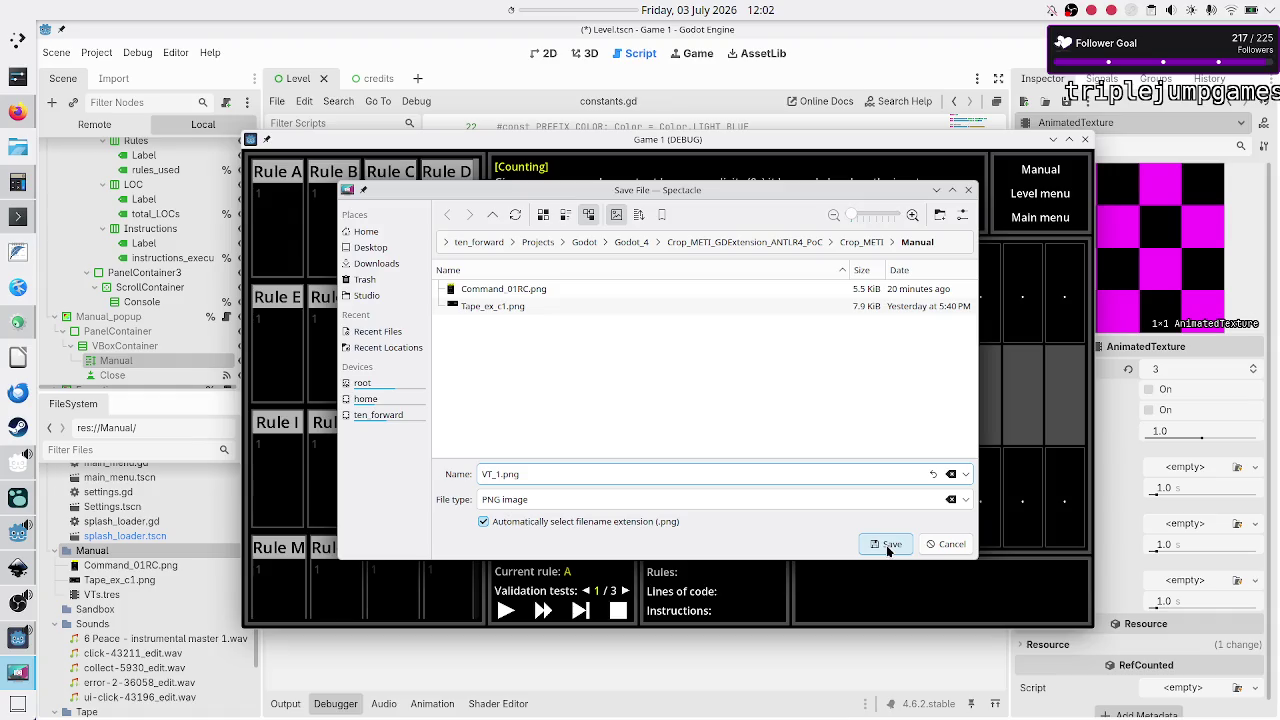
pyautogui.click(887, 546)
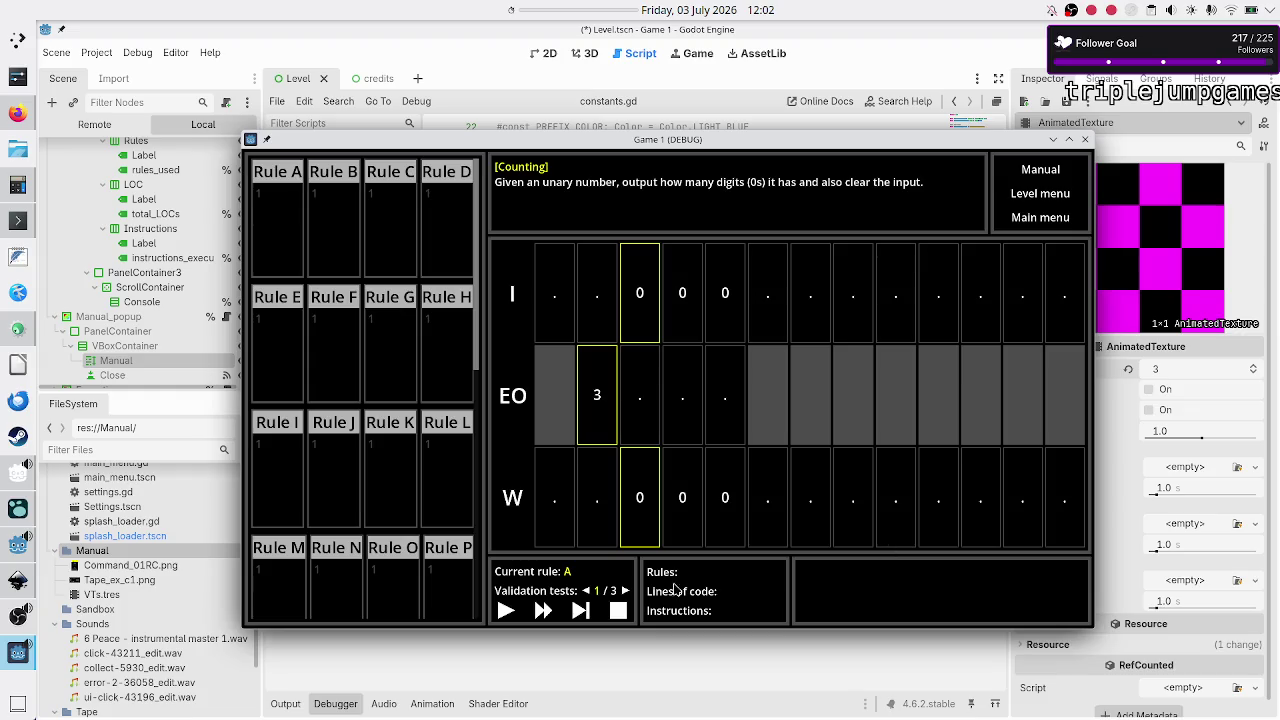
# Step: Capture validation test 2's tape and save it as VT_2.png
pyautogui.click(625, 591)
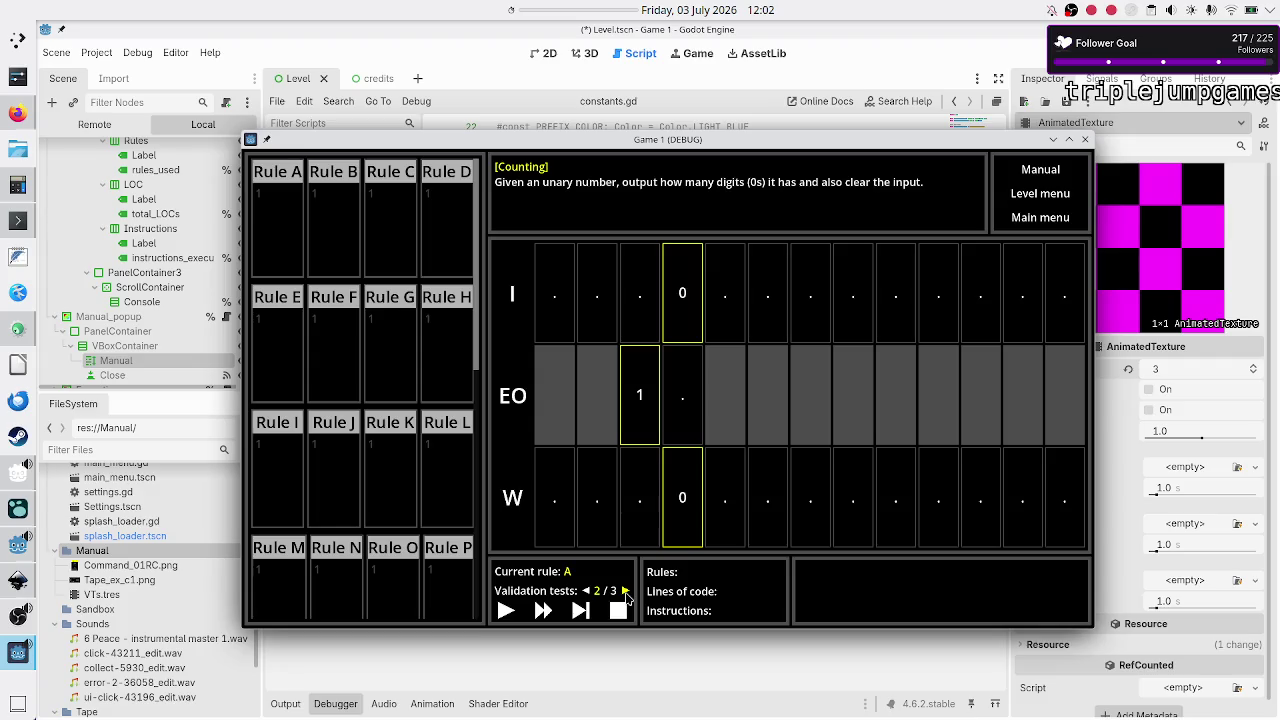
pyautogui.press('super+shift+Print')
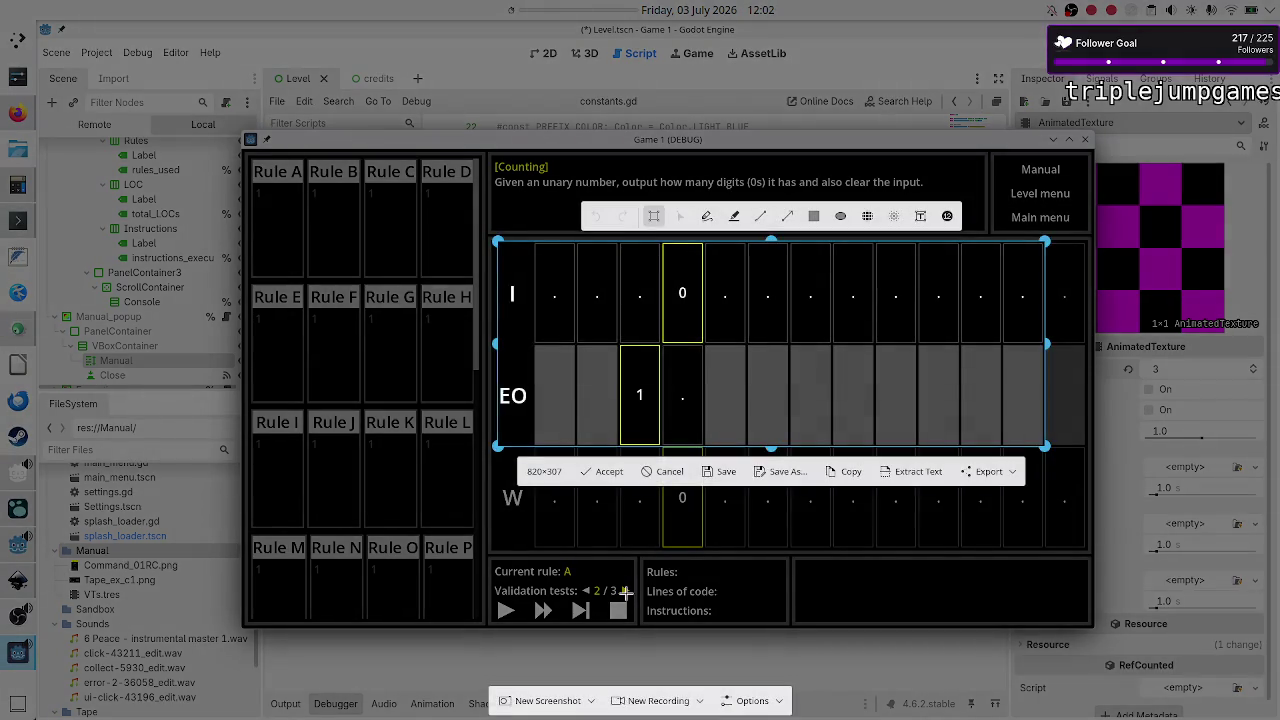
pyautogui.click(783, 473)
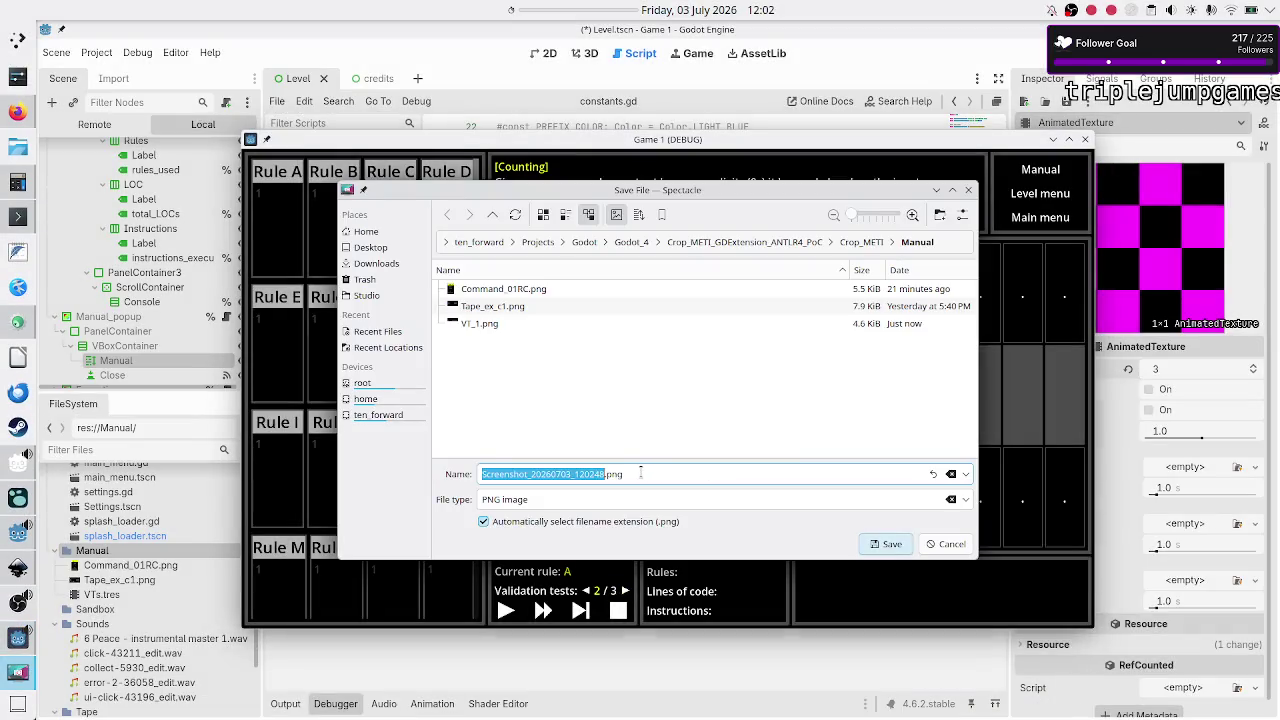
pyautogui.click(641, 473)
pyautogui.moveTo(606, 474); pyautogui.dragTo(482, 474)
pyautogui.write('VT2')
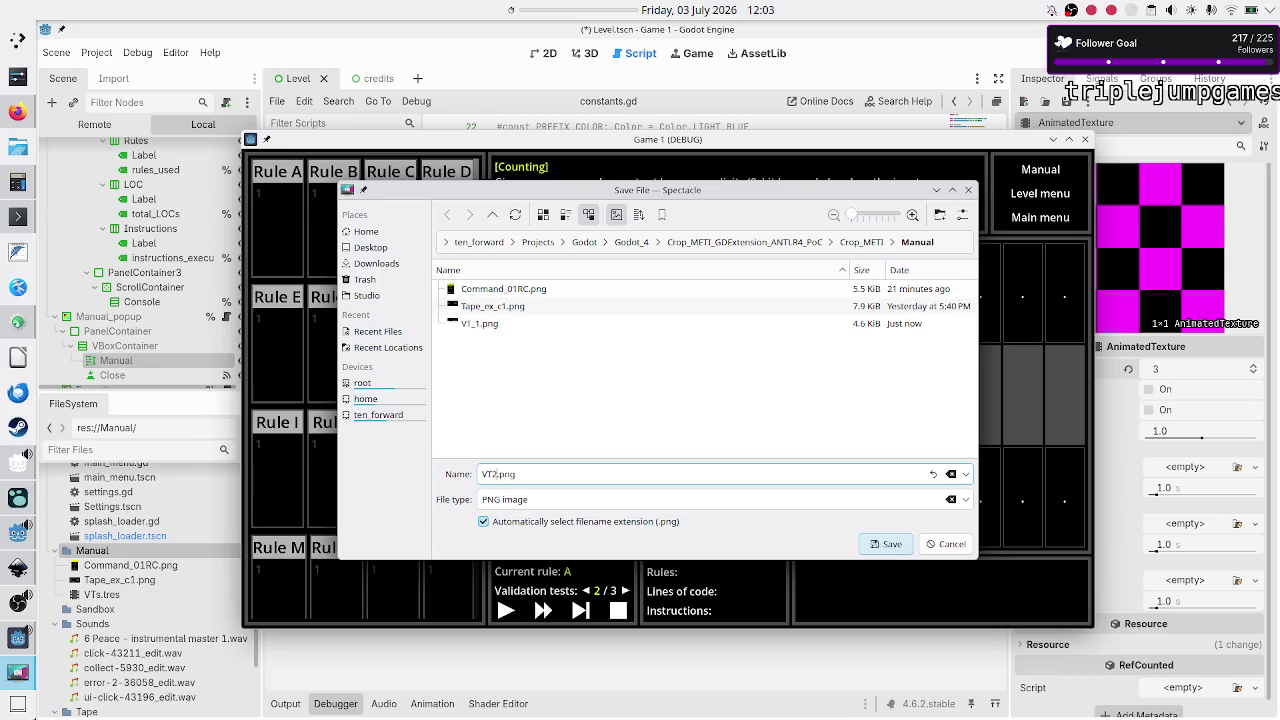
pyautogui.press('BackSpace')
pyautogui.write('_2')
pyautogui.click(890, 546)
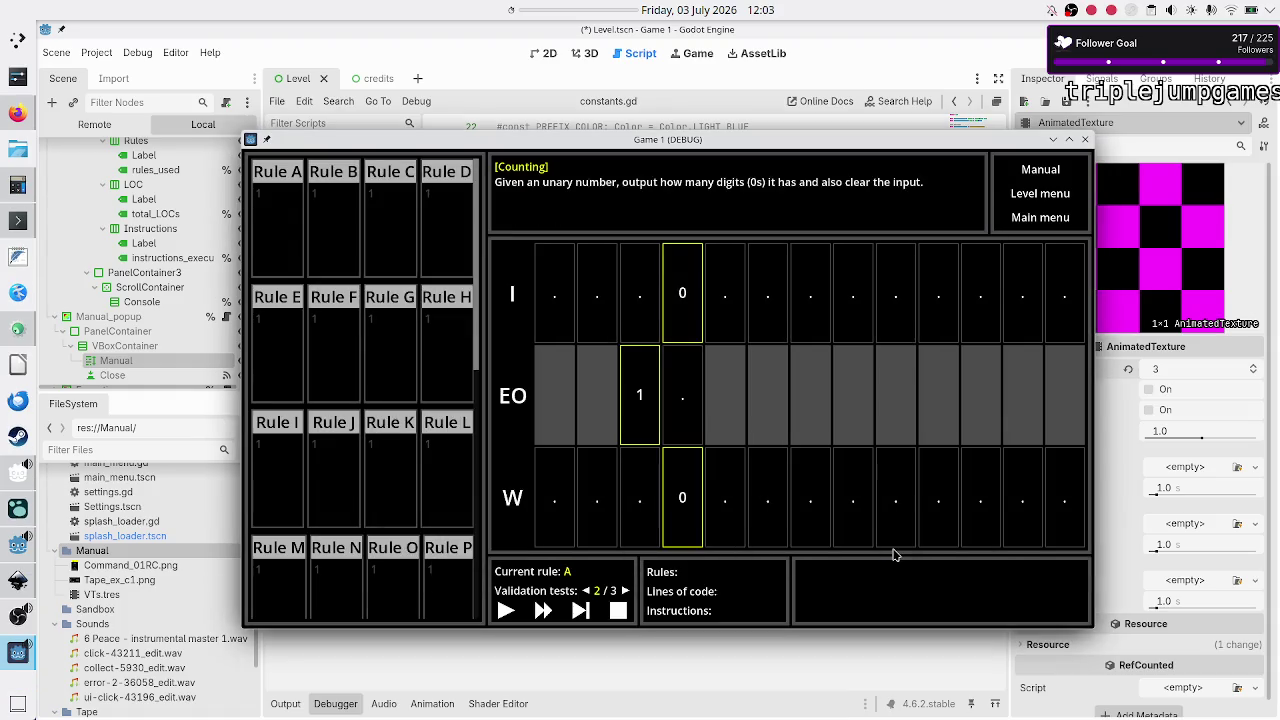
# Step: Capture validation test 3's tape and save it as VT_3.png
pyautogui.click(625, 591)
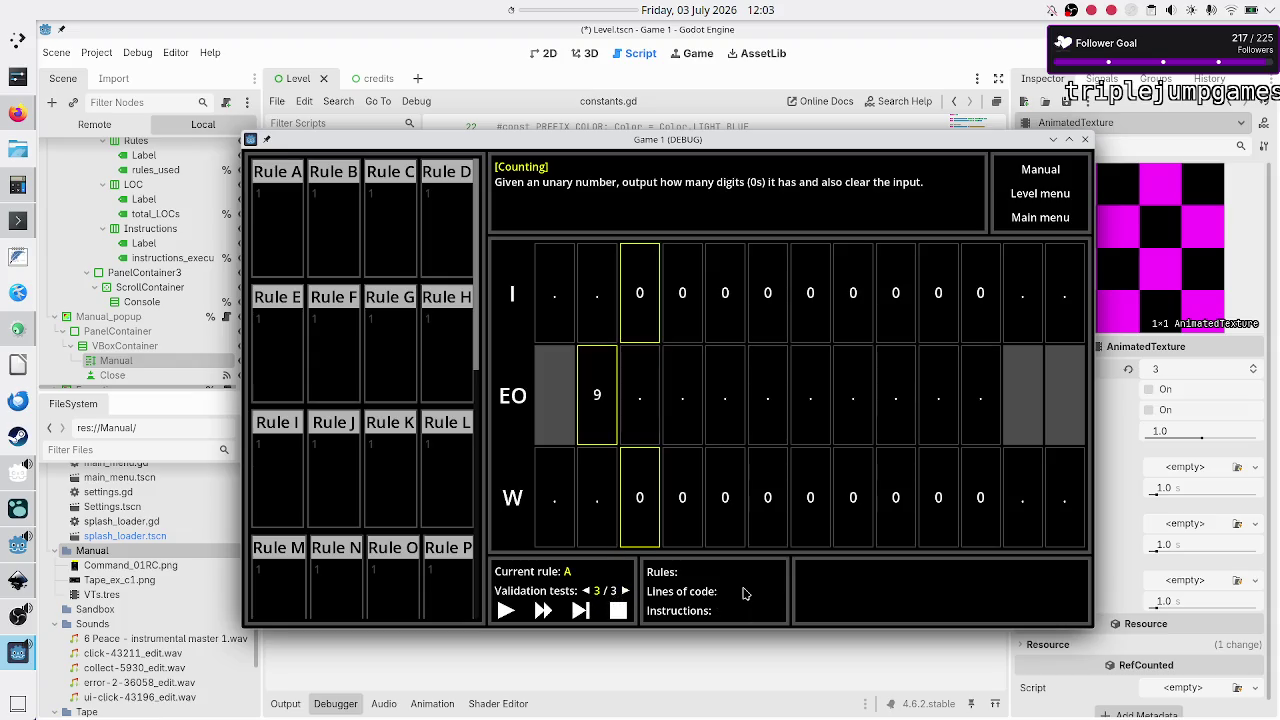
pyautogui.press('super+shift+Print')
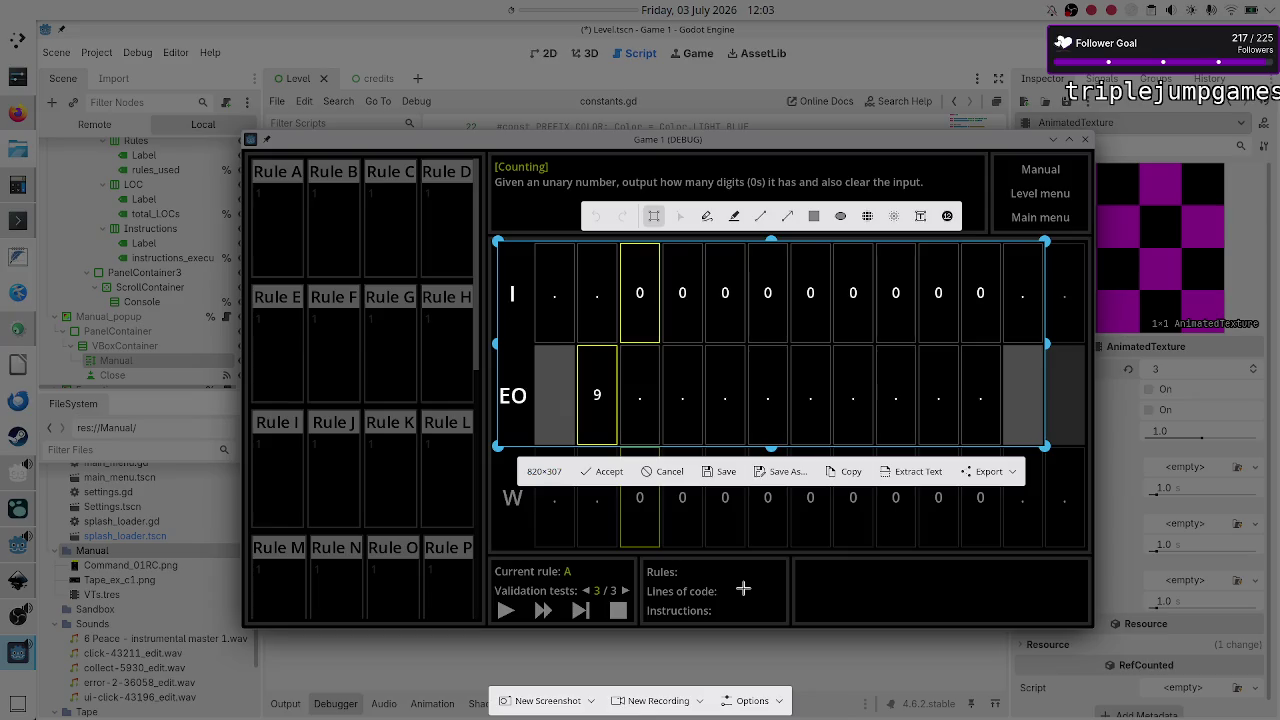
pyautogui.click(787, 476)
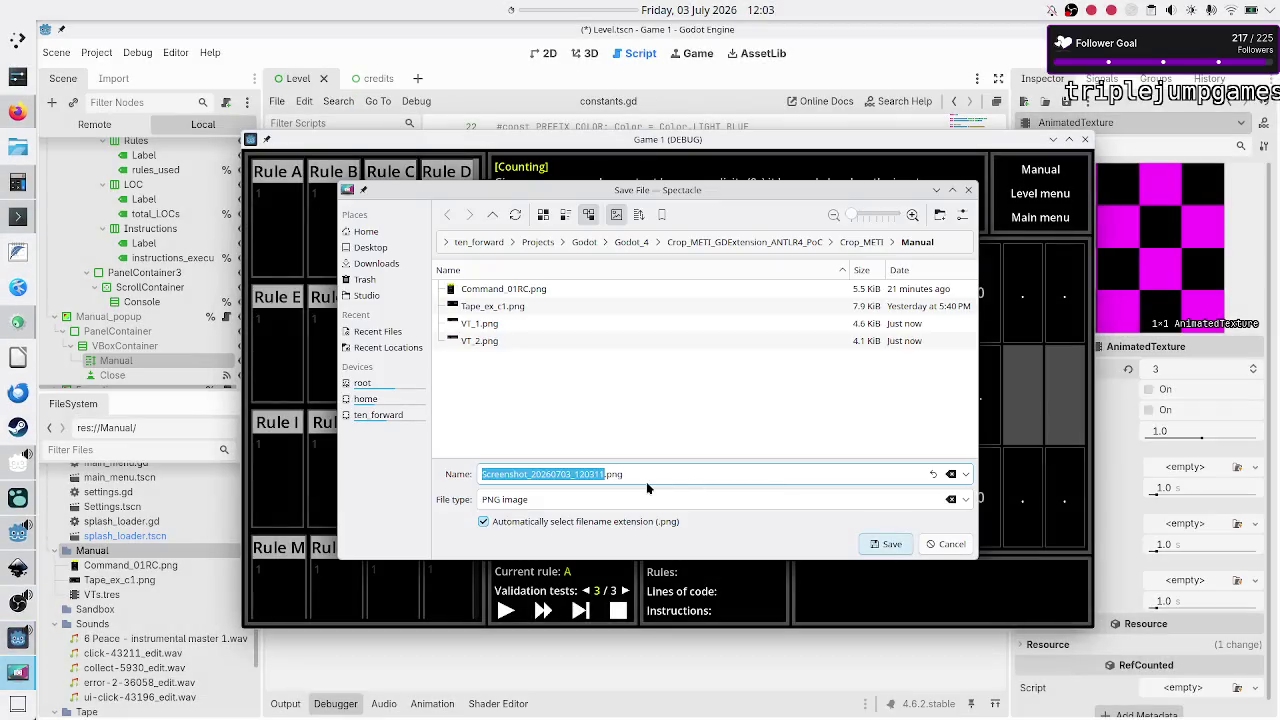
pyautogui.click(648, 478)
pyautogui.hotkey('shift', 'Left')
pyautogui.hotkey('shift', 'Left')
pyautogui.hotkey('shift', 'Left')
pyautogui.write('VT_3')
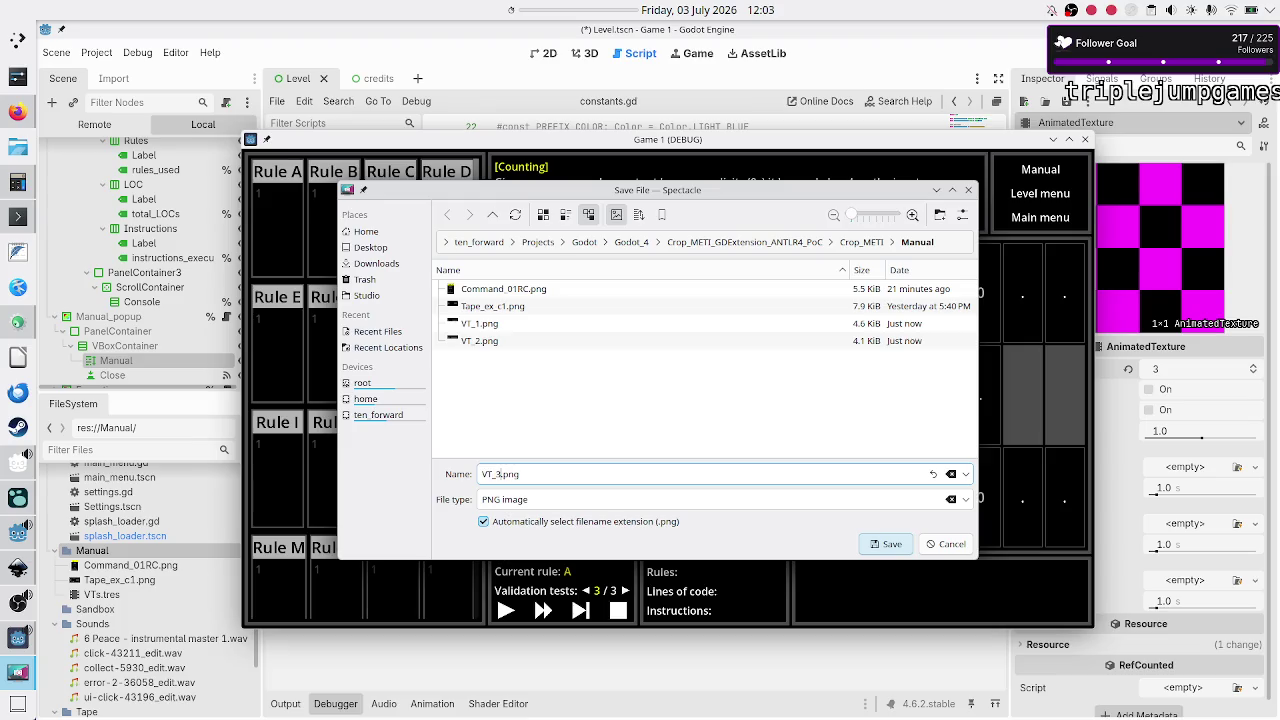
pyautogui.click(876, 544)
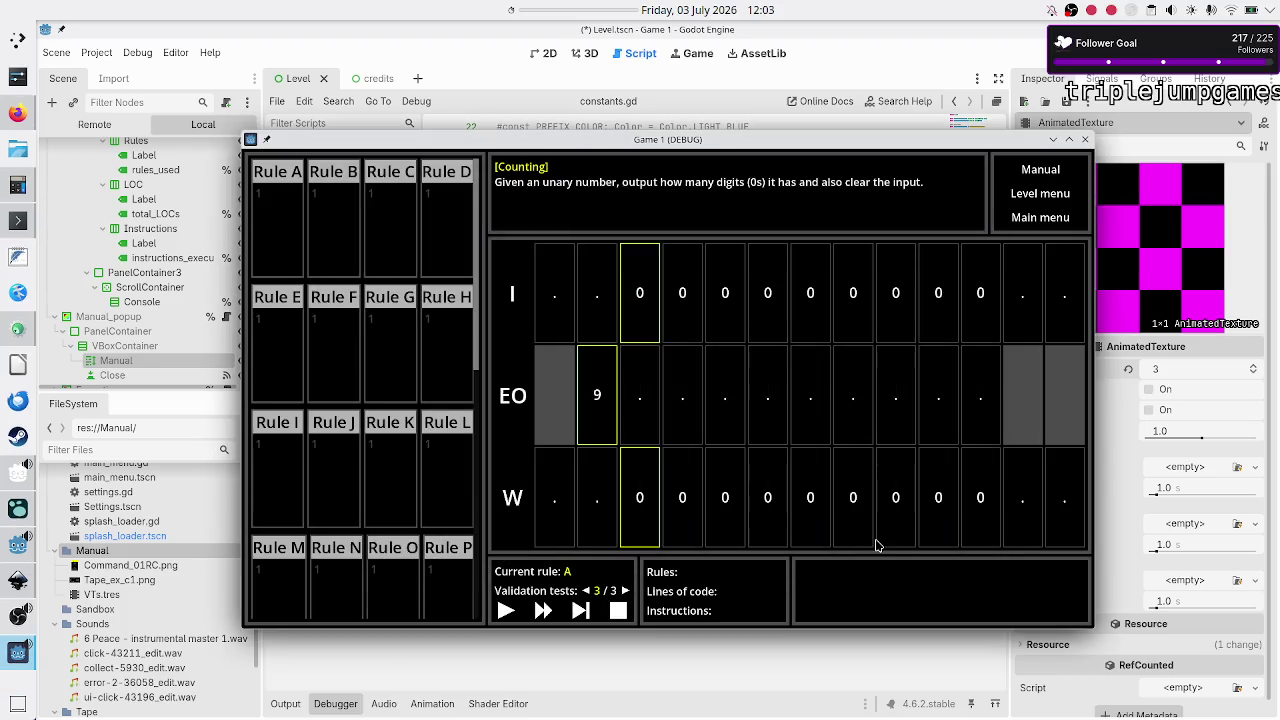
# Step: Skim the in-game manual, then close the running game
pyautogui.click(1042, 170)
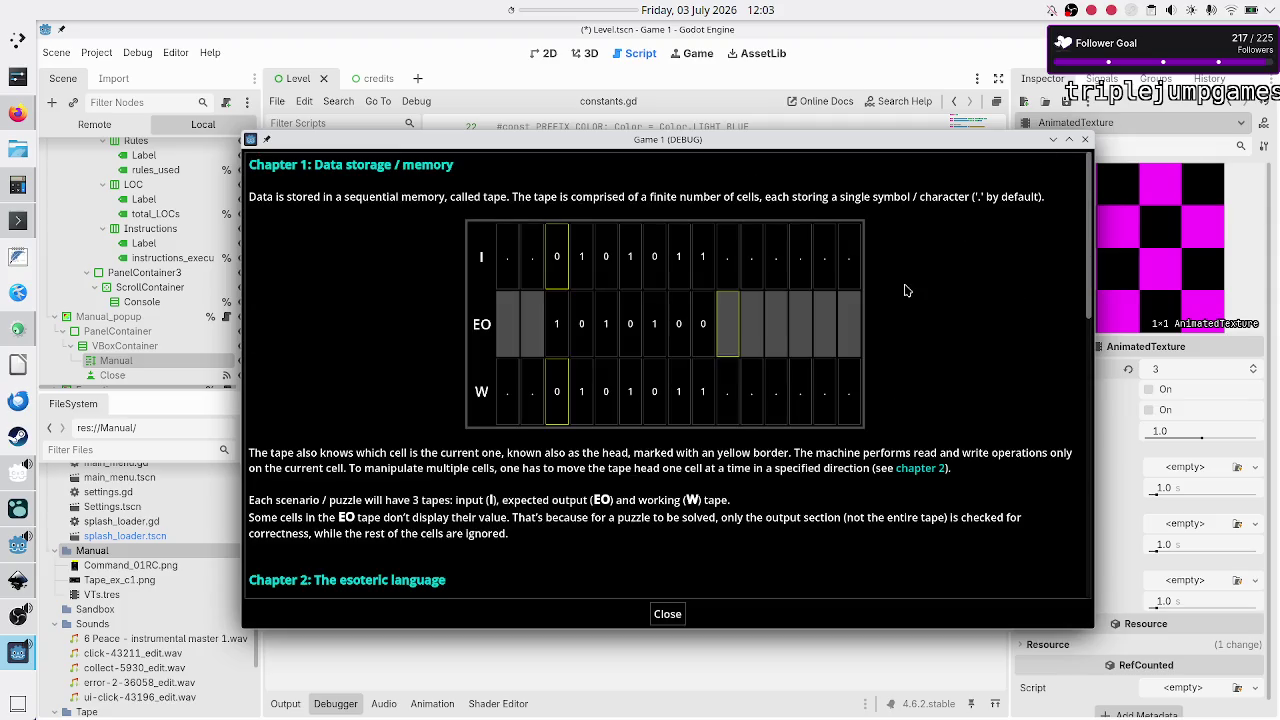
pyautogui.scroll(-10, 880, 320)
pyautogui.scroll(3, 850, 340)
pyautogui.scroll(-3, 823, 364)
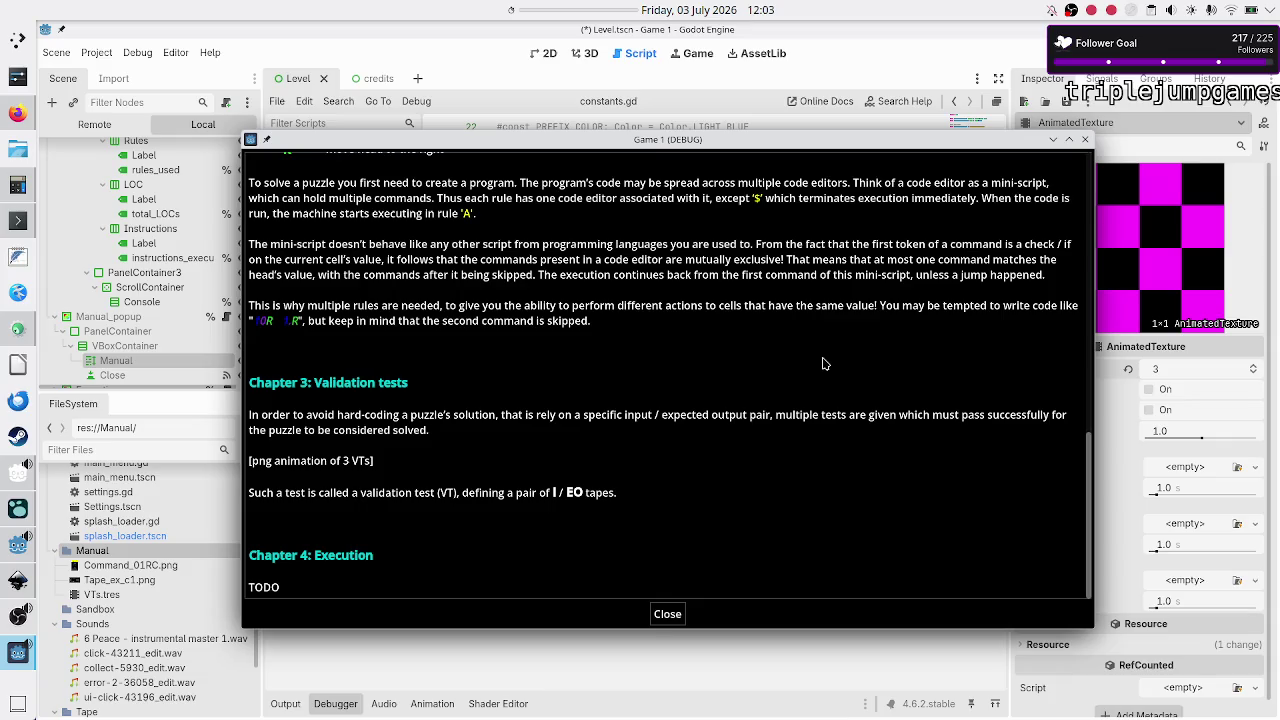
pyautogui.click(1053, 142)
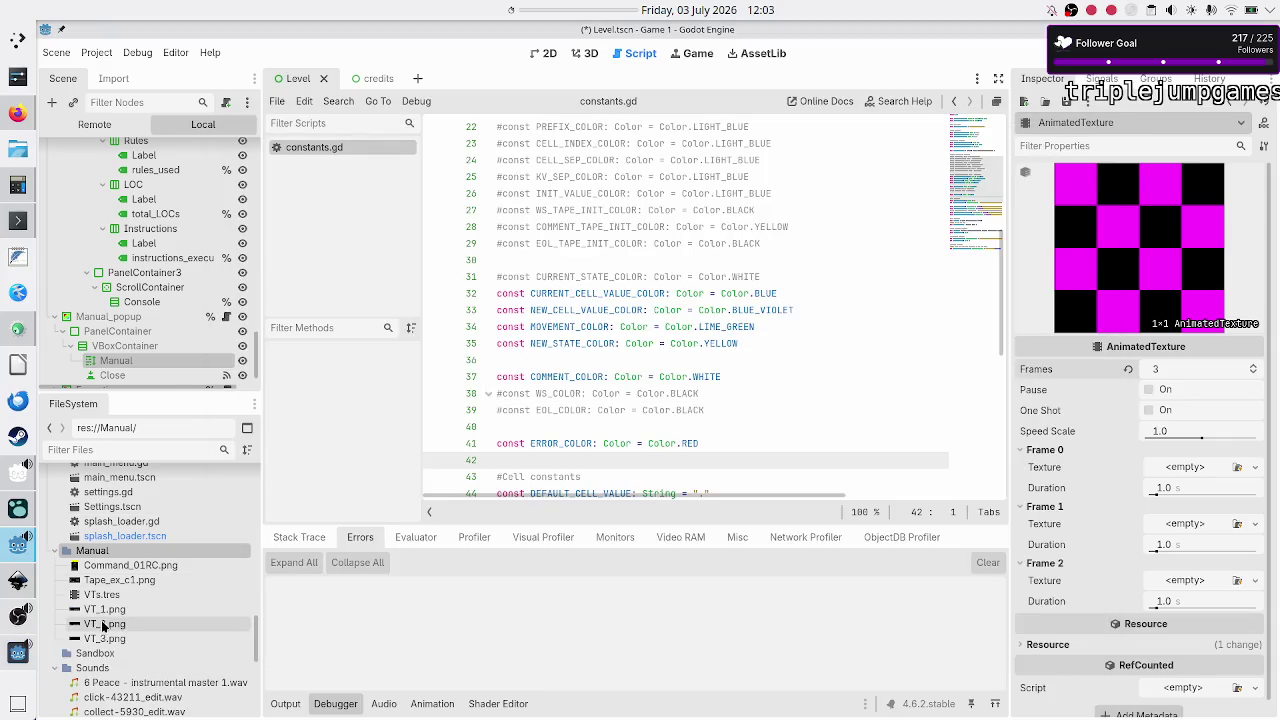
# Step: Drop VT_1.png, VT_2.png and VT_3.png into the AnimatedTexture's frames 0, 1 and 2
pyautogui.moveTo(110, 613)
pyautogui.moveTo(110, 613)
pyautogui.mouseDown()
pyautogui.moveTo(500, 576)
pyautogui.moveTo(828, 462)
pyautogui.moveTo(1186, 465)
pyautogui.mouseUp()
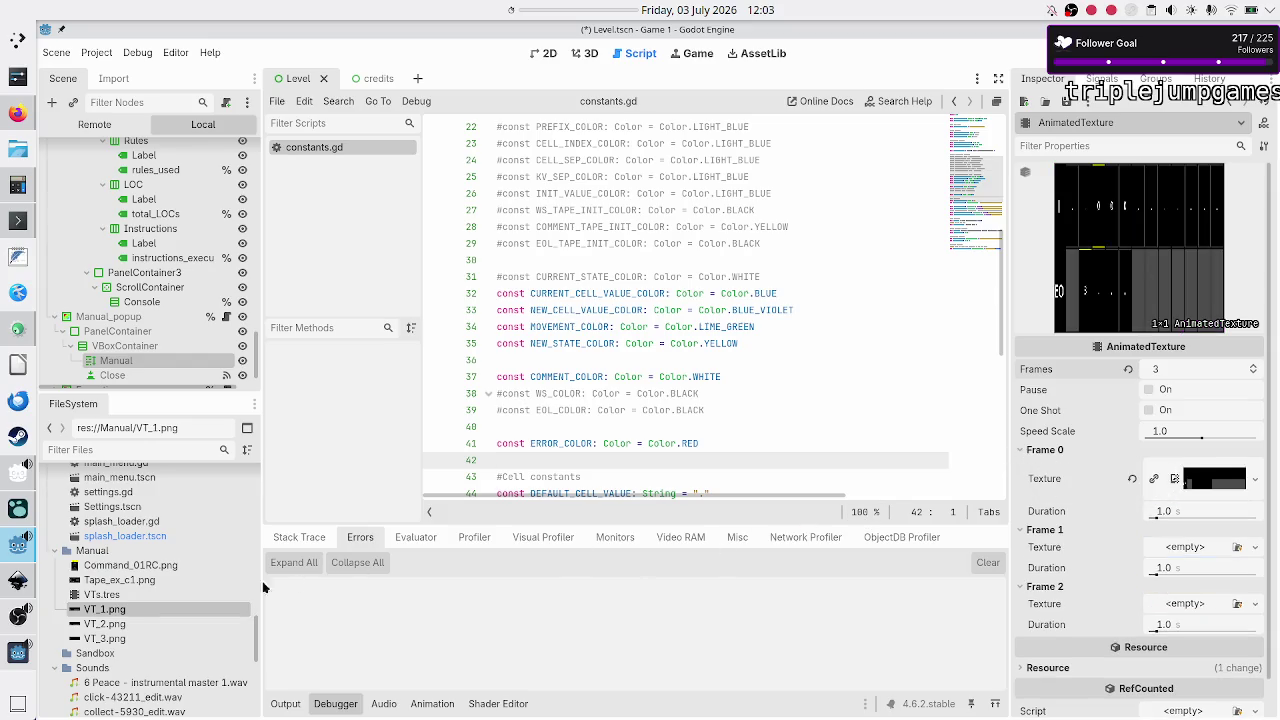
pyautogui.moveTo(114, 626)
pyautogui.click(106, 623)
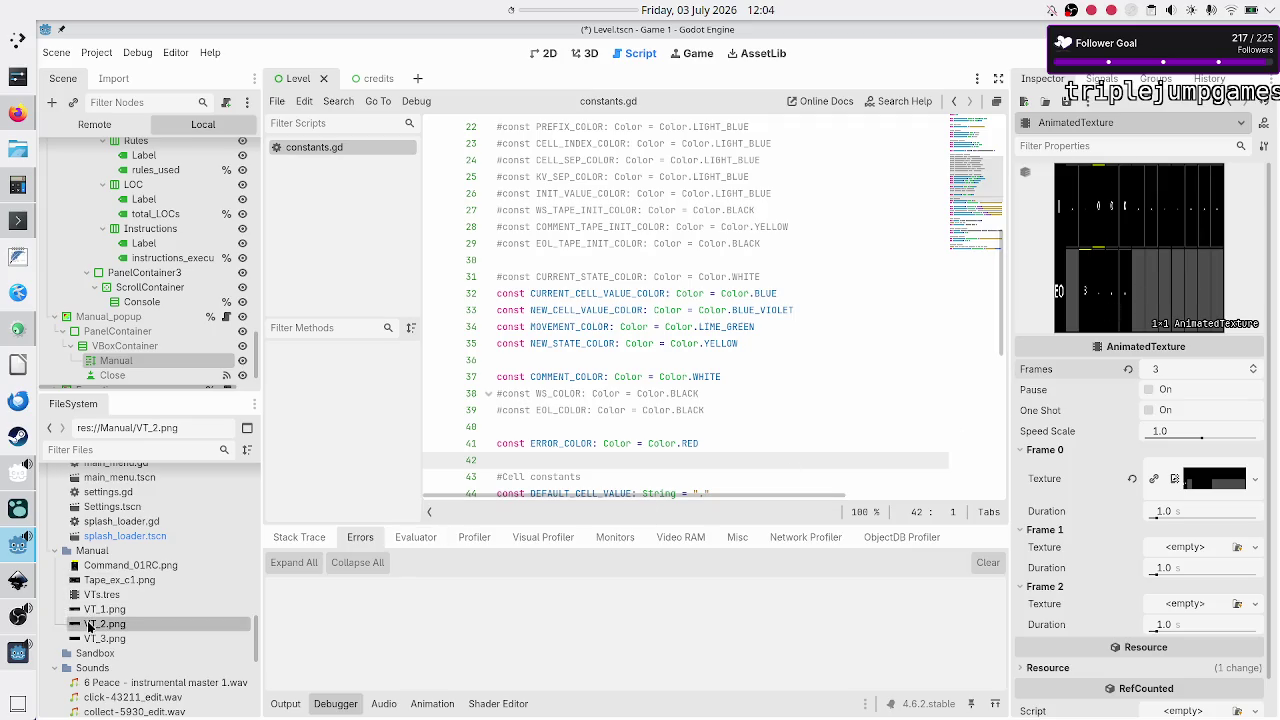
pyautogui.moveTo(108, 623)
pyautogui.mouseDown()
pyautogui.moveTo(660, 545)
pyautogui.moveTo(1182, 545)
pyautogui.mouseUp()
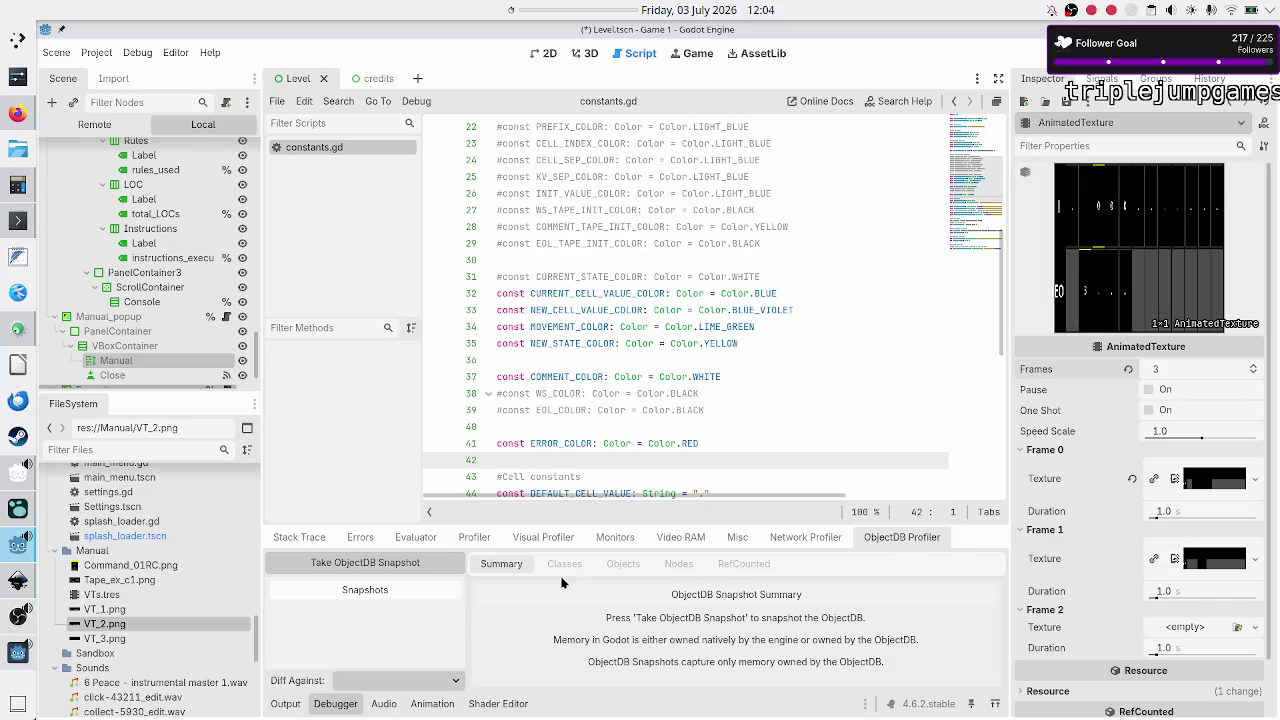
pyautogui.click(297, 536)
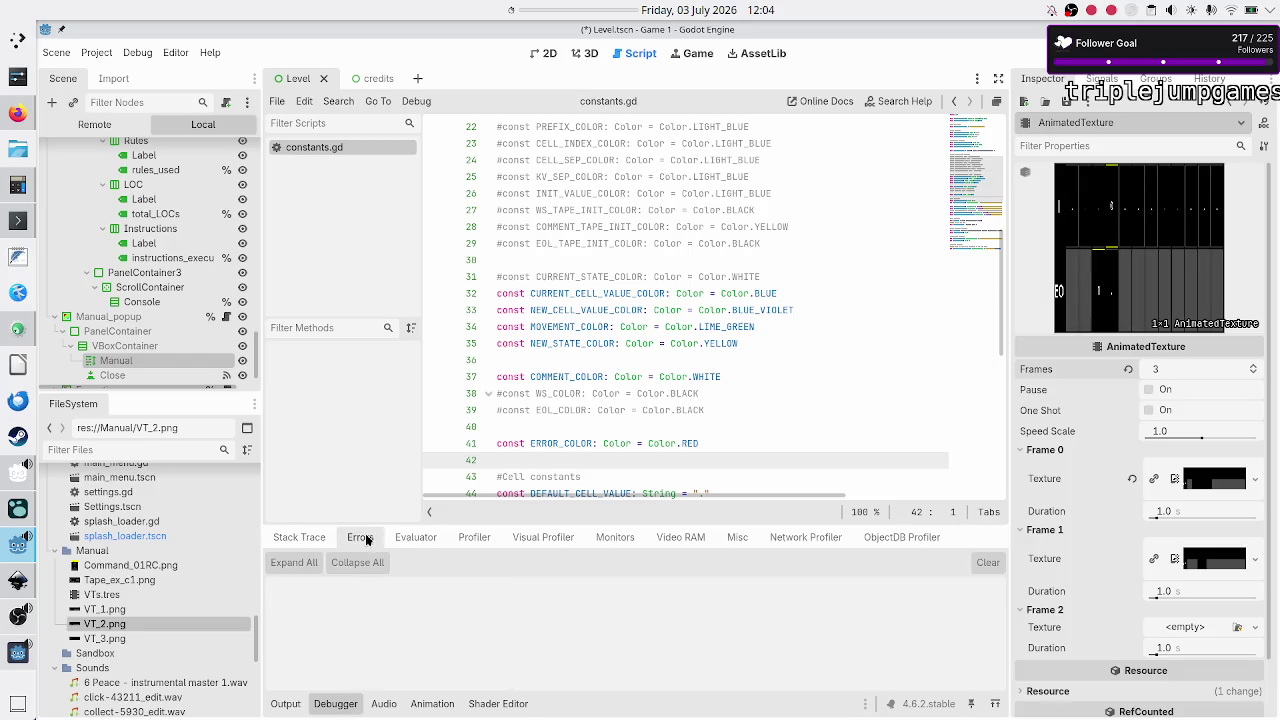
pyautogui.click(336, 703)
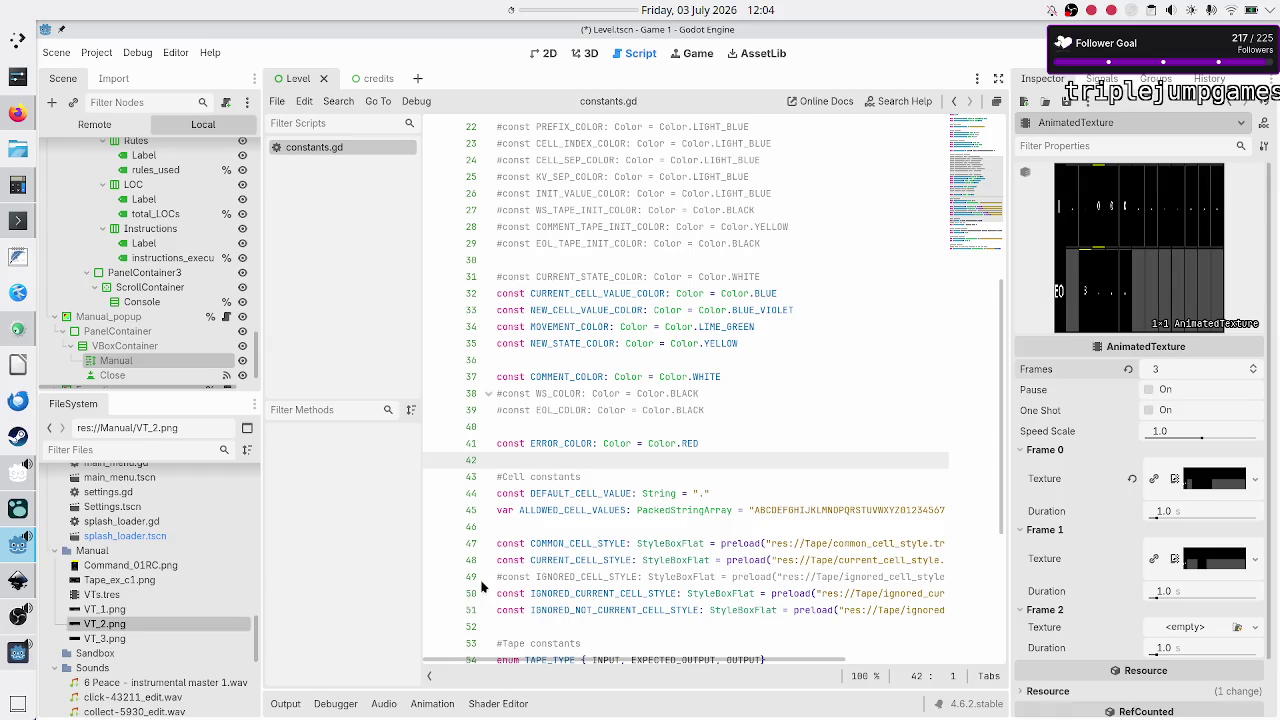
pyautogui.moveTo(100, 638)
pyautogui.mouseDown()
pyautogui.moveTo(395, 598)
pyautogui.moveTo(535, 558)
pyautogui.moveTo(1030, 558)
pyautogui.moveTo(1135, 585)
pyautogui.moveTo(1177, 606)
pyautogui.moveTo(1177, 628)
pyautogui.mouseUp()
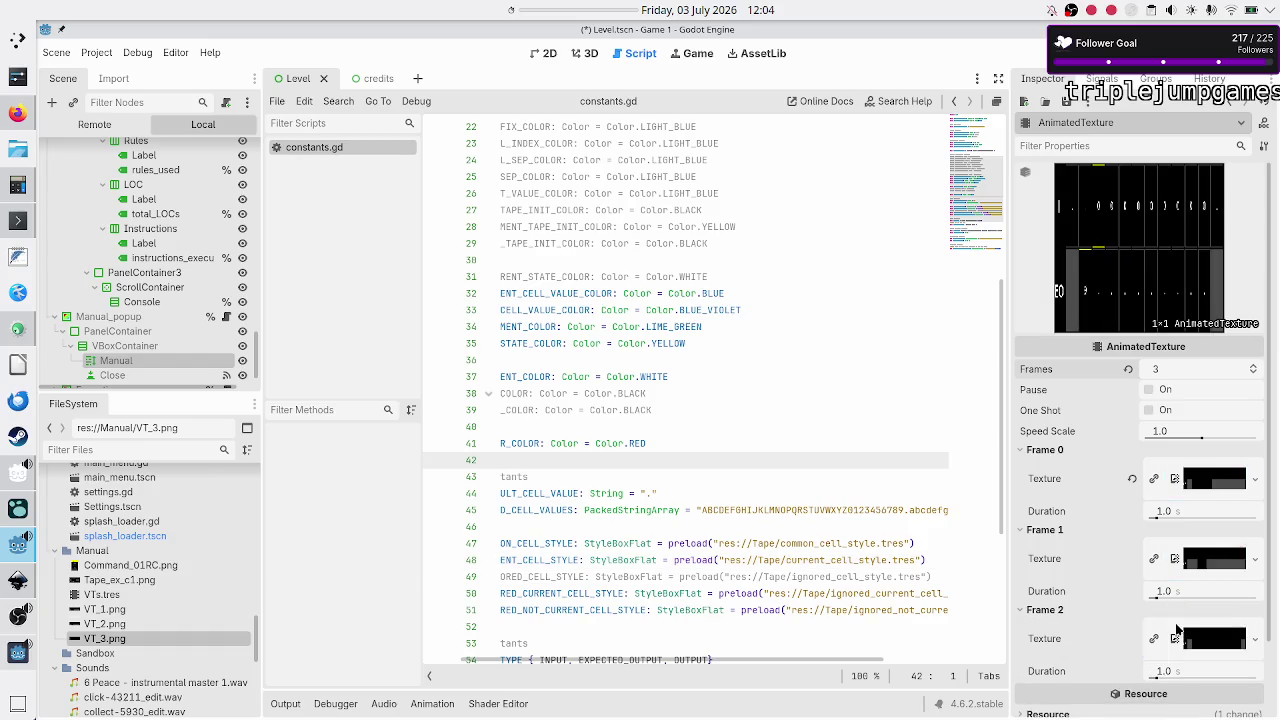
pyautogui.scroll(-2, 1079, 544)
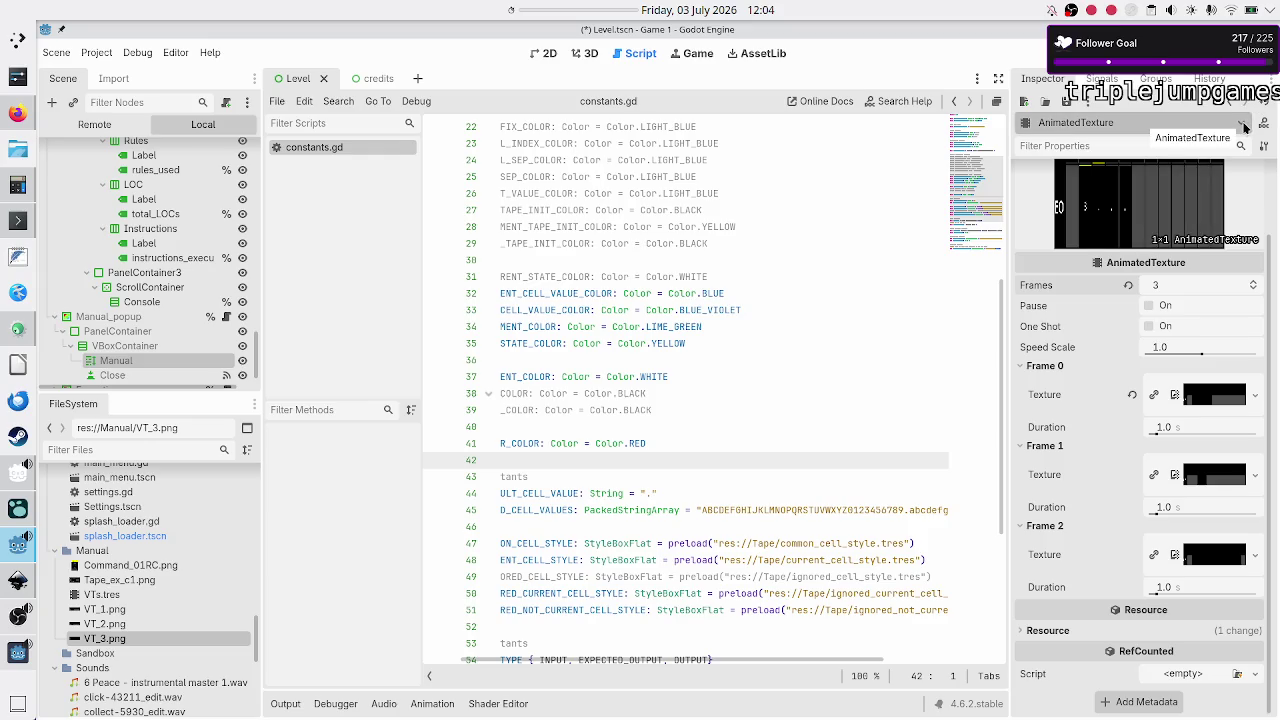
# Step: Save the AnimatedTexture as VTs.tres and copy its res:// path
pyautogui.click(1066, 106)
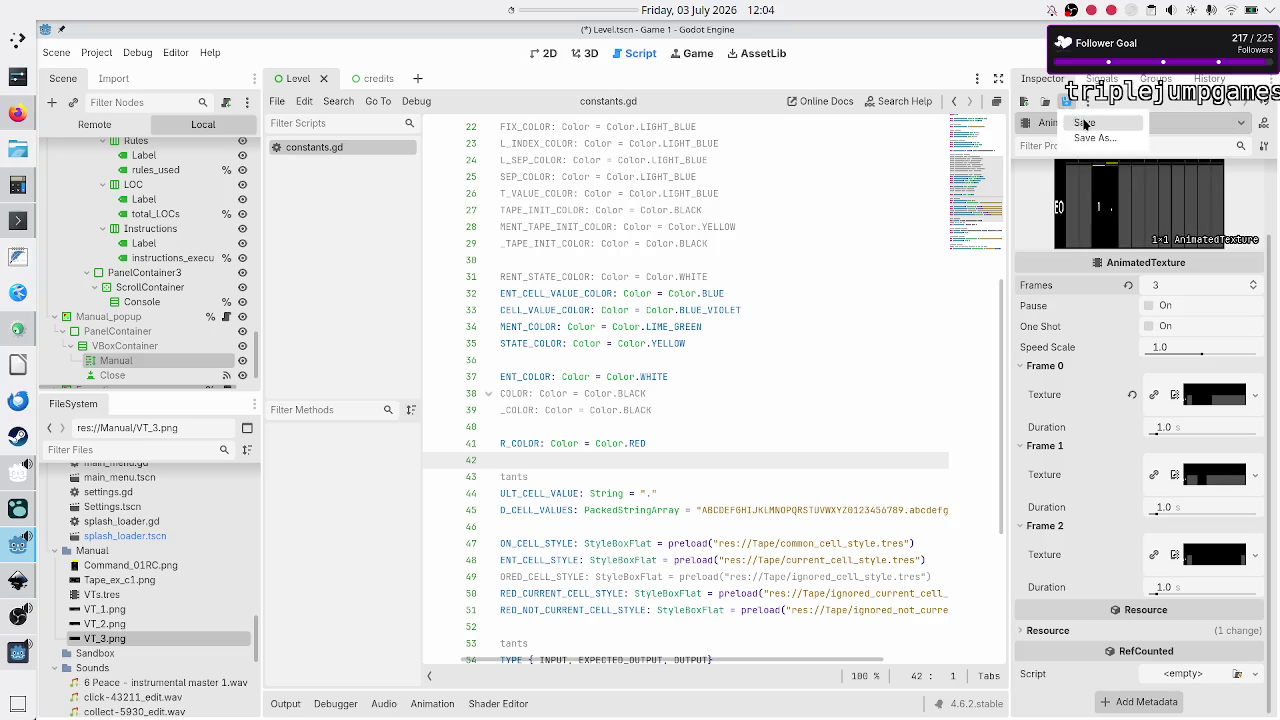
pyautogui.click(1084, 123)
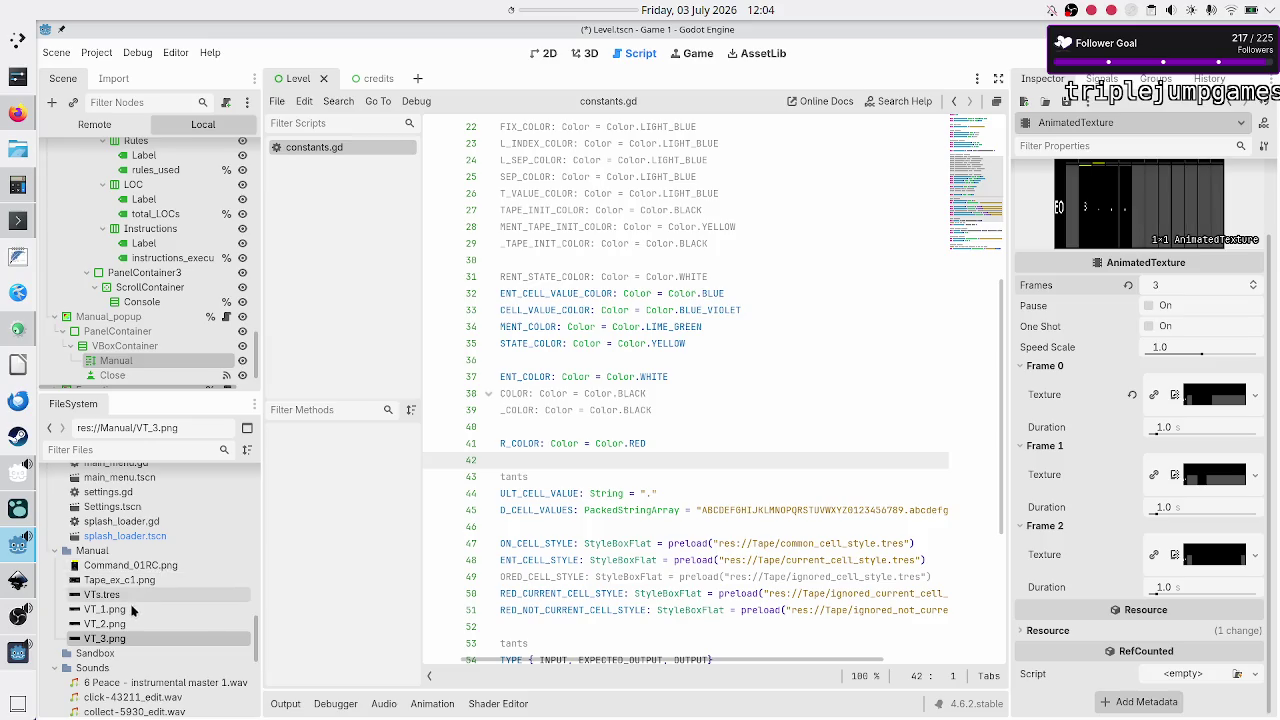
pyautogui.click(140, 594)
pyautogui.rightClick(140, 594)
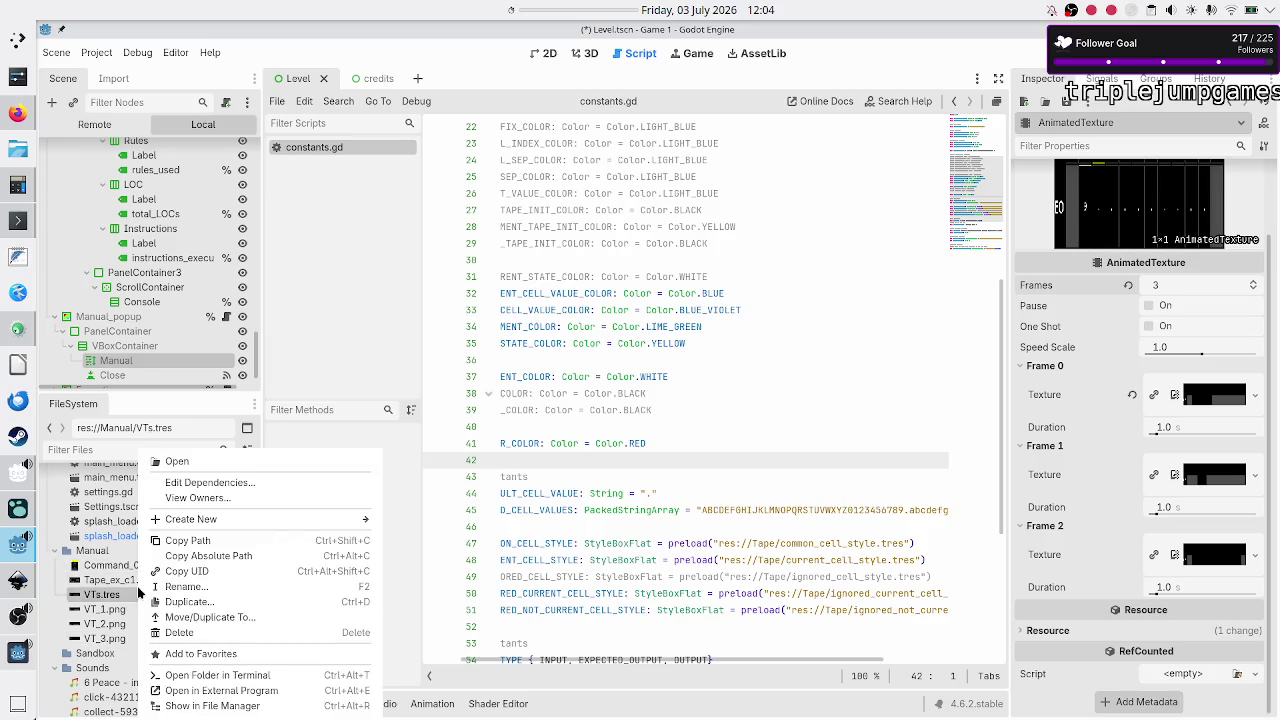
pyautogui.click(201, 540)
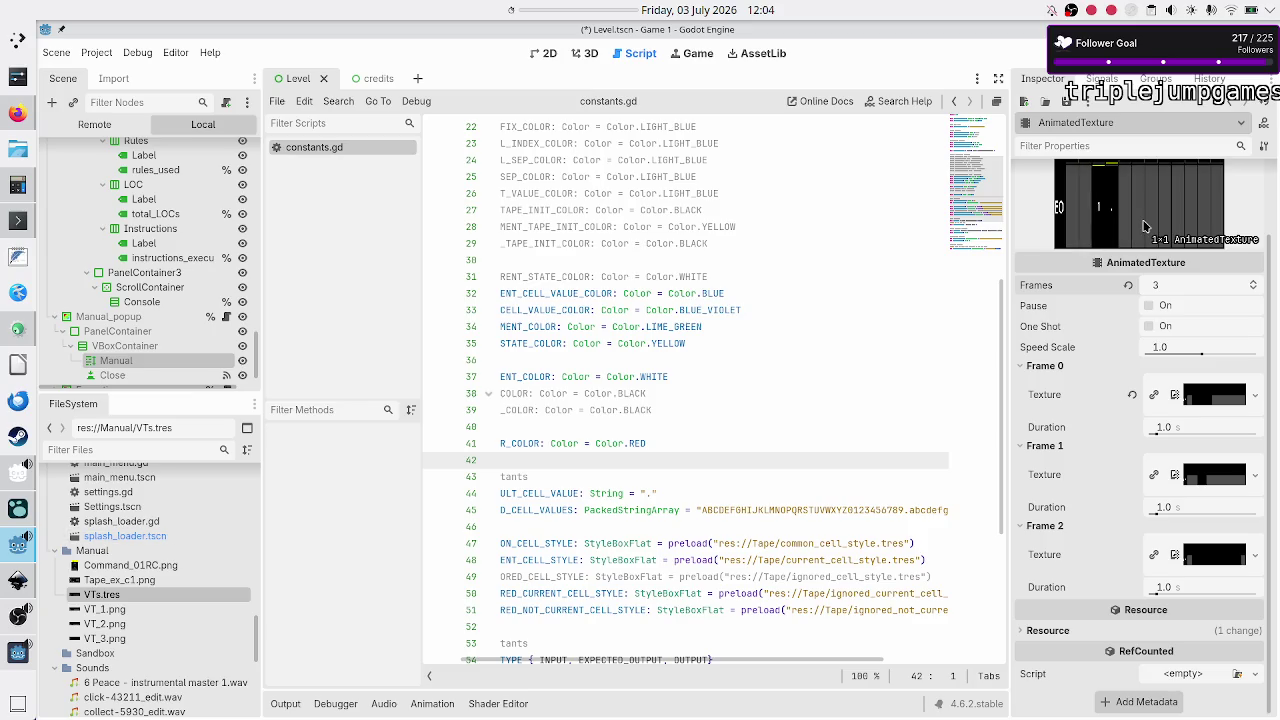
# Step: Bring up the Manual label's full text, caret below the placeholder line
pyautogui.click(141, 359)
pyautogui.click(1253, 268)
pyautogui.scroll(-15, 489, 372)
pyautogui.click(404, 484)
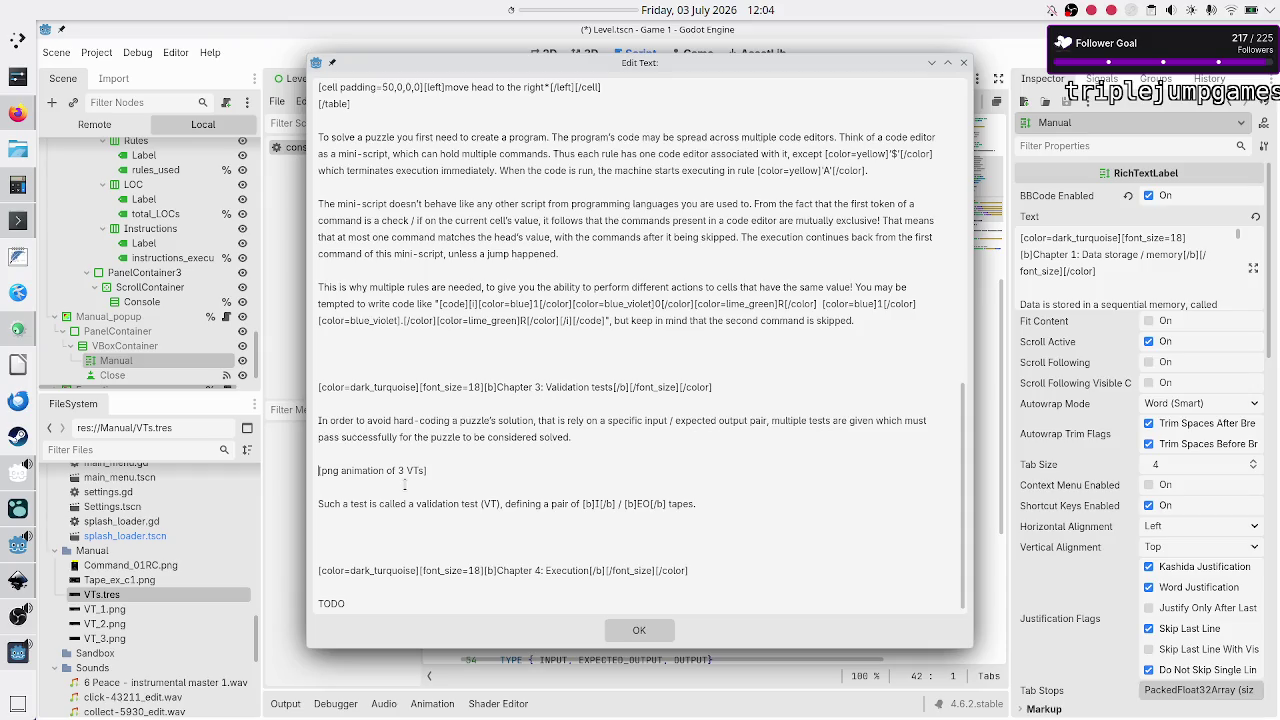
# Step: Replace the Chapter 3 placeholder line with [img]res://Manual/VTs.tres[/img] and apply the text
pyautogui.hotkey('shift', 'Down')
pyautogui.press('BackSpace')
pyautogui.write('mg')
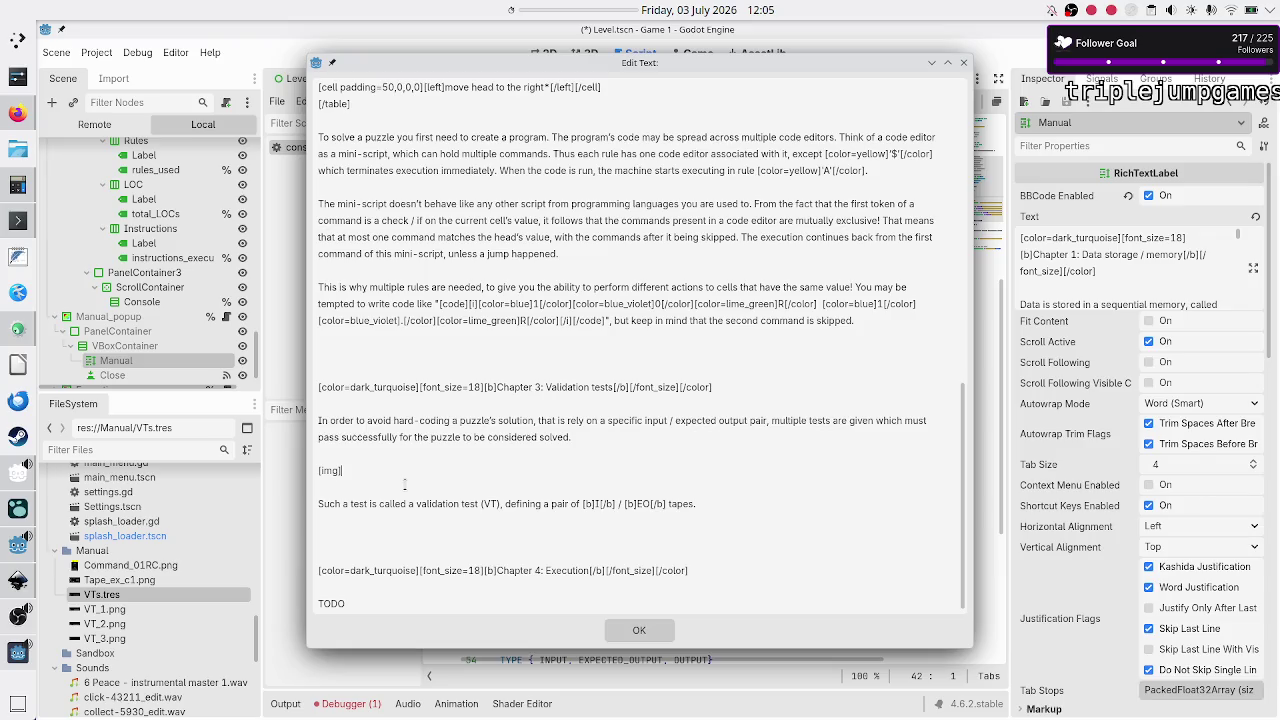
pyautogui.write('res://Manual/VTs.tres')
pyautogui.write('[')
pyautogui.write('/img]')
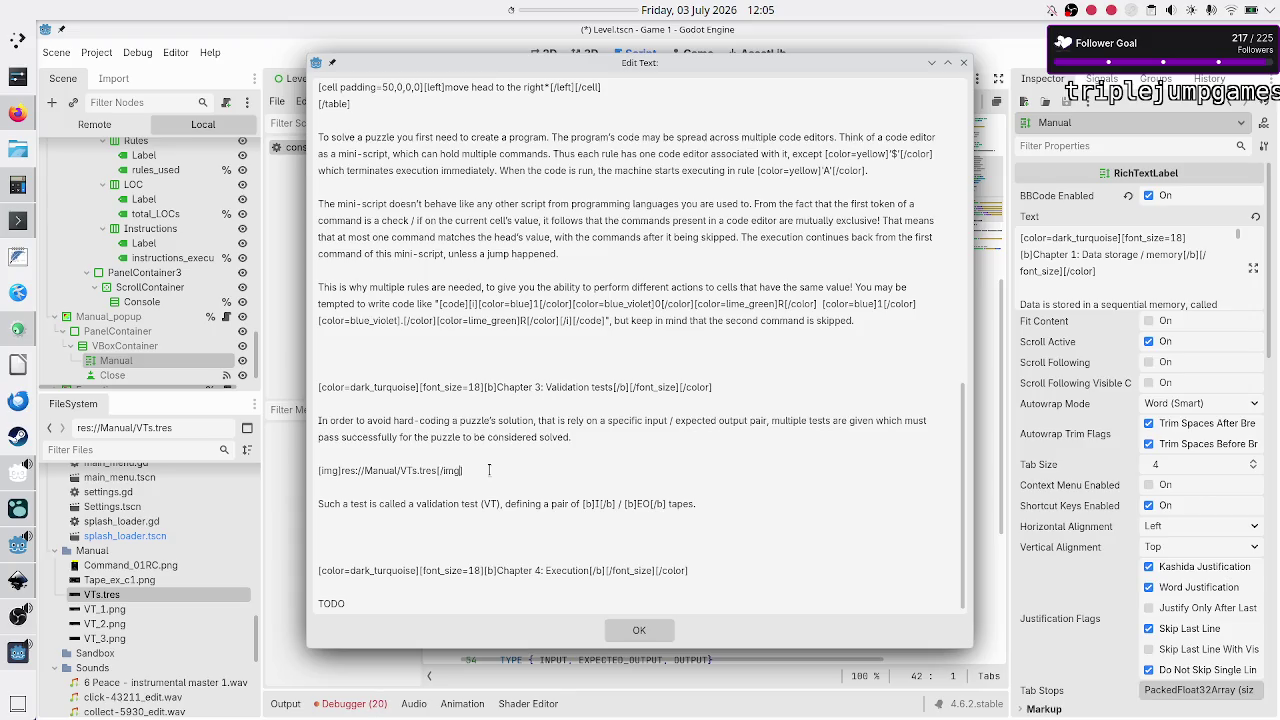
pyautogui.click(651, 636)
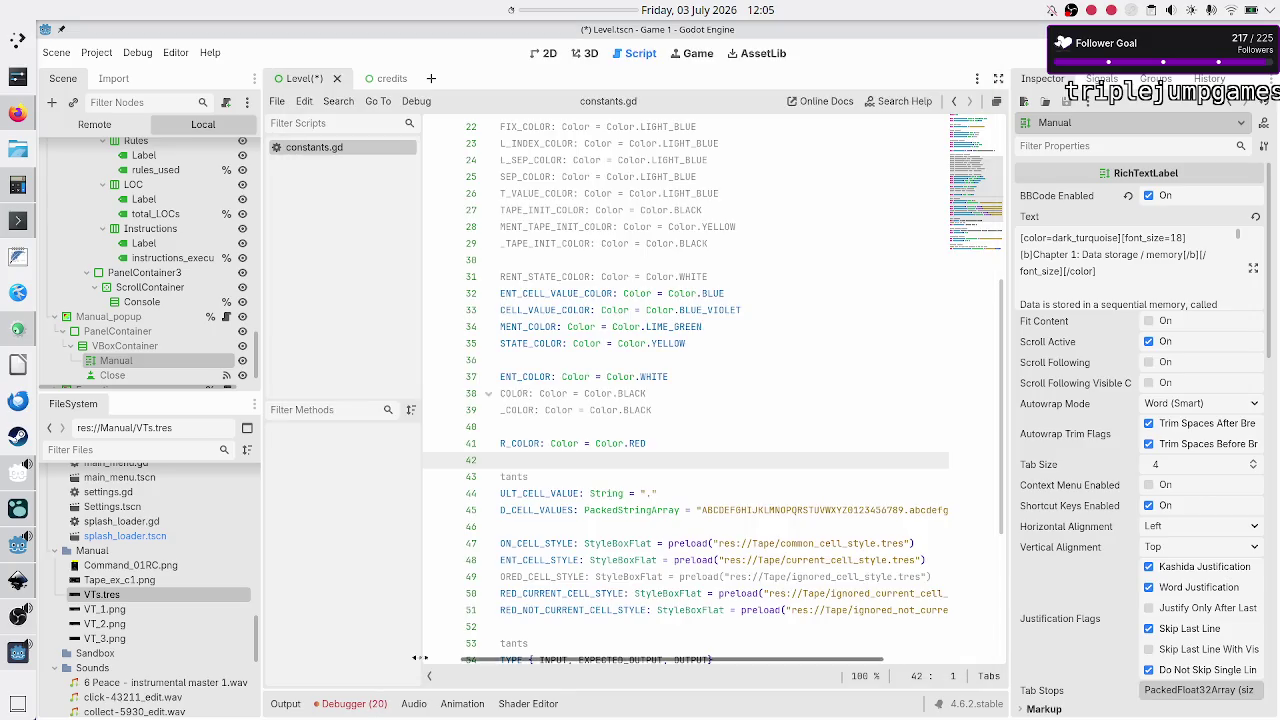
# Step: Clear the debugger's VTs.tres load errors, then save and run the project with F5
pyautogui.click(372, 703)
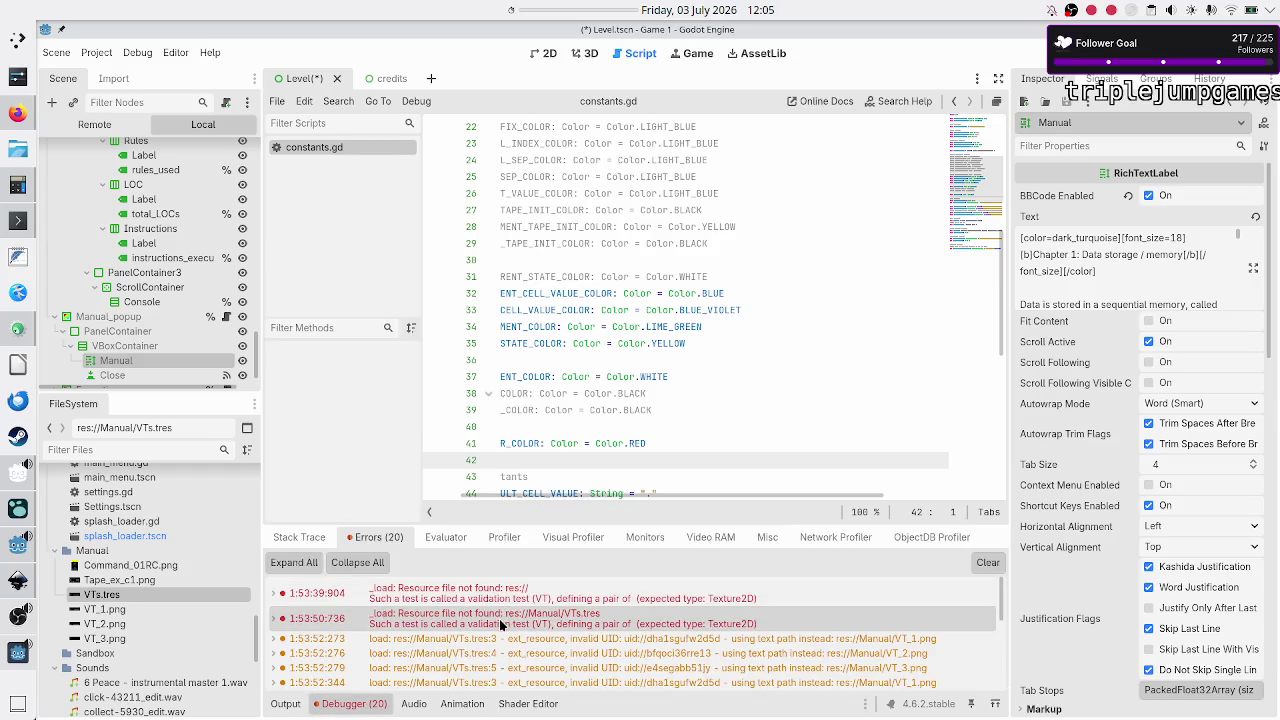
pyautogui.moveTo(503, 626)
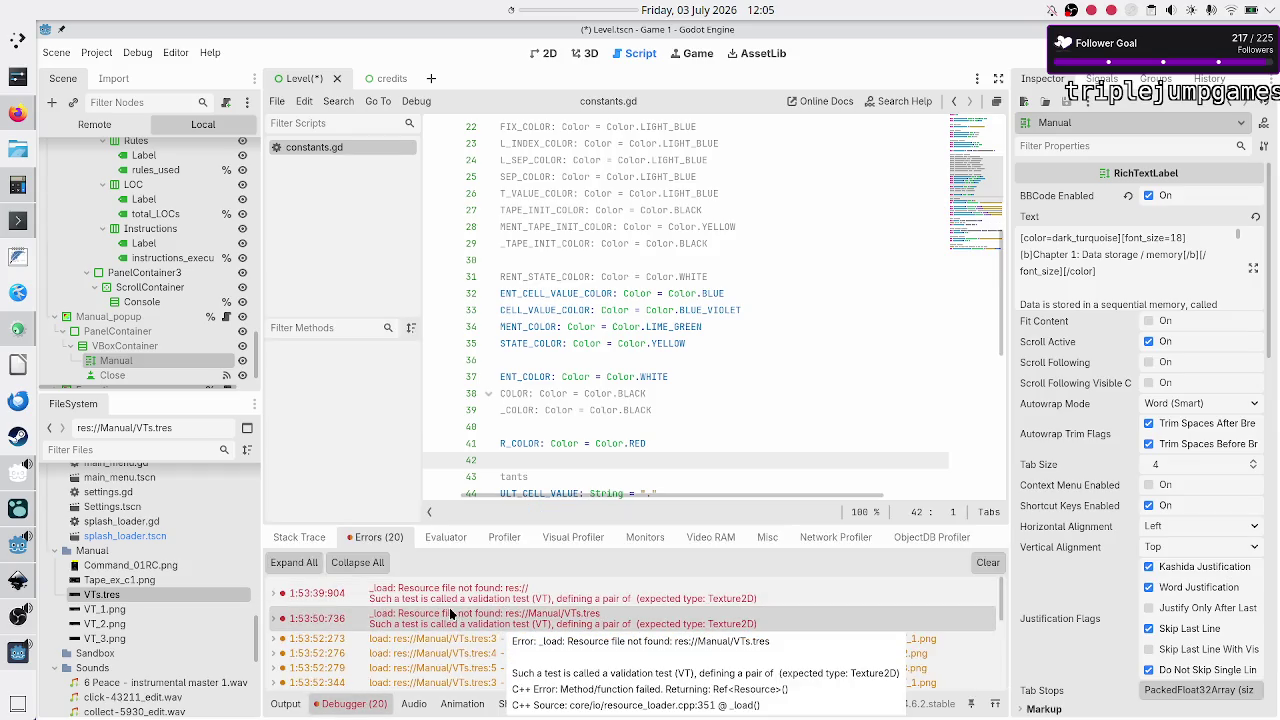
pyautogui.moveTo(447, 604)
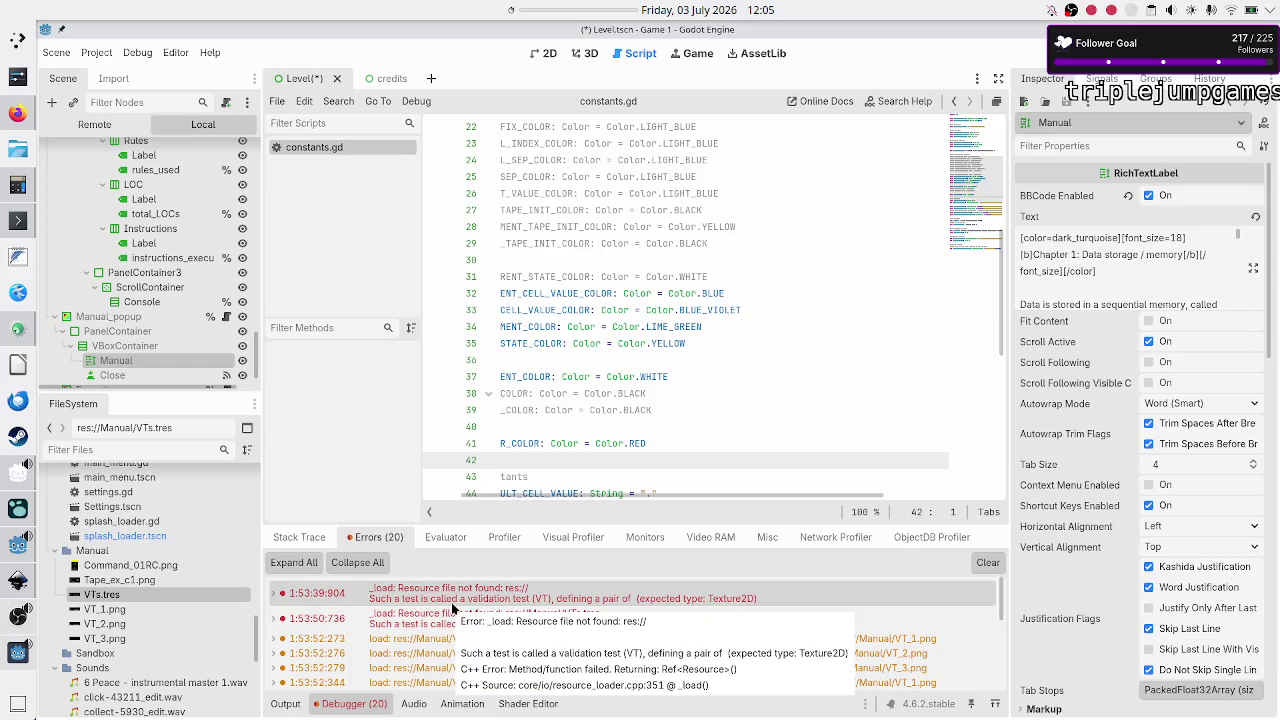
pyautogui.scroll(-5, 442, 611)
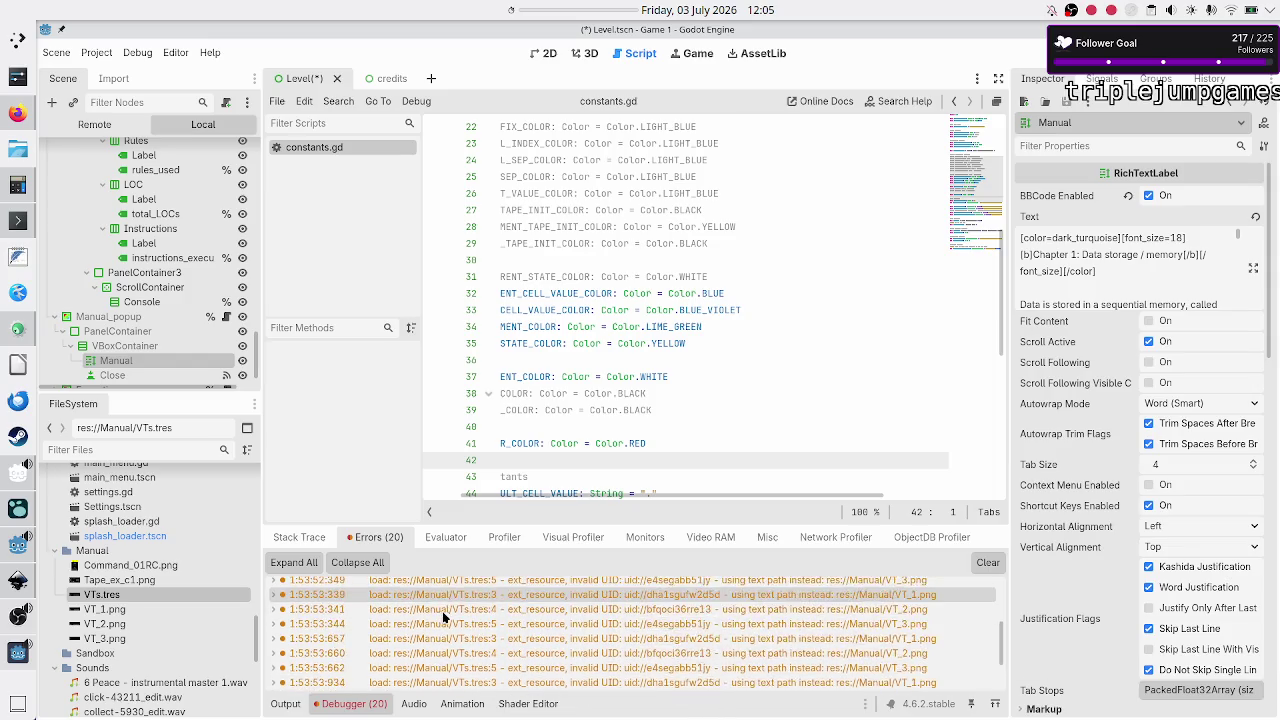
pyautogui.click(988, 563)
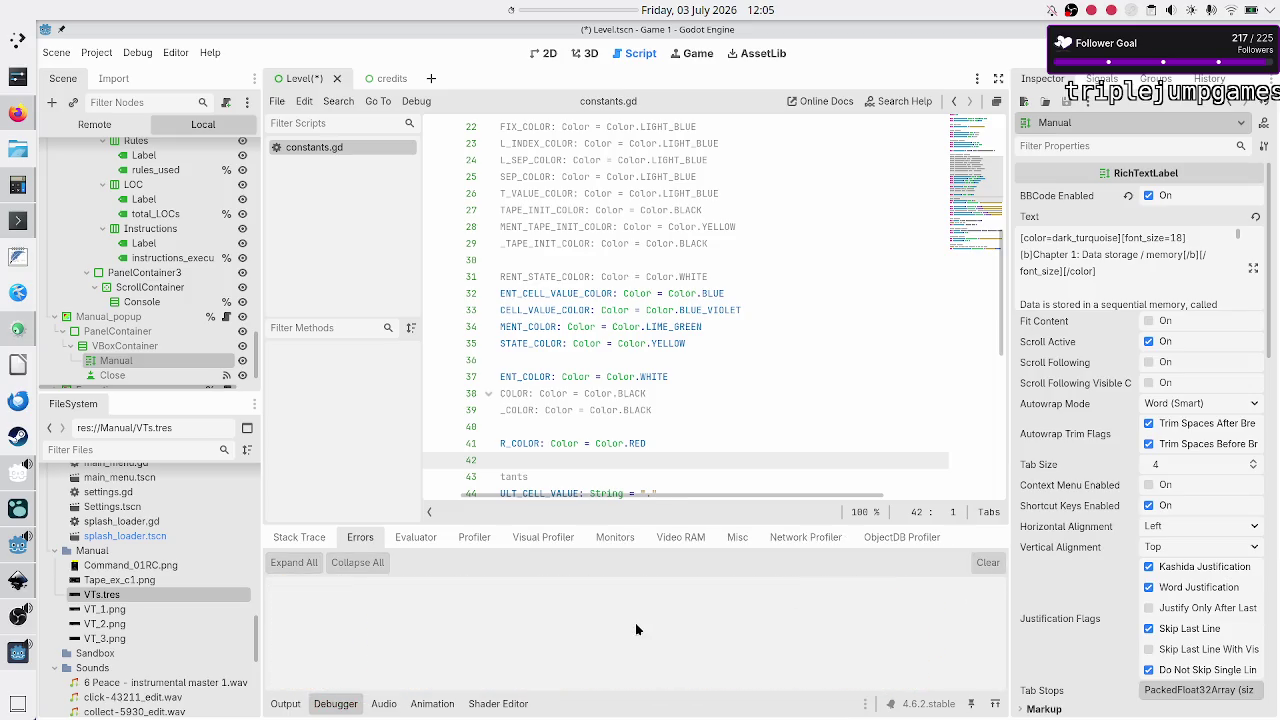
pyautogui.press('F5')
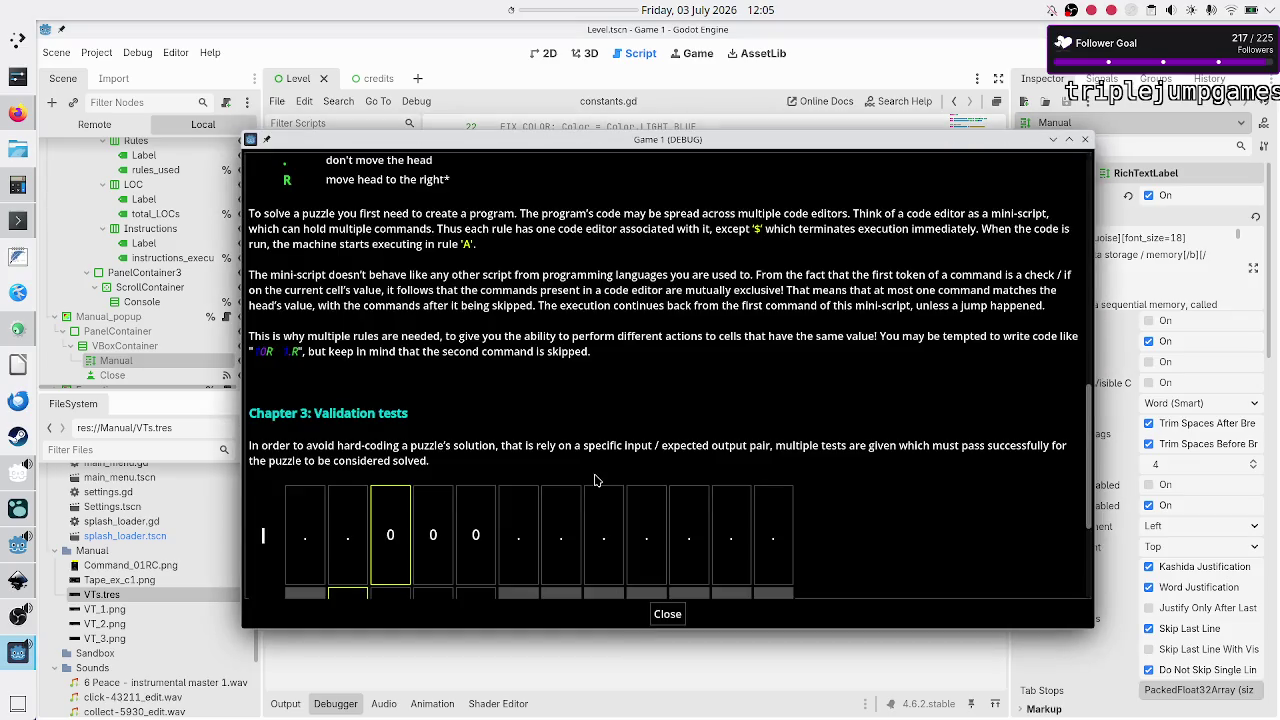
# Step: Scroll the in-game manual to Chapter 3's cycling tapes, then stop the game with F8
pyautogui.scroll(-3, 594, 481)
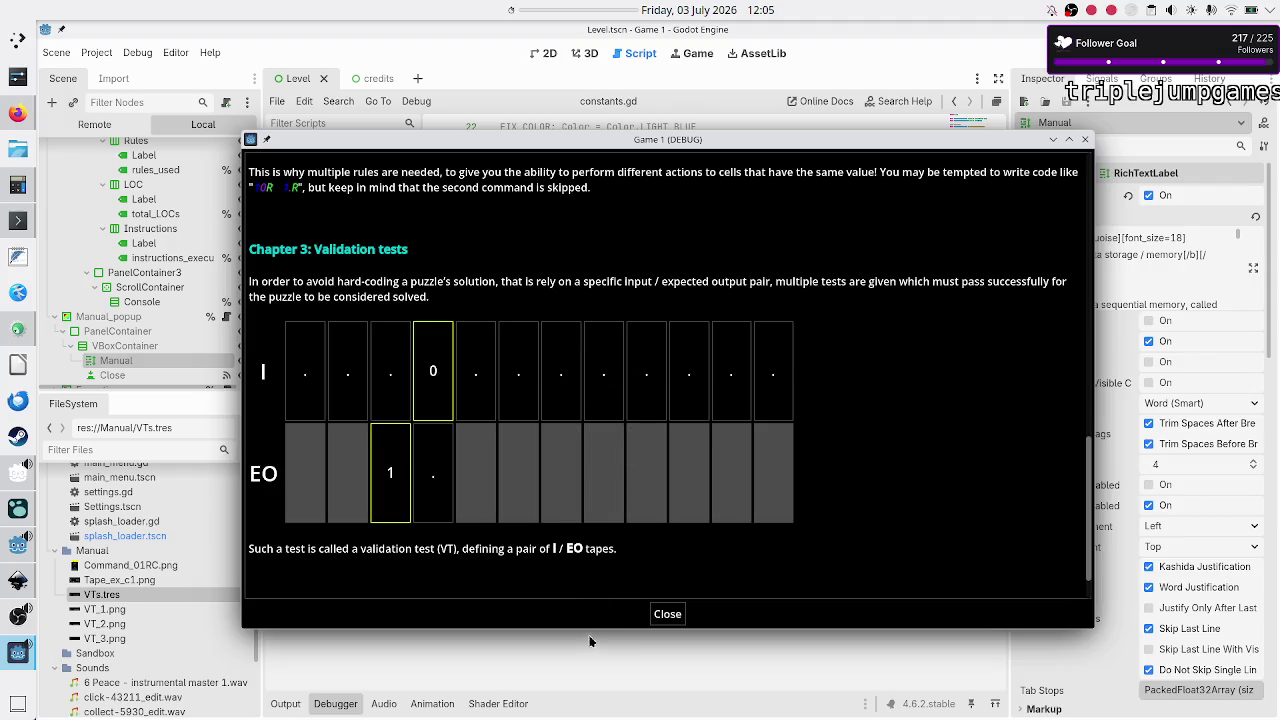
pyautogui.press('F8')
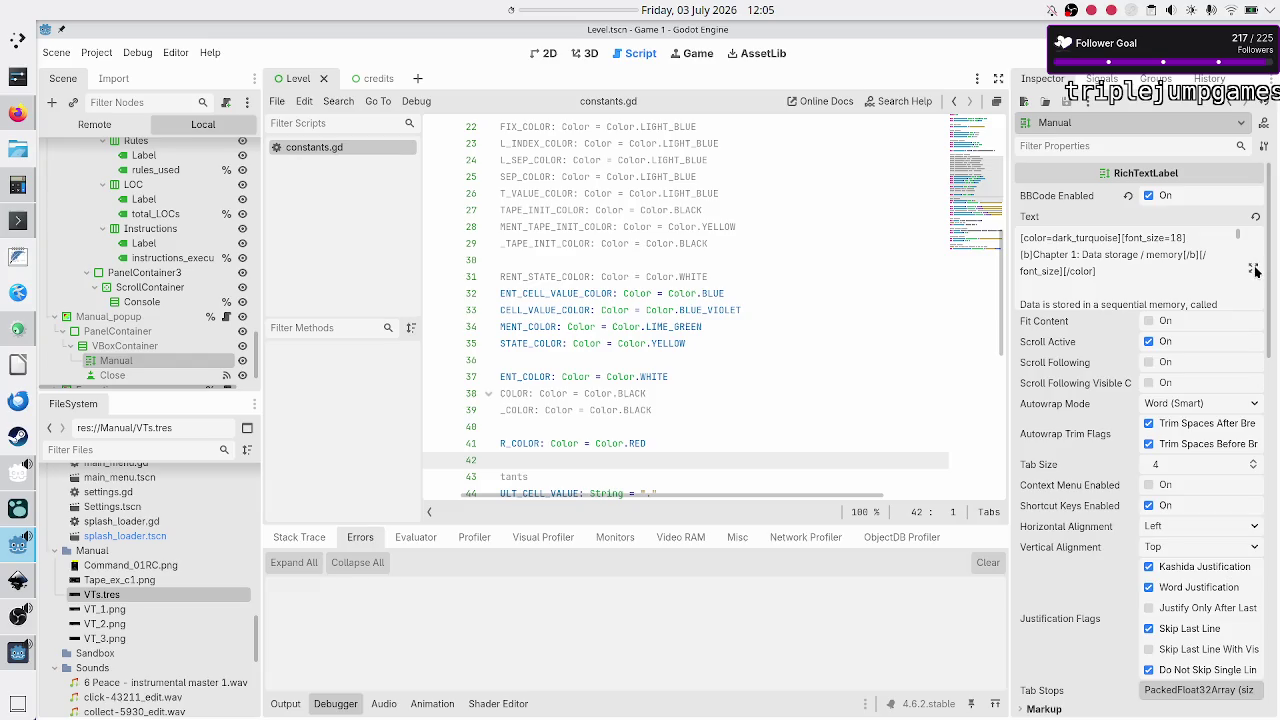
# Step: Wrap the manual's VTs.tres image line in [center] tags and confirm the text
pyautogui.click(1254, 270)
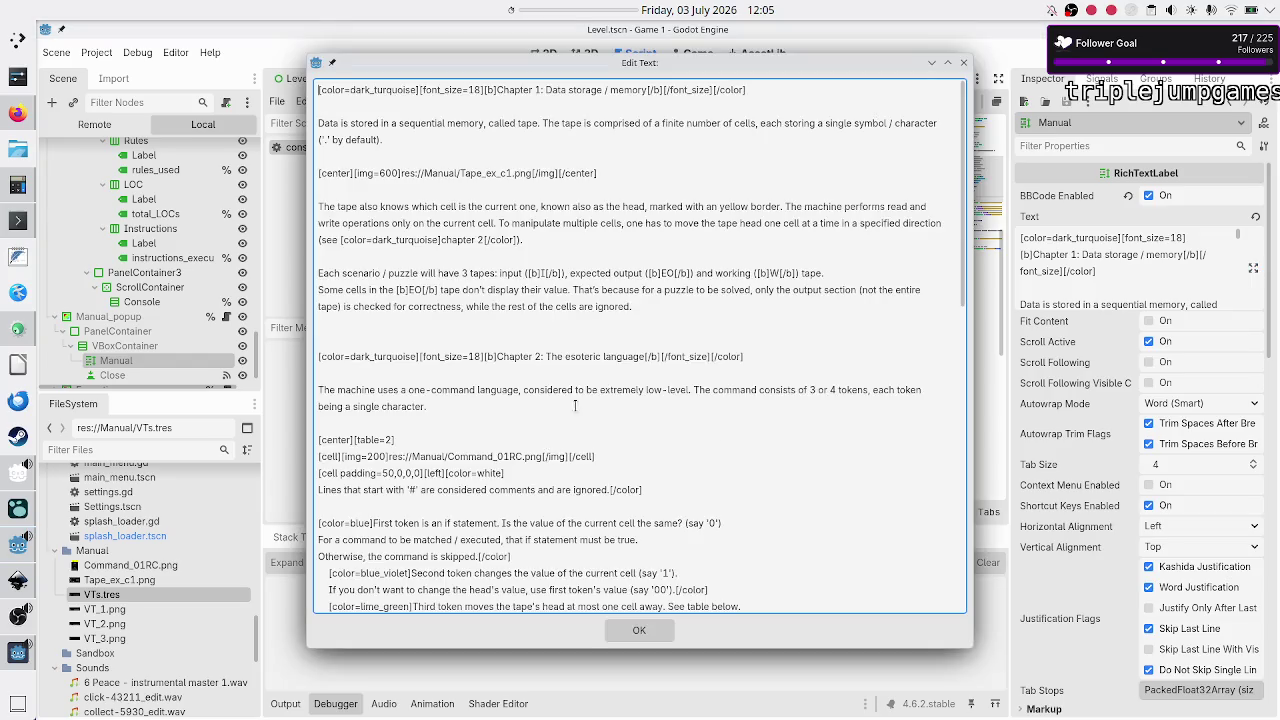
pyautogui.scroll(-15, 570, 410)
pyautogui.click(493, 463)
pyautogui.write('[center]')
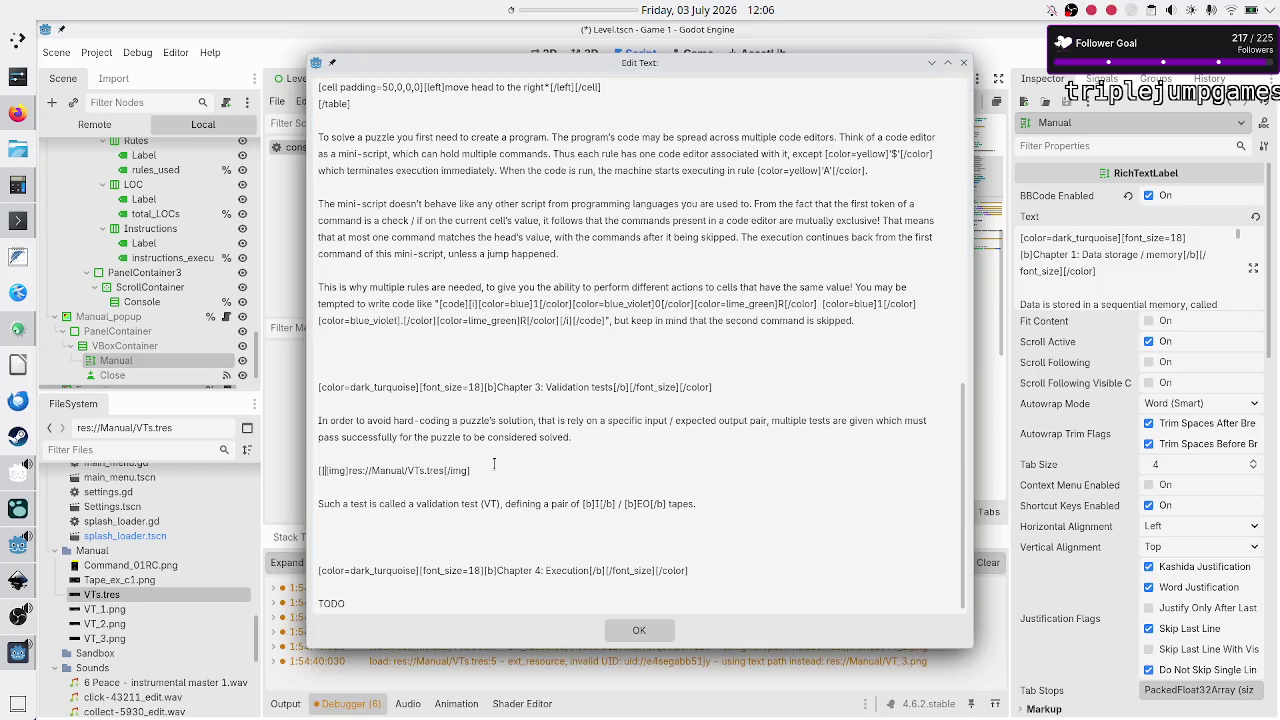
pyautogui.write('[/center]')
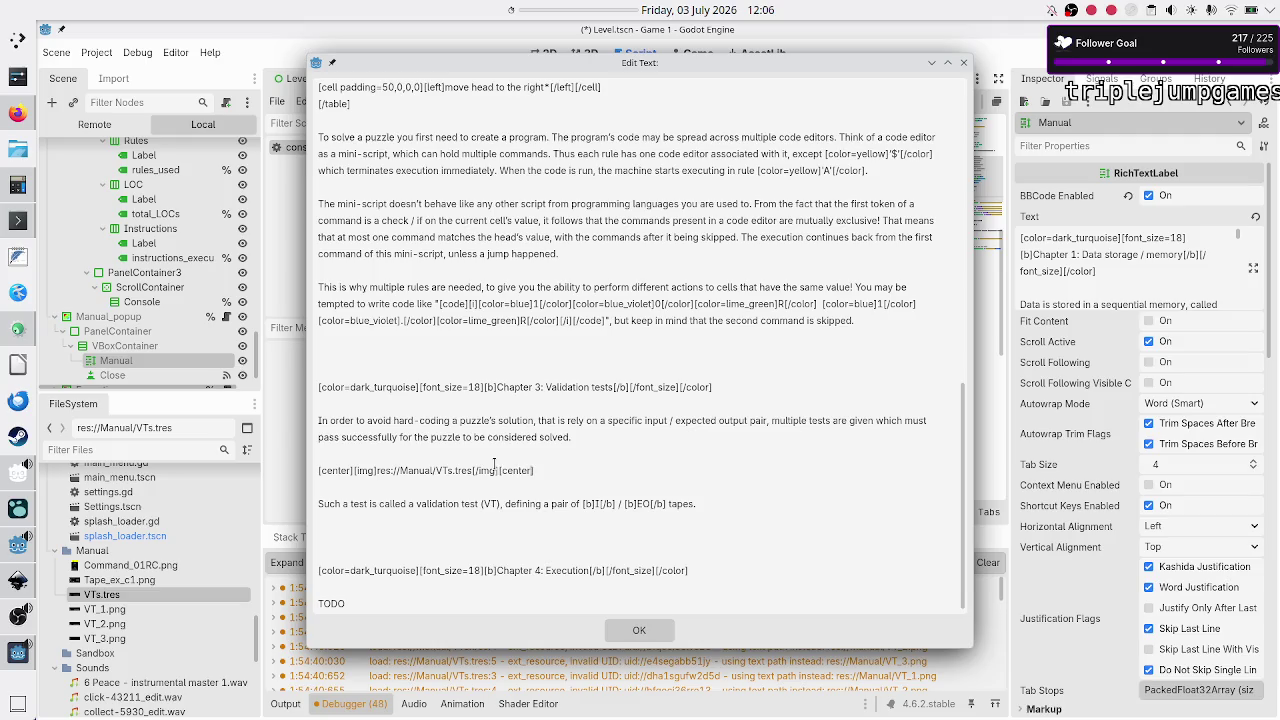
pyautogui.click(640, 631)
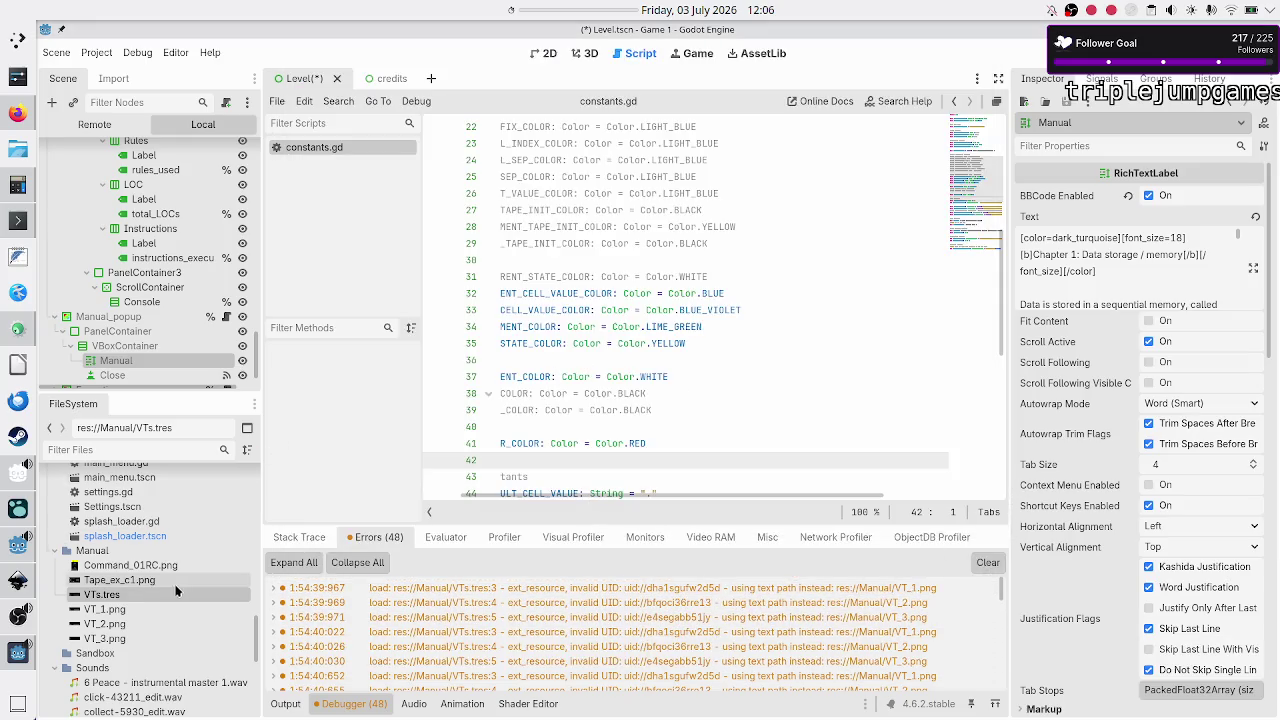
# Step: Open VTs.tres and set all three frame durations to 3 seconds
pyautogui.doubleClick(126, 592)
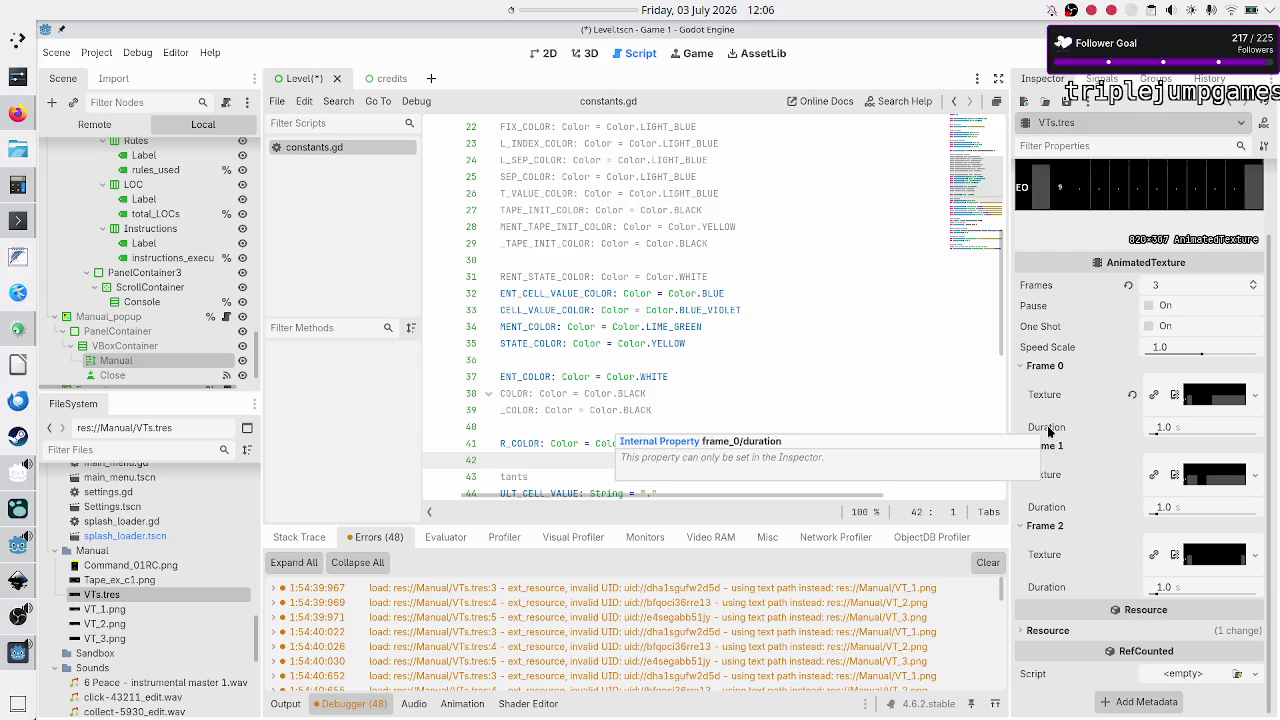
pyautogui.click(1191, 426)
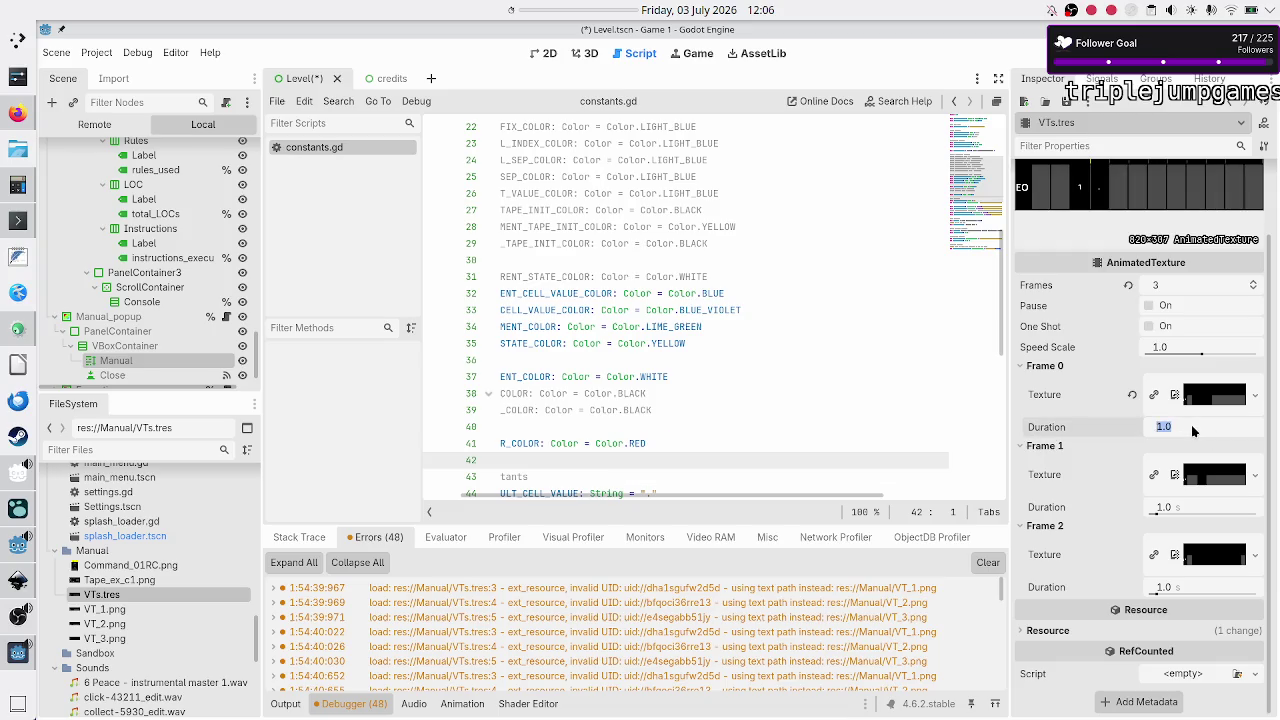
pyautogui.write('3')
pyautogui.press('Return')
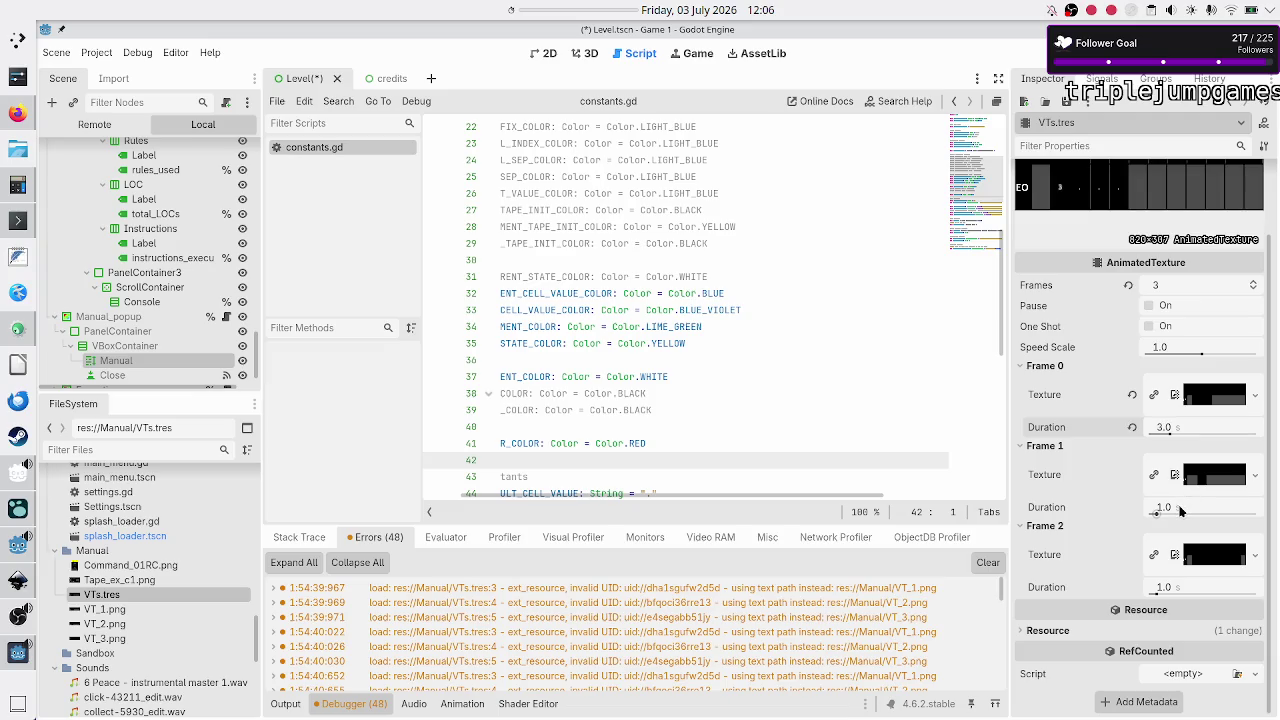
pyautogui.click(1180, 508)
pyautogui.write('3')
pyautogui.press('Return')
pyautogui.click(1166, 586)
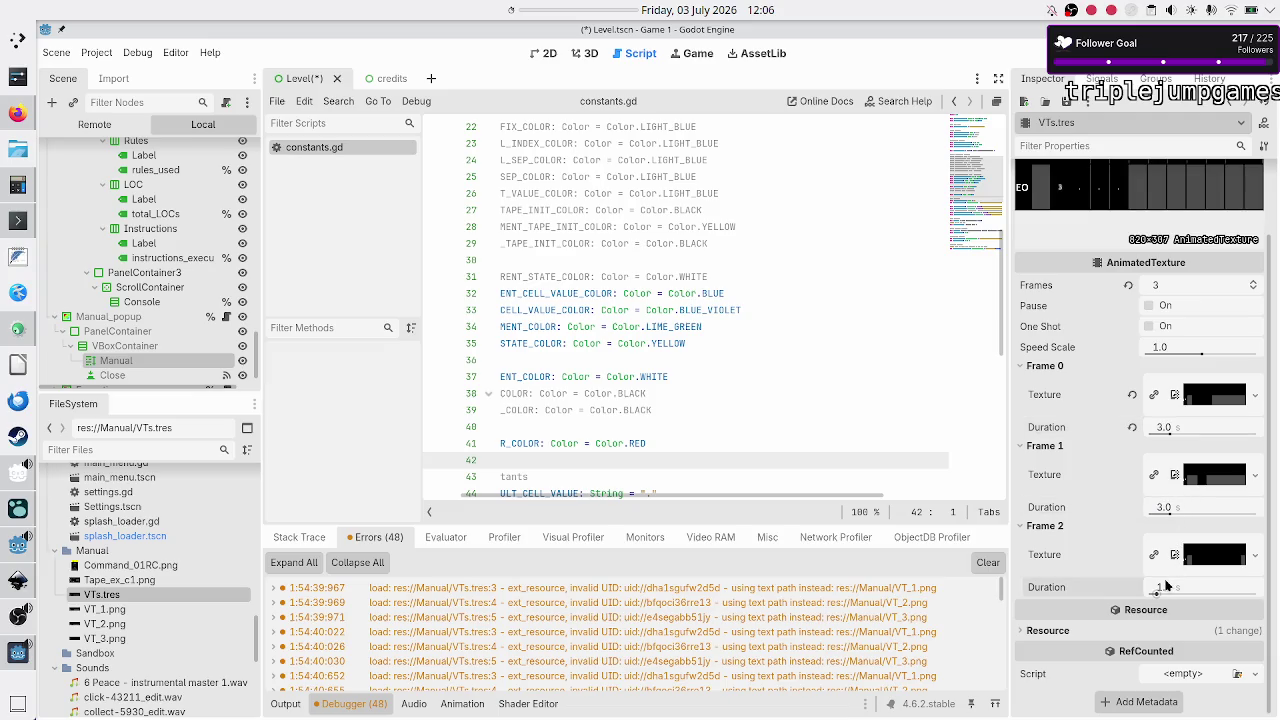
pyautogui.write('3')
pyautogui.press('Return')
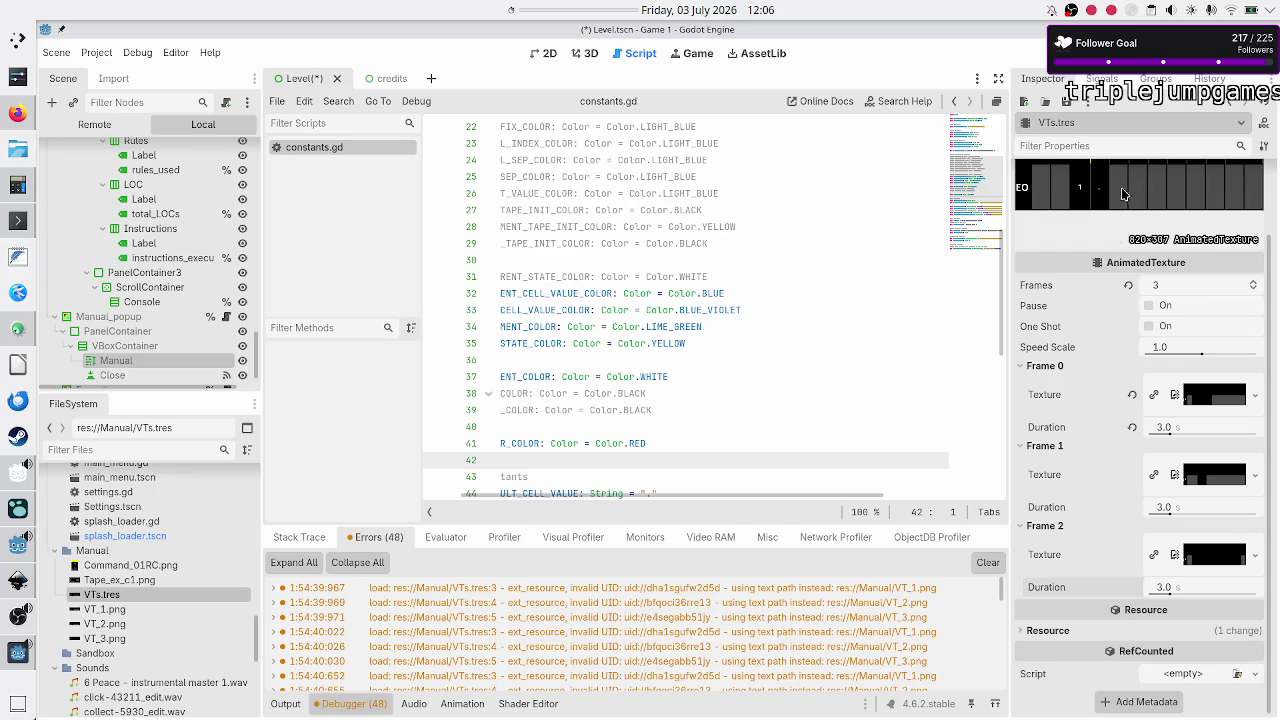
# Step: Save the VTs.tres resource and relaunch the game to preview it
pyautogui.click(1064, 102)
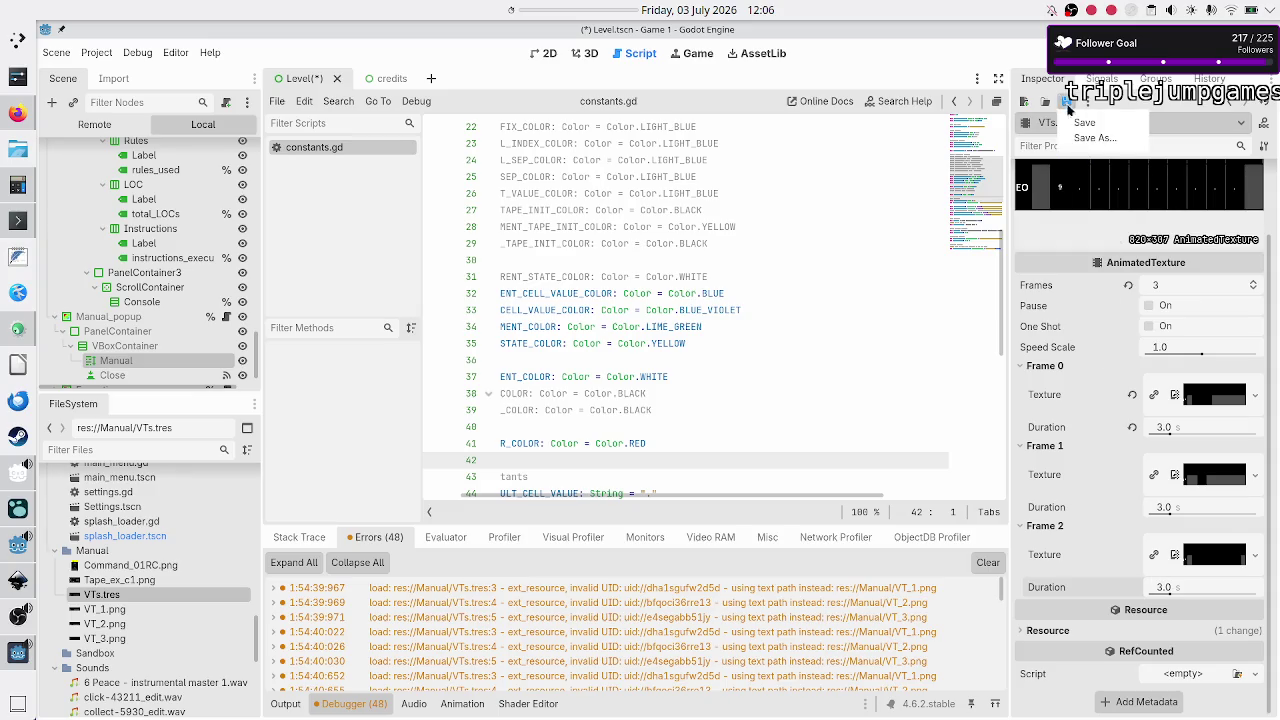
pyautogui.click(1076, 128)
pyautogui.click(700, 376)
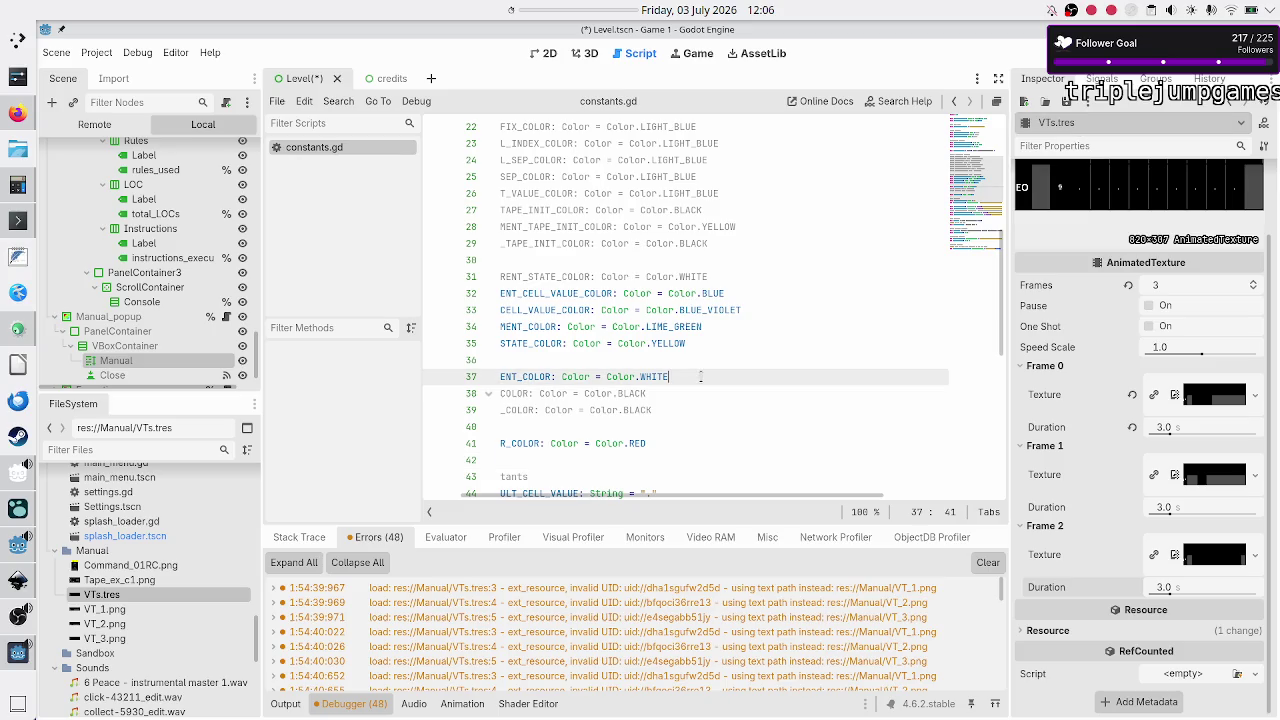
pyautogui.press('F5')
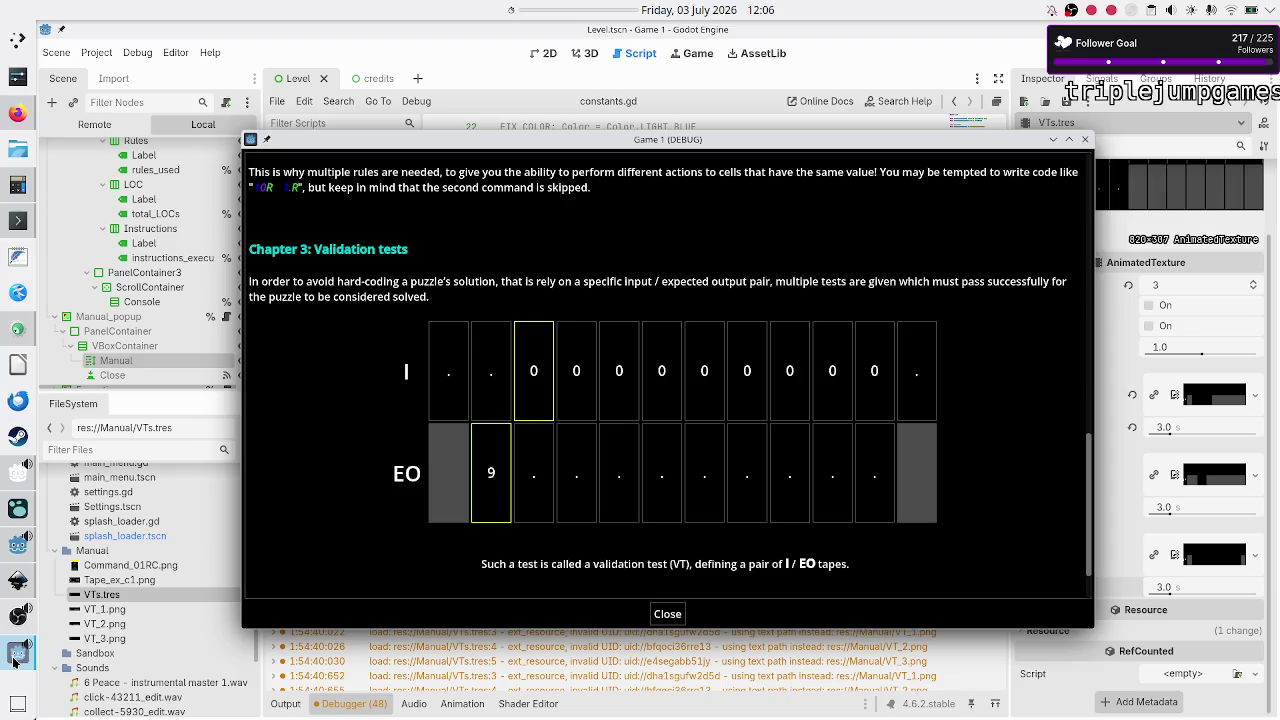
# Step: Scroll the running game's manual down to Chapter 4, then stop the game
pyautogui.scroll(-2, 517, 509)
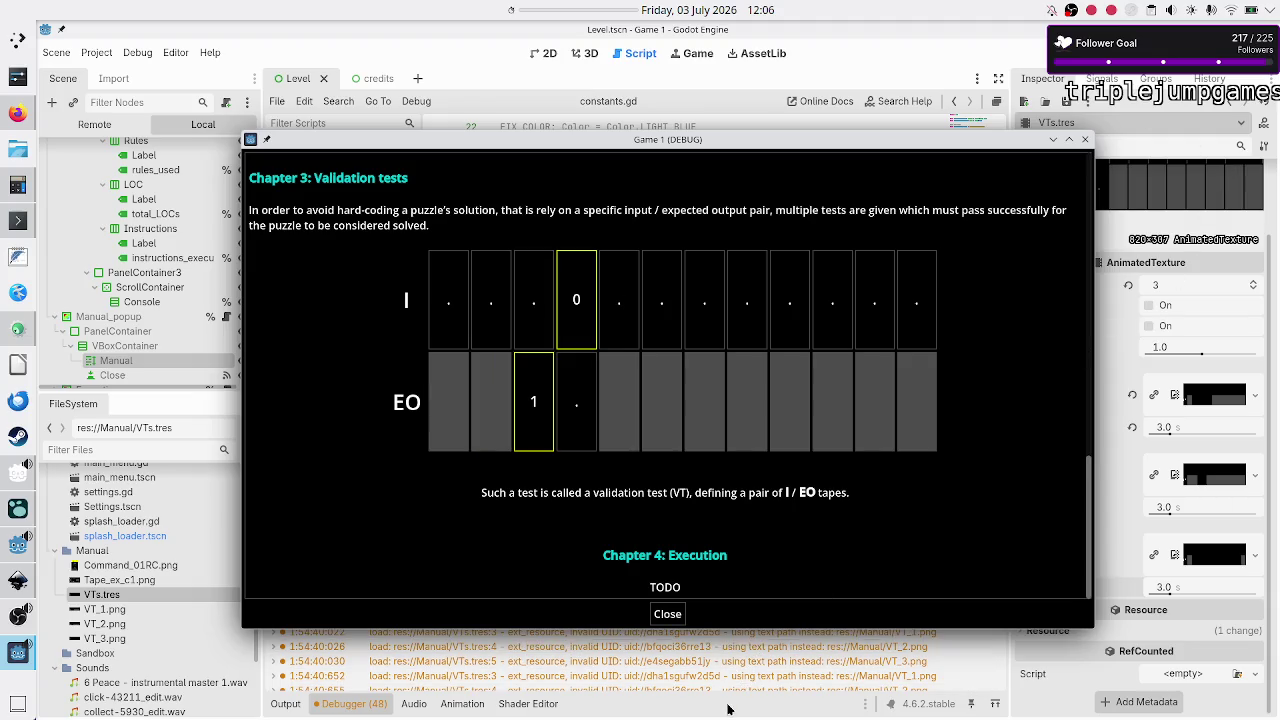
pyautogui.press('F8')
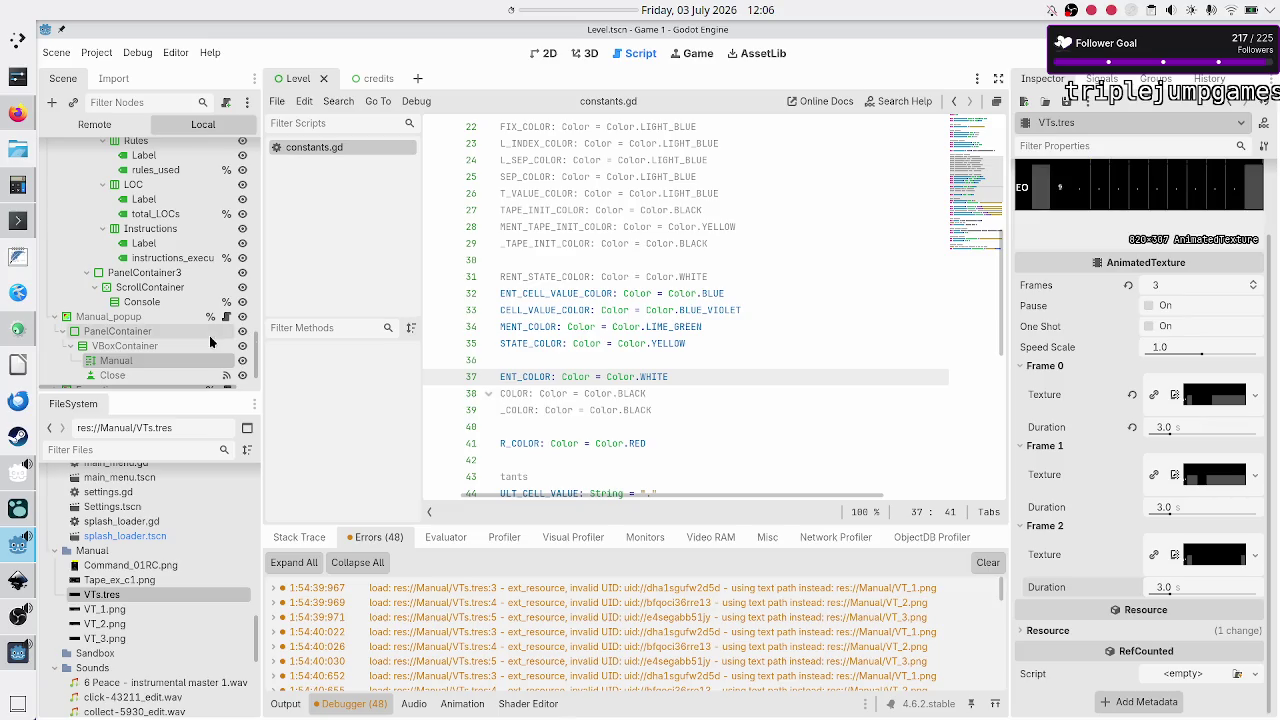
# Step: Fix the Manual node's image line with a [/center] closing tag, clear errors, and save the scene
pyautogui.click(130, 361)
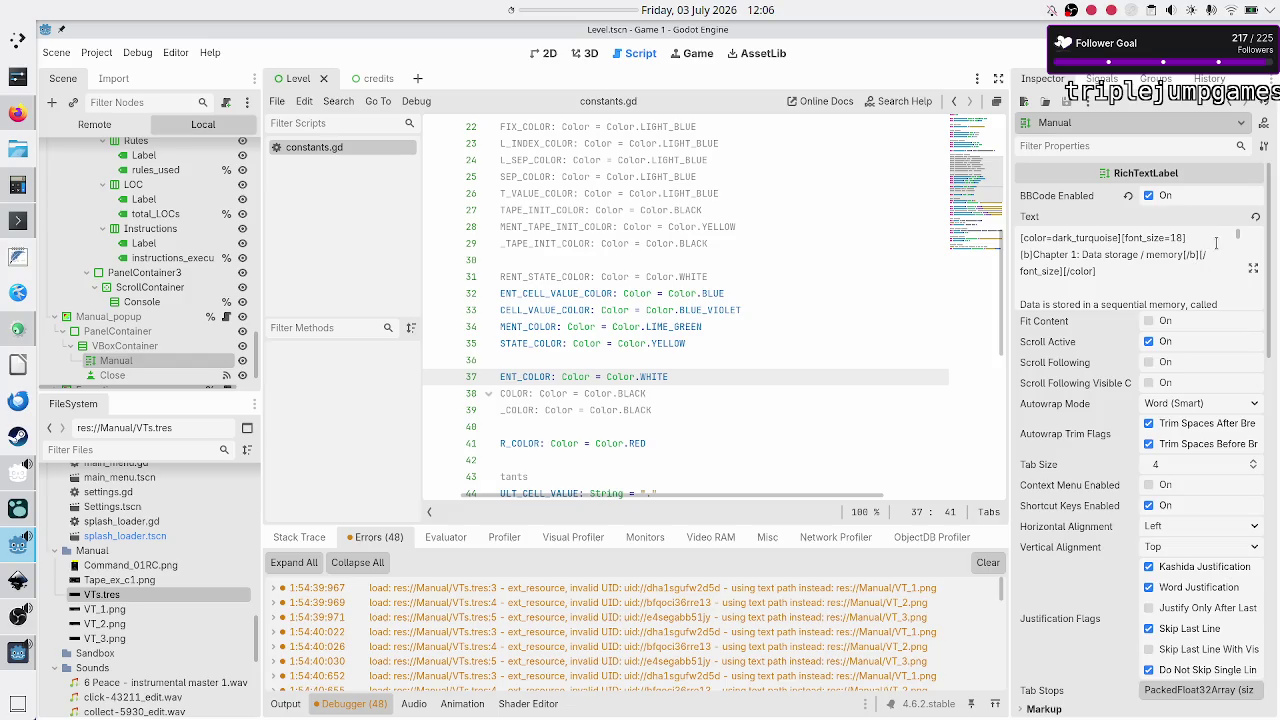
pyautogui.click(1253, 268)
pyautogui.scroll(-3, 653, 406)
pyautogui.scroll(-10, 652, 406)
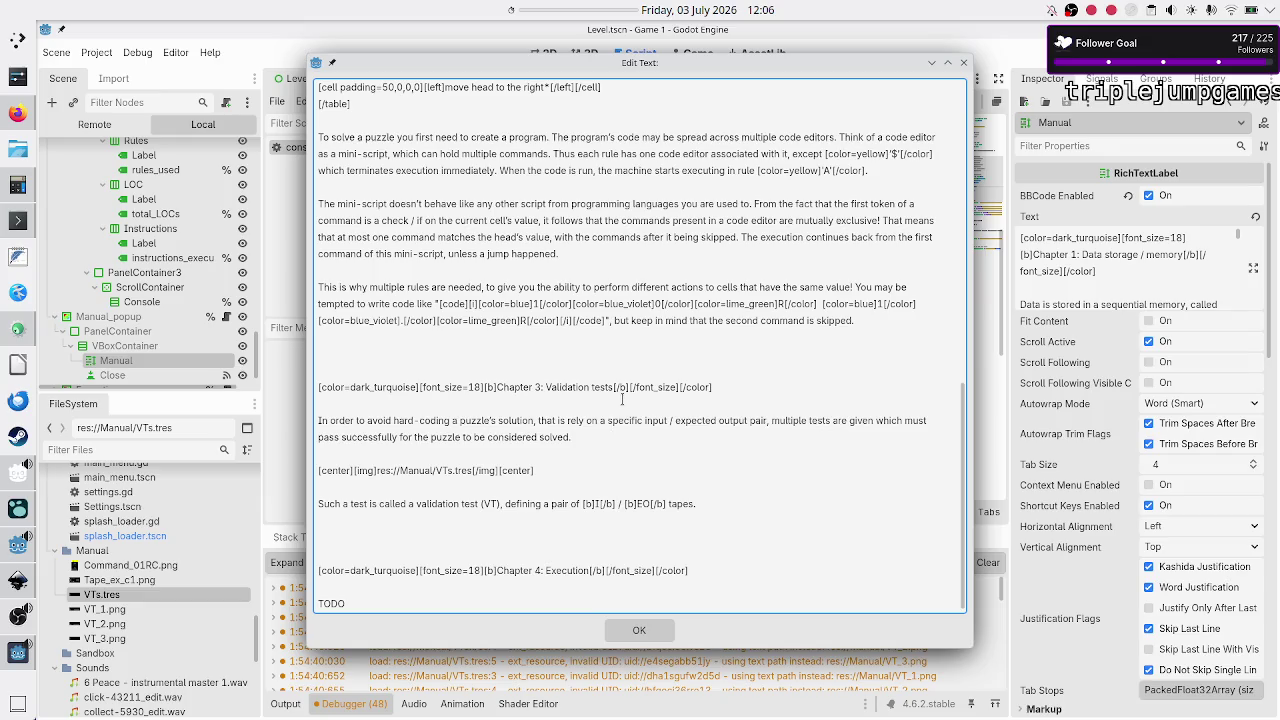
pyautogui.click(539, 477)
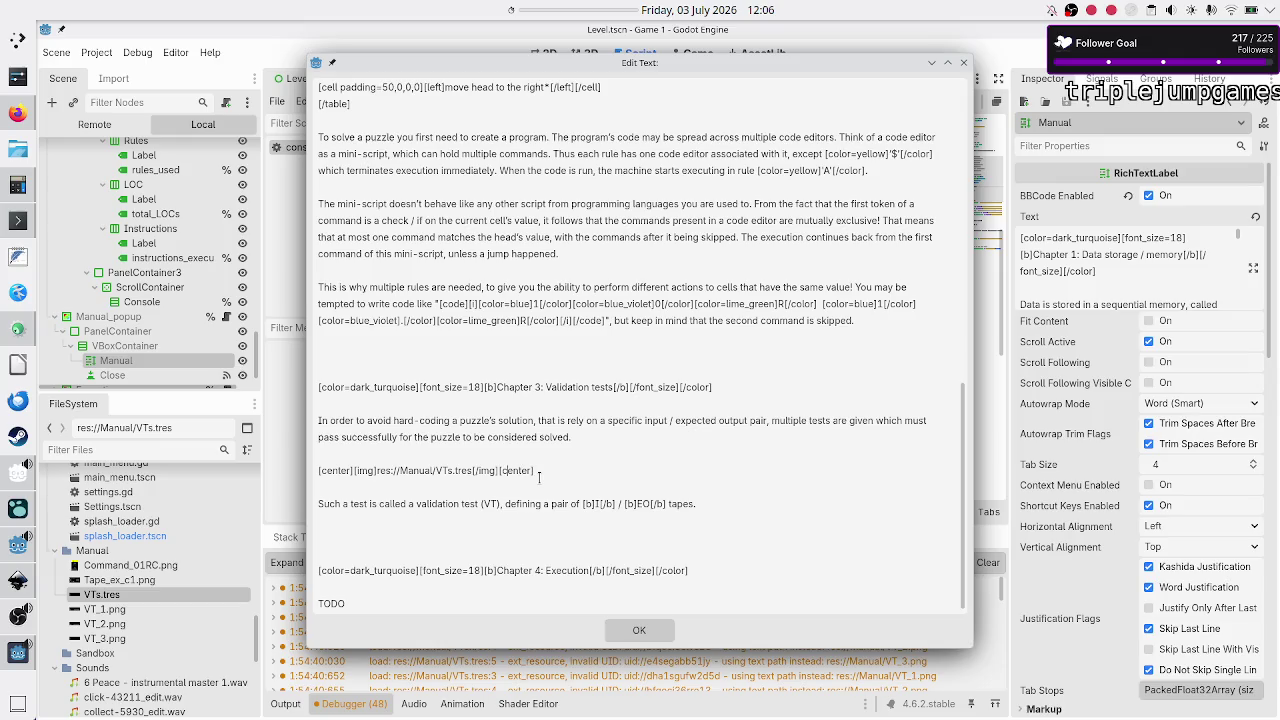
pyautogui.write('/')
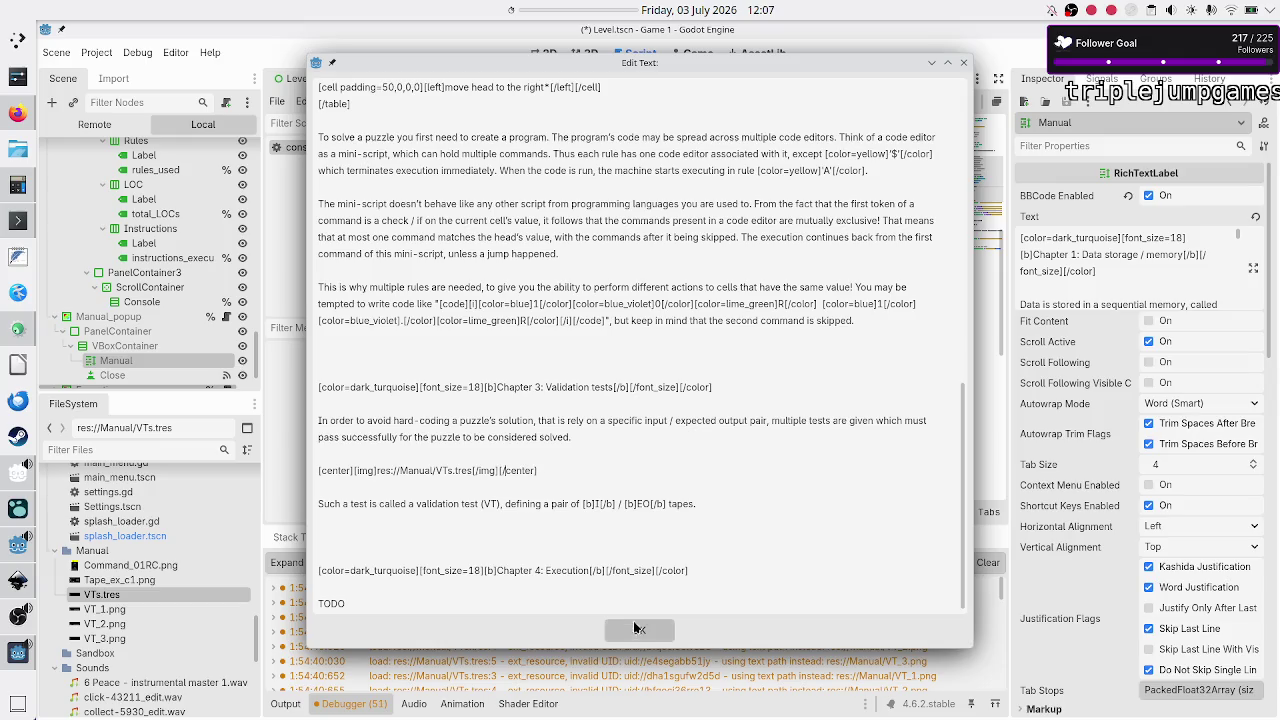
pyautogui.click(639, 630)
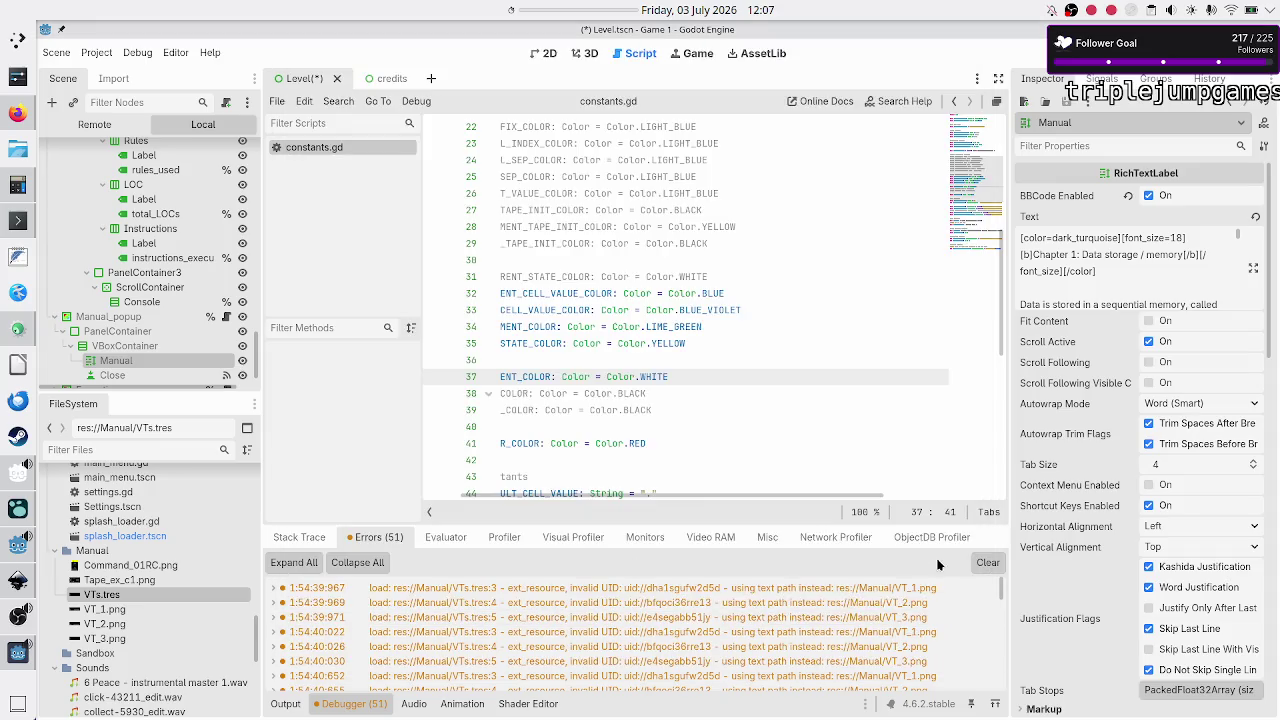
pyautogui.click(984, 563)
pyautogui.hotkey('ctrl', 's')
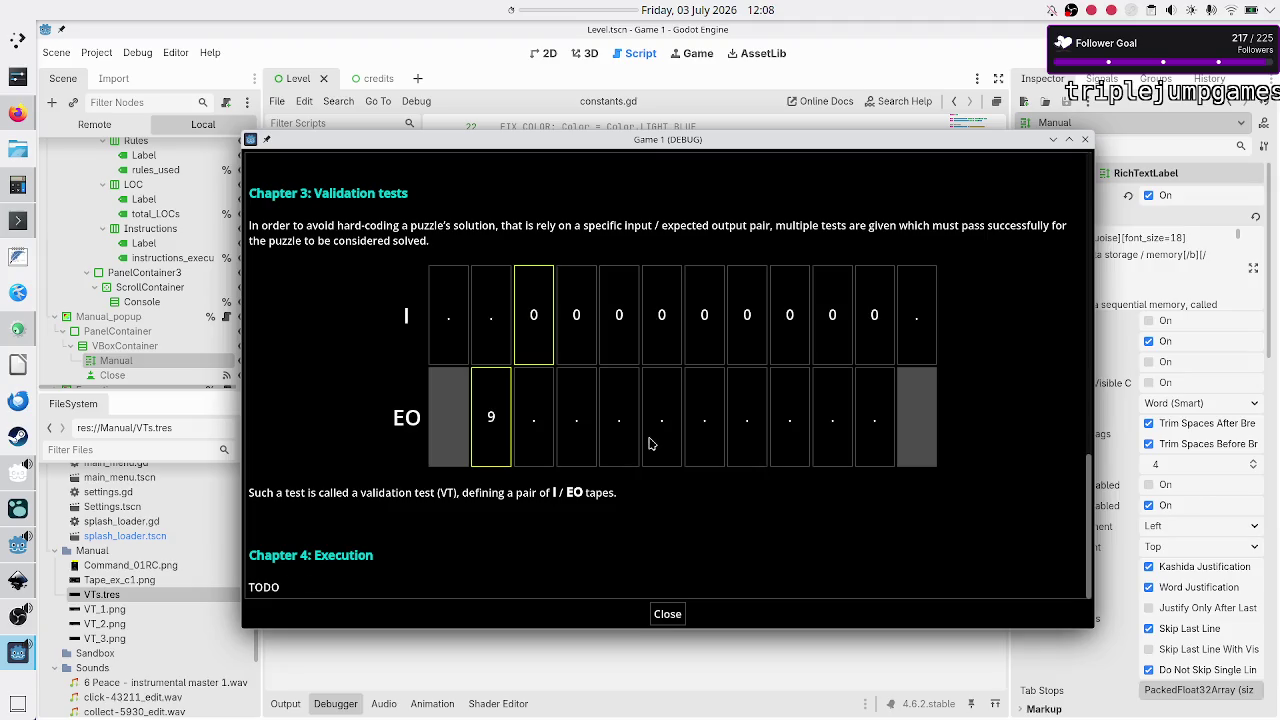
# Step: Browse through the in-game manual, then close it and the Game 1 (DEBUG) window
pyautogui.scroll(10, 650, 443)
pyautogui.scroll(5, 650, 443)
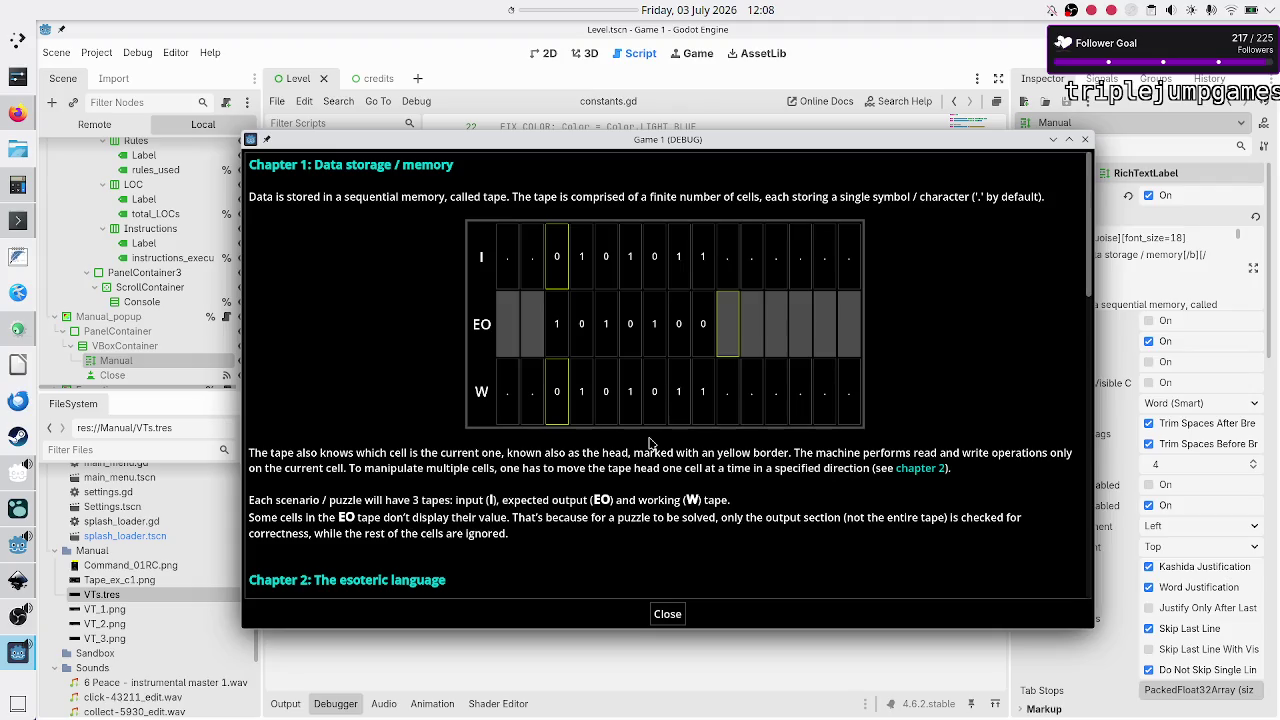
pyautogui.scroll(-10, 649, 443)
pyautogui.scroll(10, 649, 443)
pyautogui.scroll(-9, 649, 443)
pyautogui.scroll(4, 649, 443)
pyautogui.scroll(5, 649, 443)
pyautogui.scroll(-9, 649, 443)
pyautogui.scroll(9, 649, 443)
pyautogui.scroll(-6, 649, 443)
pyautogui.scroll(-5, 649, 443)
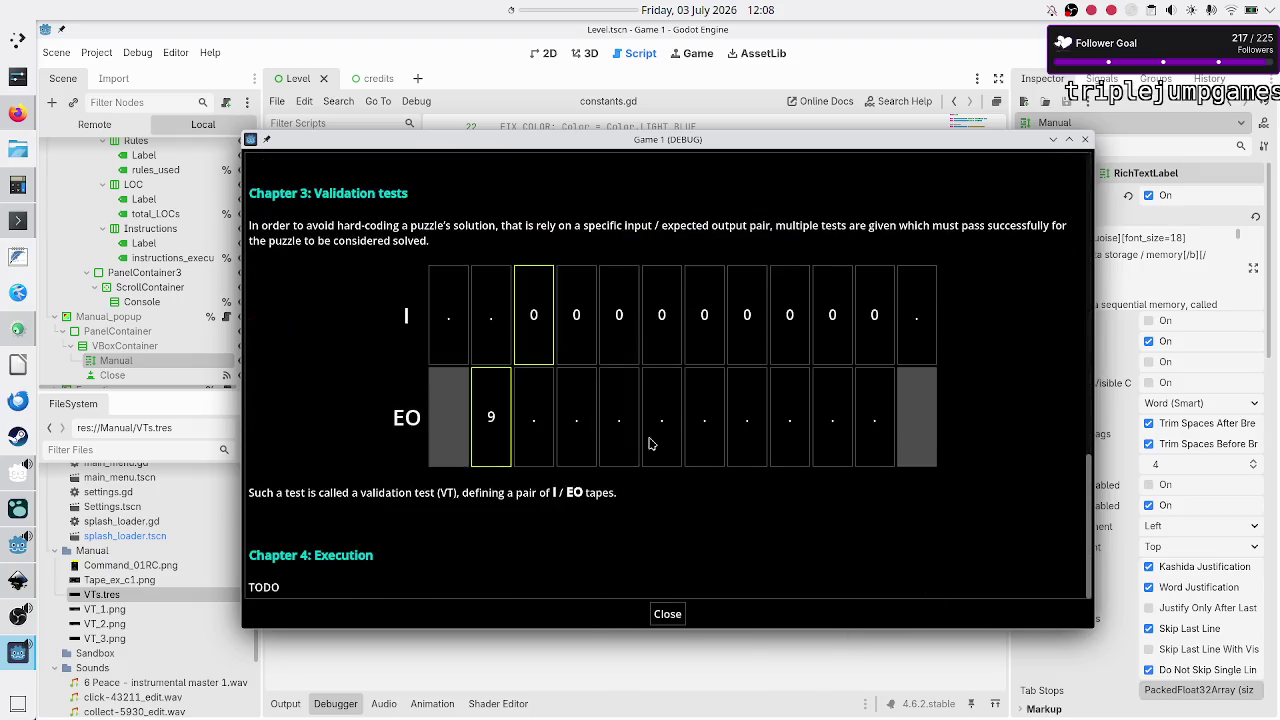
pyautogui.scroll(8, 649, 443)
pyautogui.scroll(-4, 650, 443)
pyautogui.scroll(-8, 649, 443)
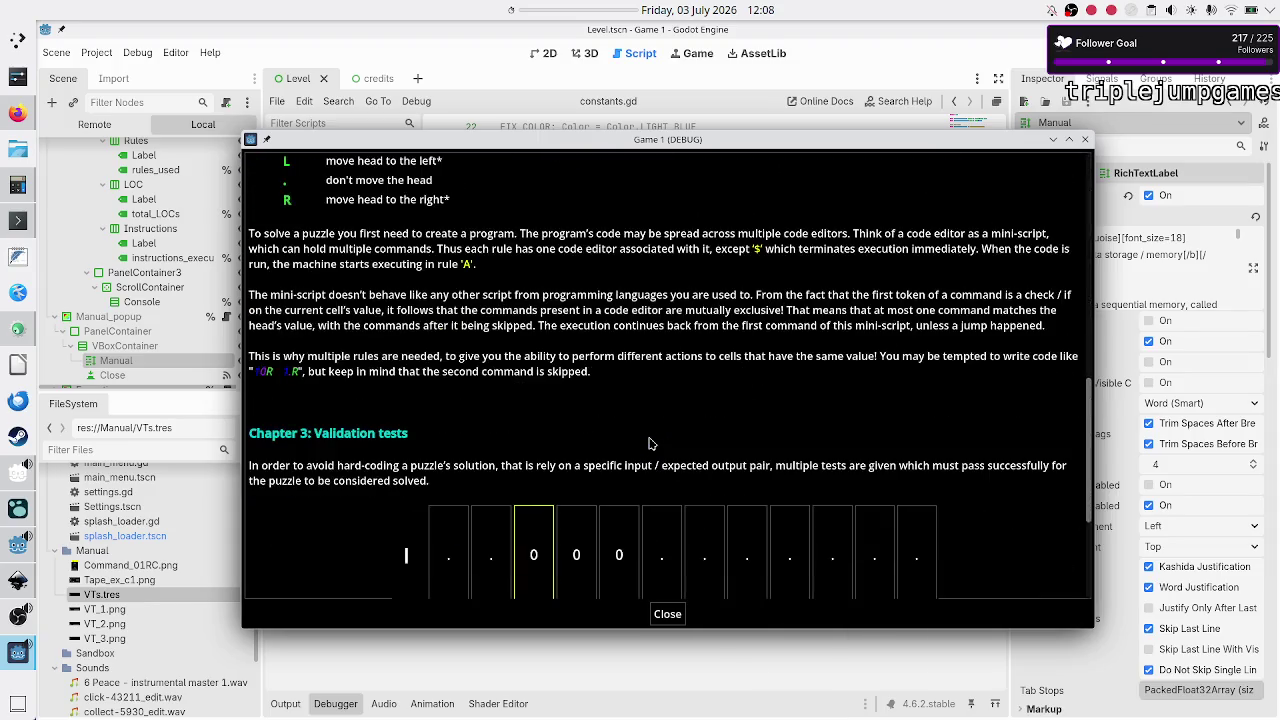
pyautogui.scroll(-2, 649, 443)
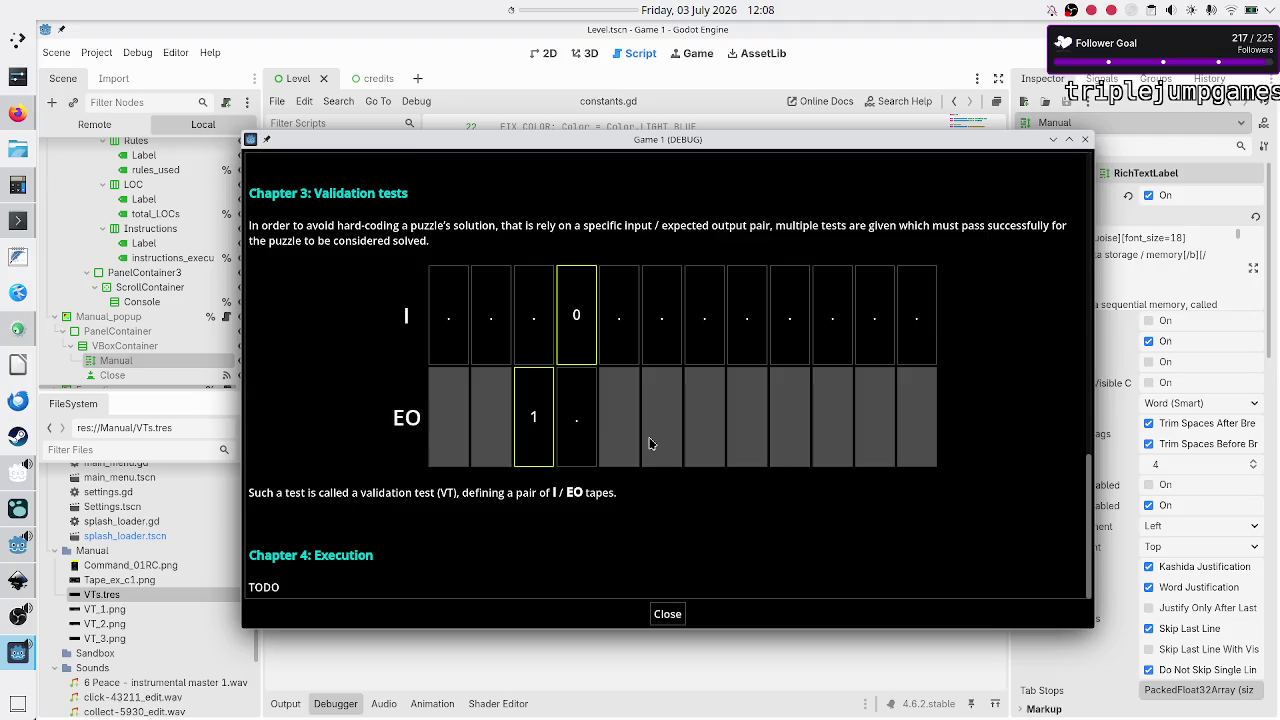
pyautogui.scroll(9, 649, 443)
pyautogui.scroll(5, 649, 443)
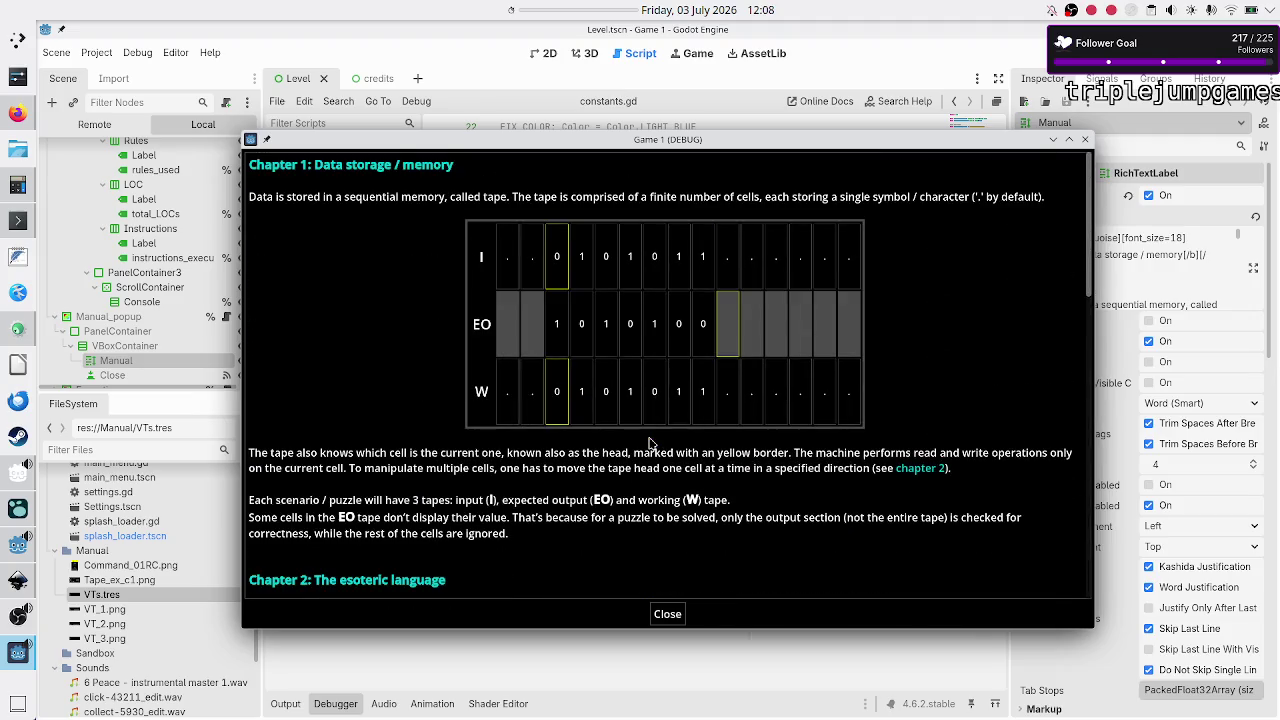
pyautogui.scroll(-10, 649, 443)
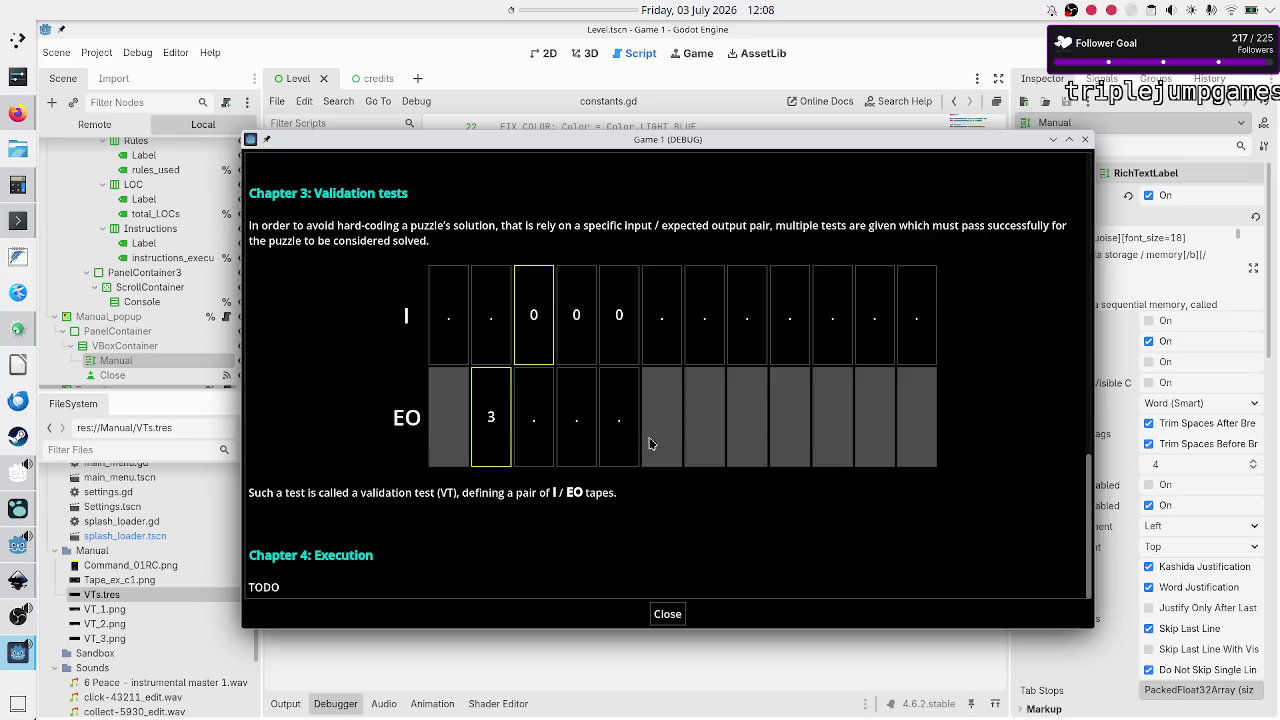
pyautogui.scroll(15, 649, 443)
pyautogui.scroll(-14, 649, 443)
pyautogui.scroll(-1, 649, 443)
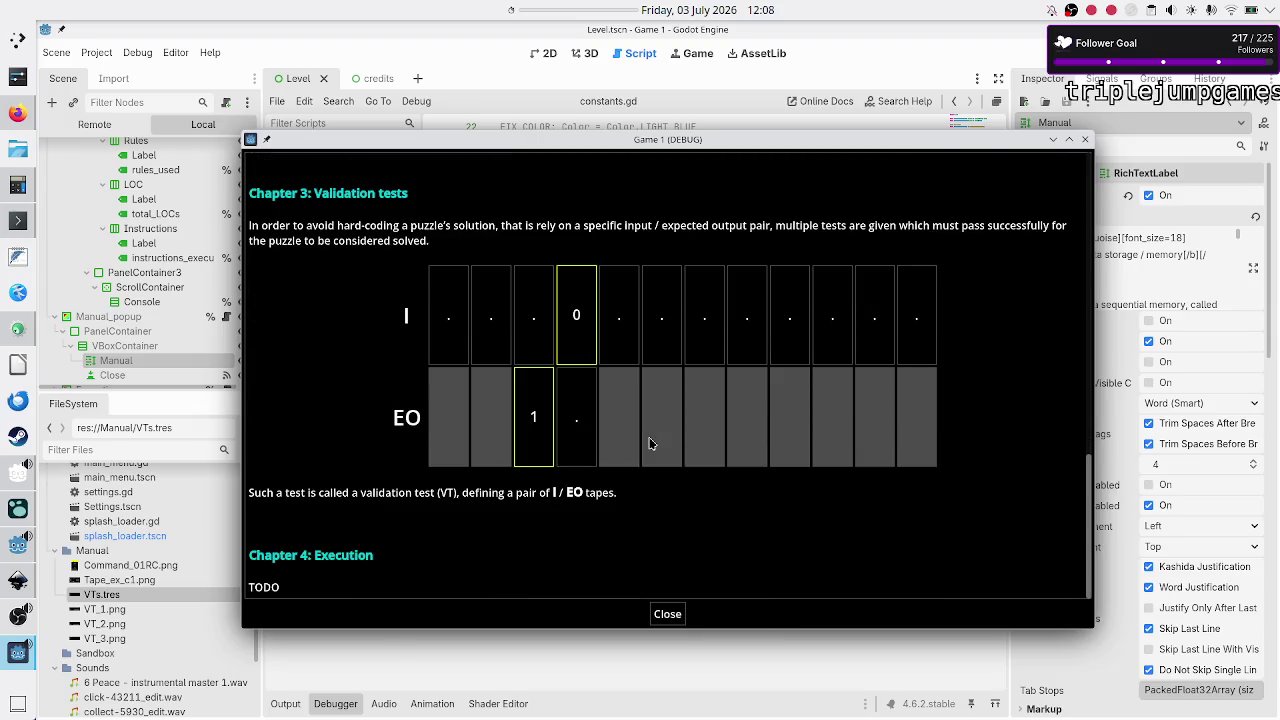
pyautogui.scroll(1, 650, 380)
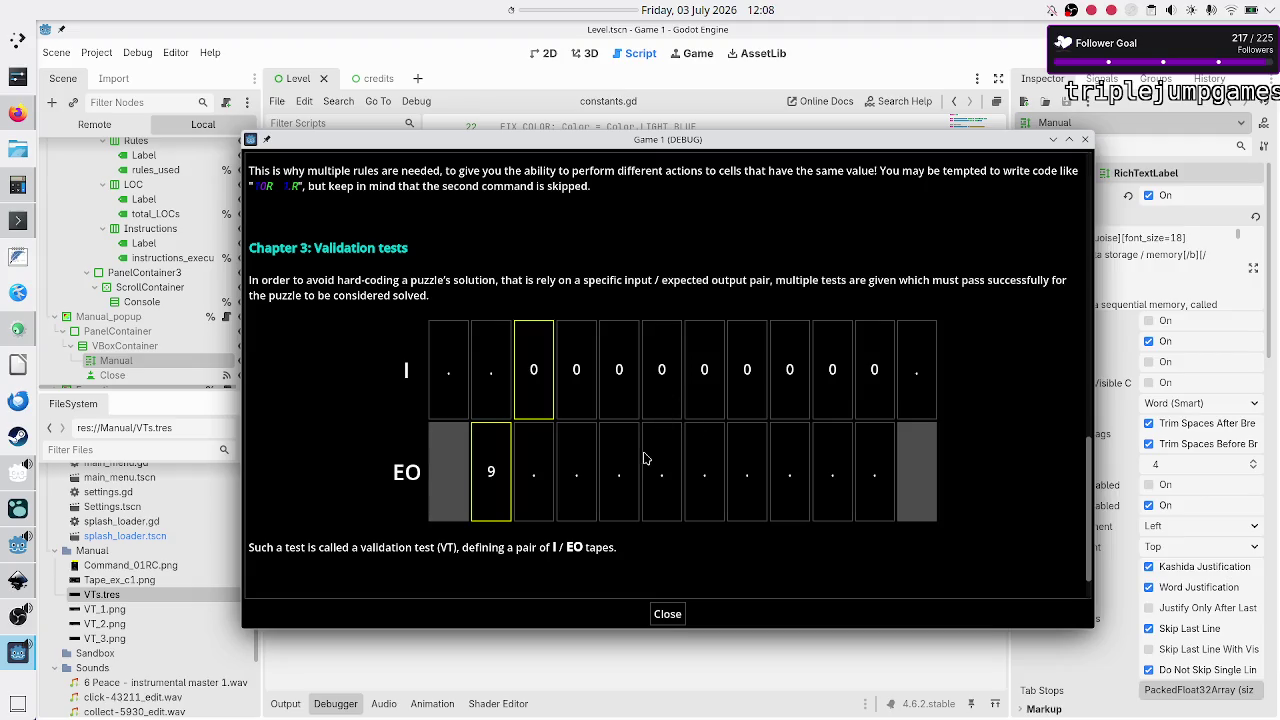
pyautogui.scroll(15, 644, 458)
pyautogui.scroll(3, 644, 458)
pyautogui.scroll(-18, 644, 458)
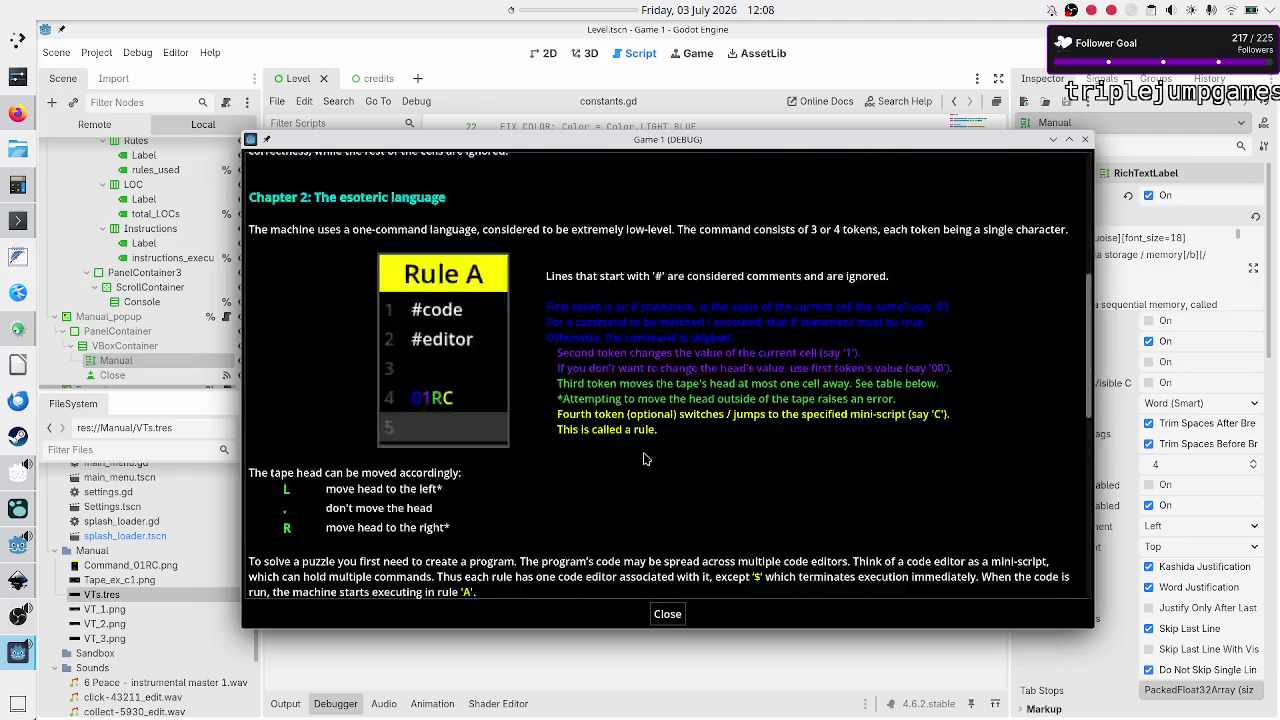
pyautogui.click(667, 614)
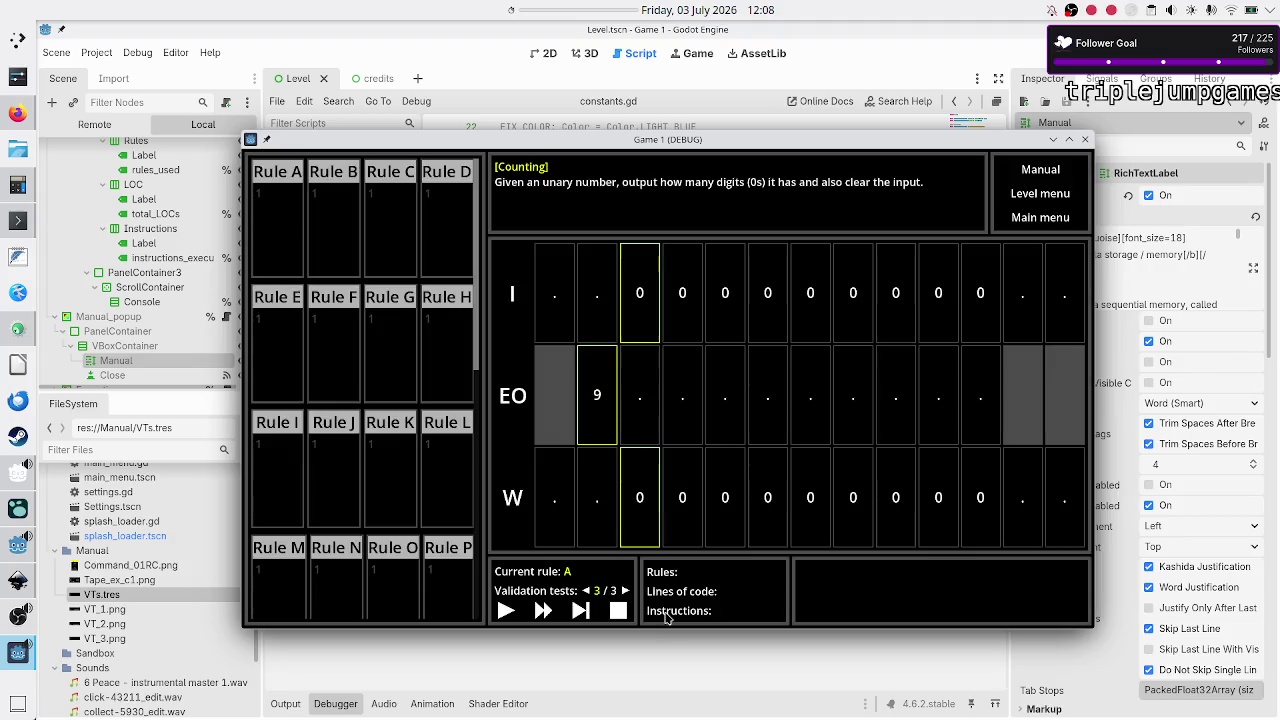
pyautogui.click(1084, 139)
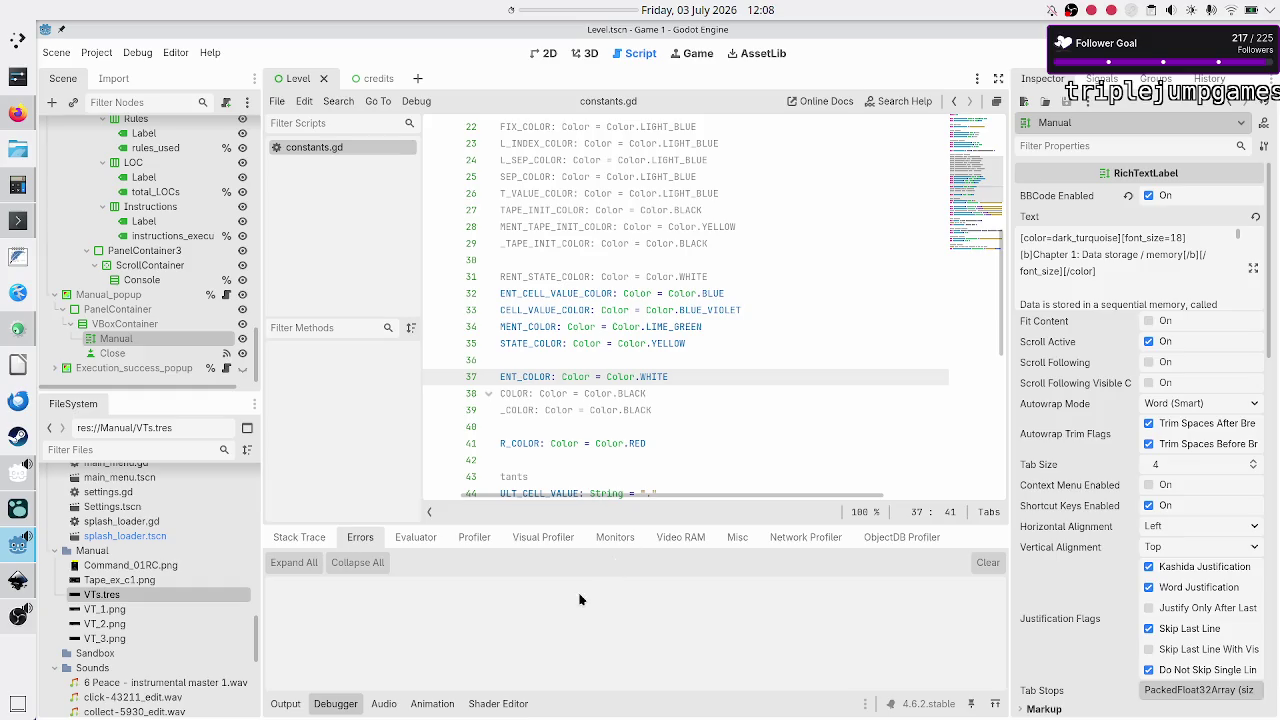
# Step: Save the scene and open manual.odt from LibreOffice's recent files
pyautogui.hotkey('ctrl', 's')
pyautogui.rightClick(12, 363)
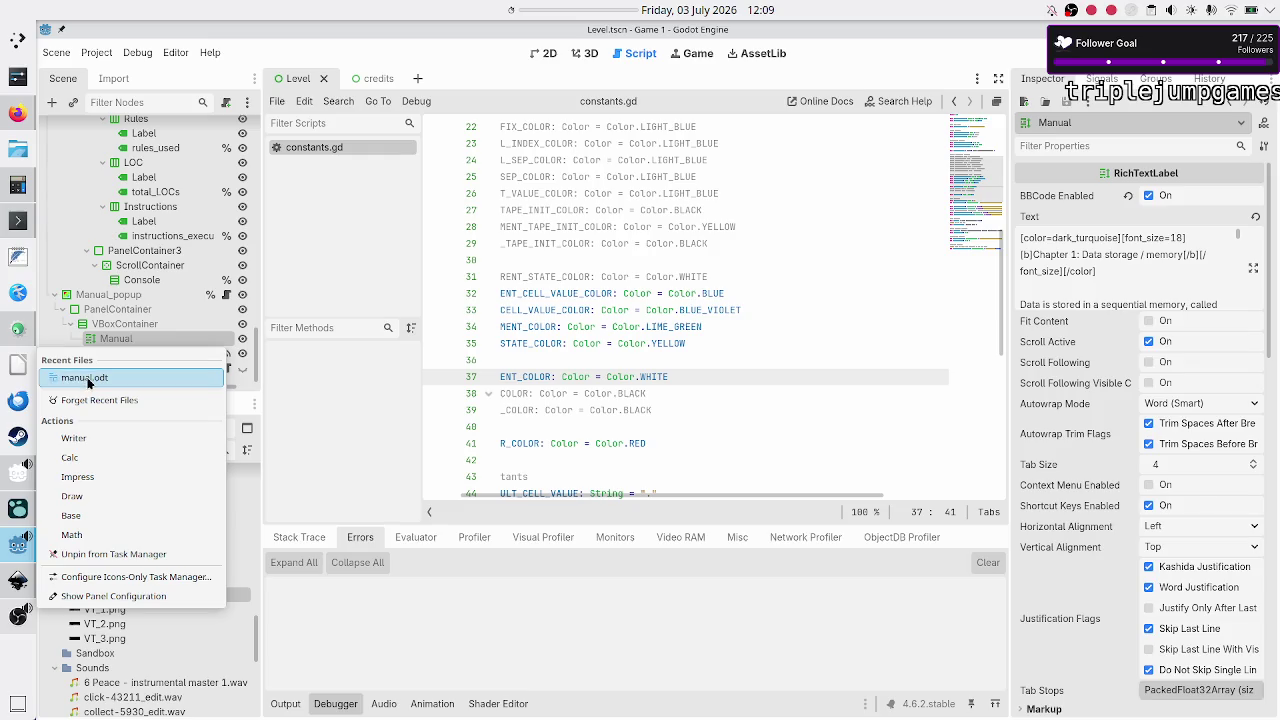
pyautogui.click(88, 378)
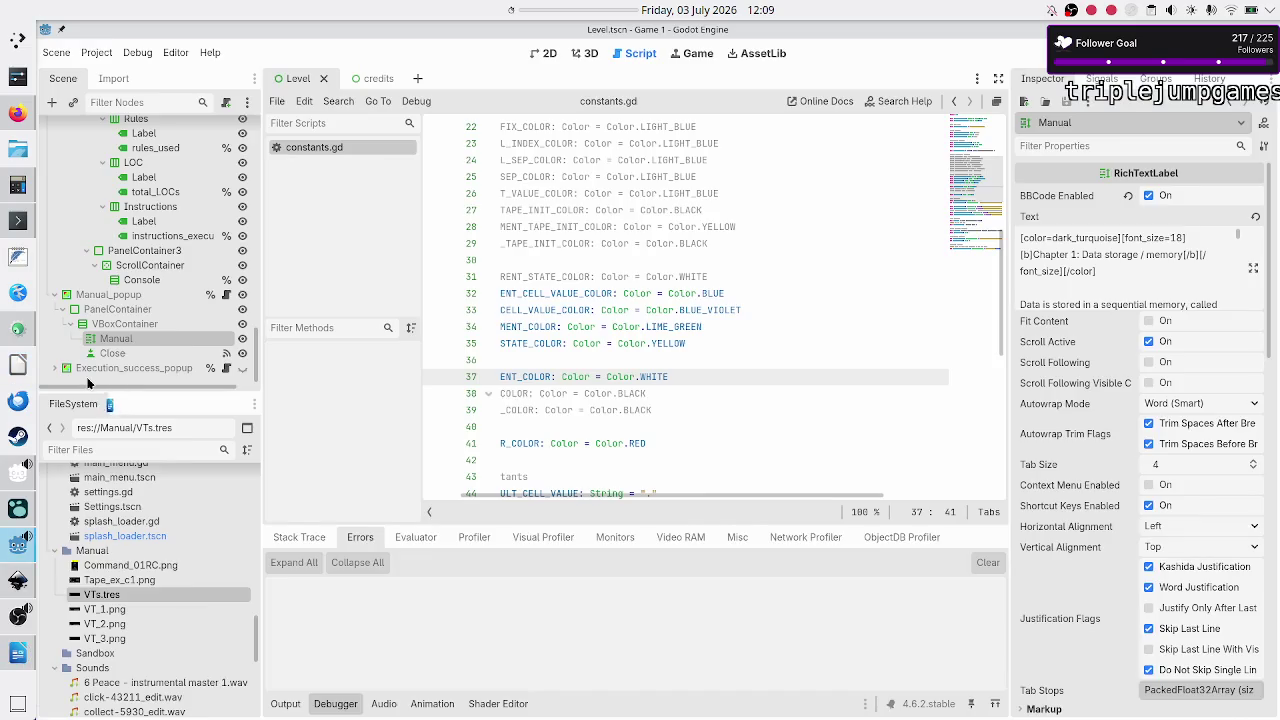
pyautogui.scroll(-5, 520, 384)
# Step: Scroll to Chapter 4: Execution and select its outline notes, then open the desktop timer's options
pyautogui.scroll(-15, 520, 384)
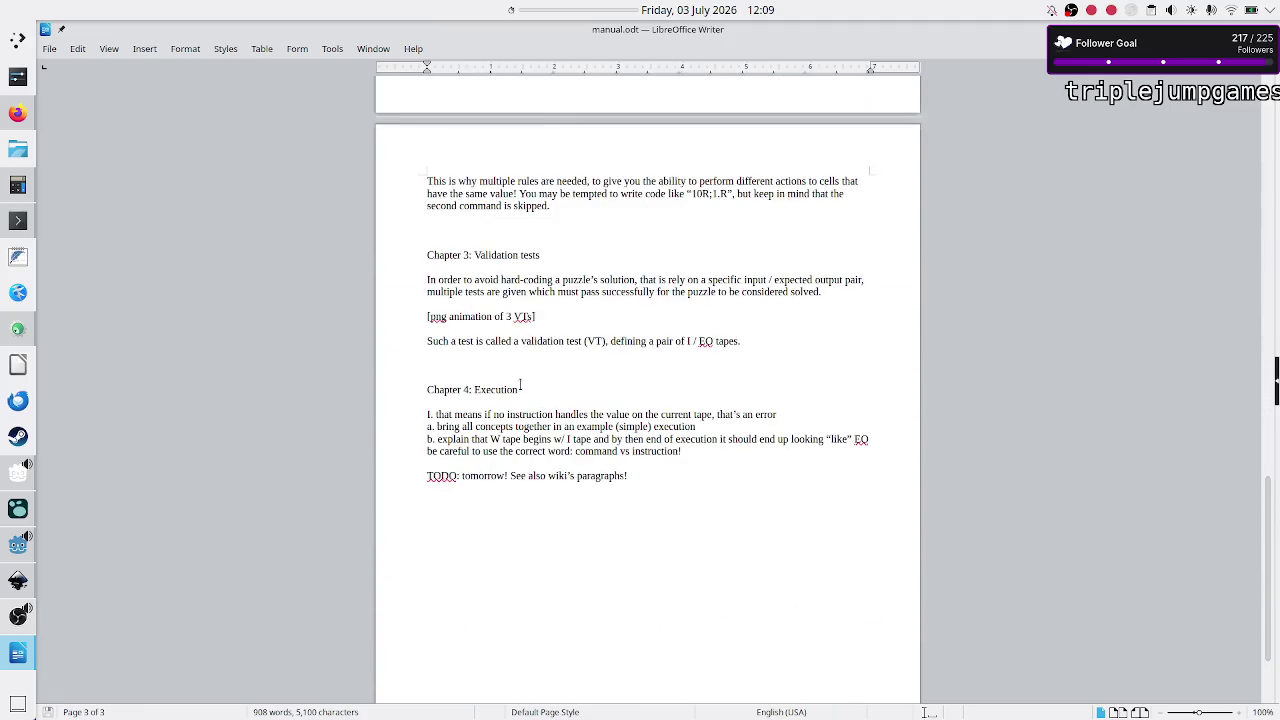
pyautogui.scroll(-1, 520, 385)
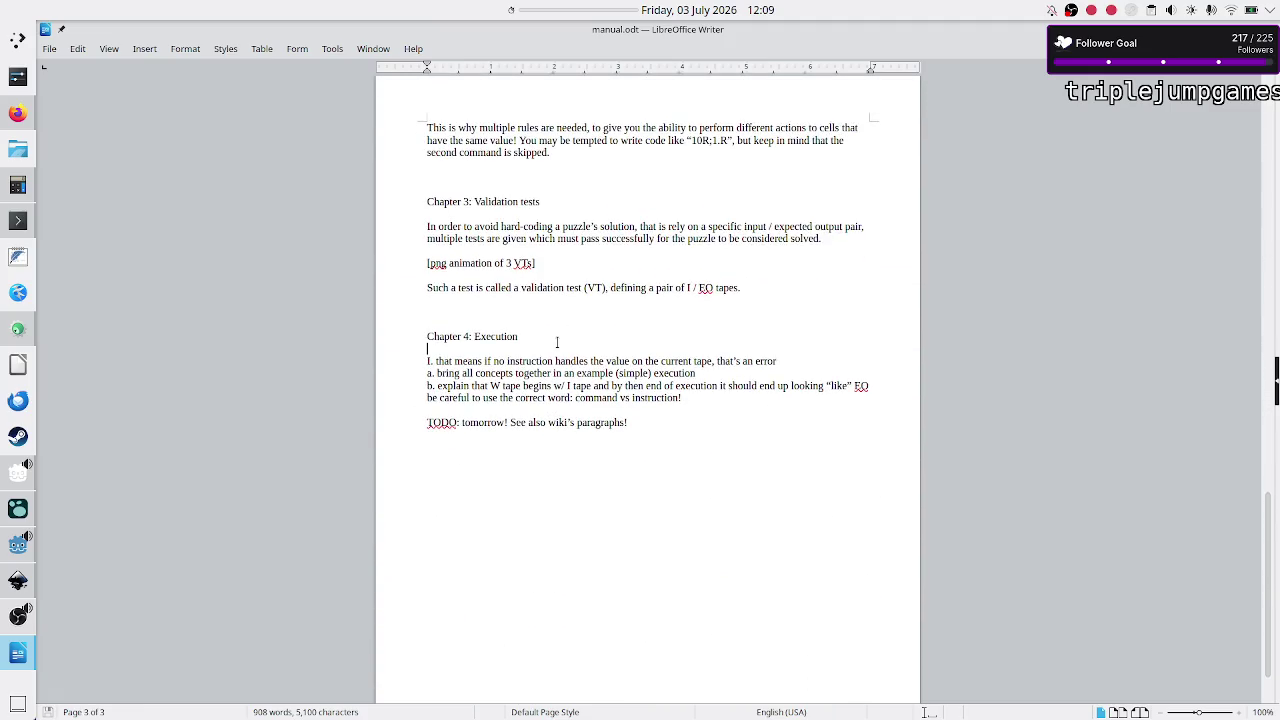
pyautogui.press('Down')
pyautogui.hotkey('shift', 'Down')
pyautogui.hotkey('shift', 'Down')
pyautogui.hotkey('shift', 'Down')
pyautogui.hotkey('shift', 'Left')
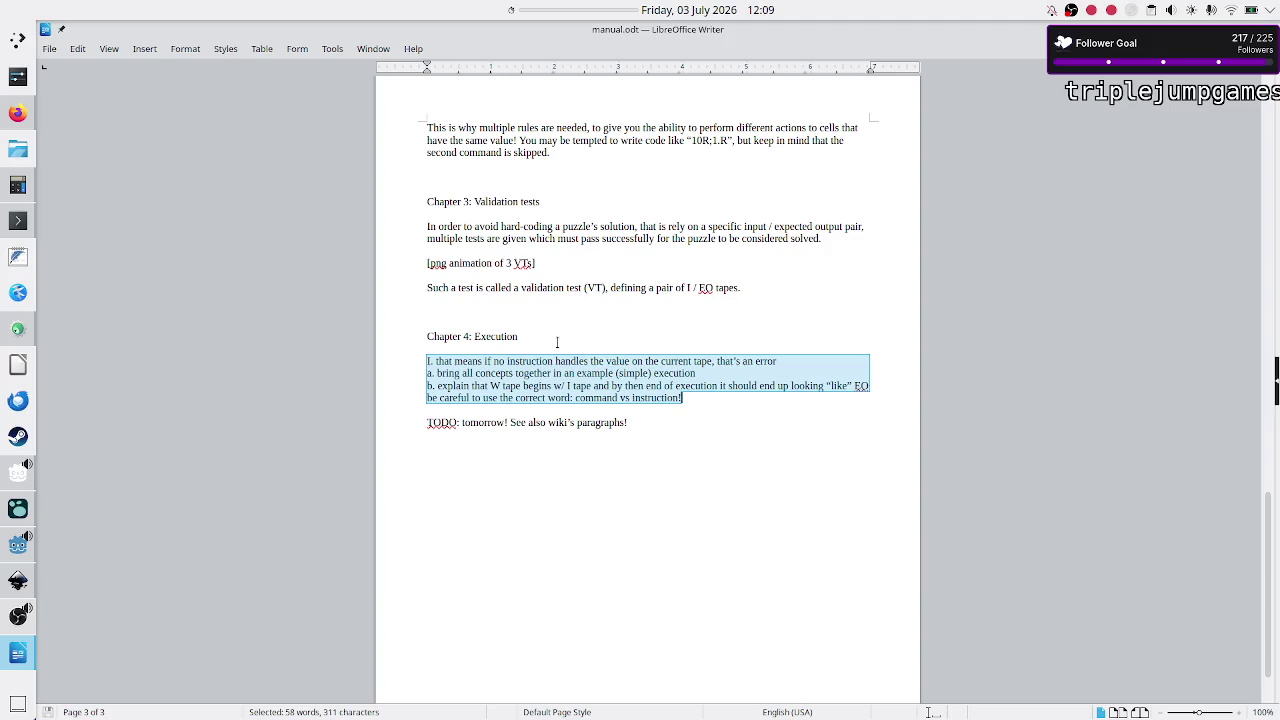
pyautogui.click(600, 462)
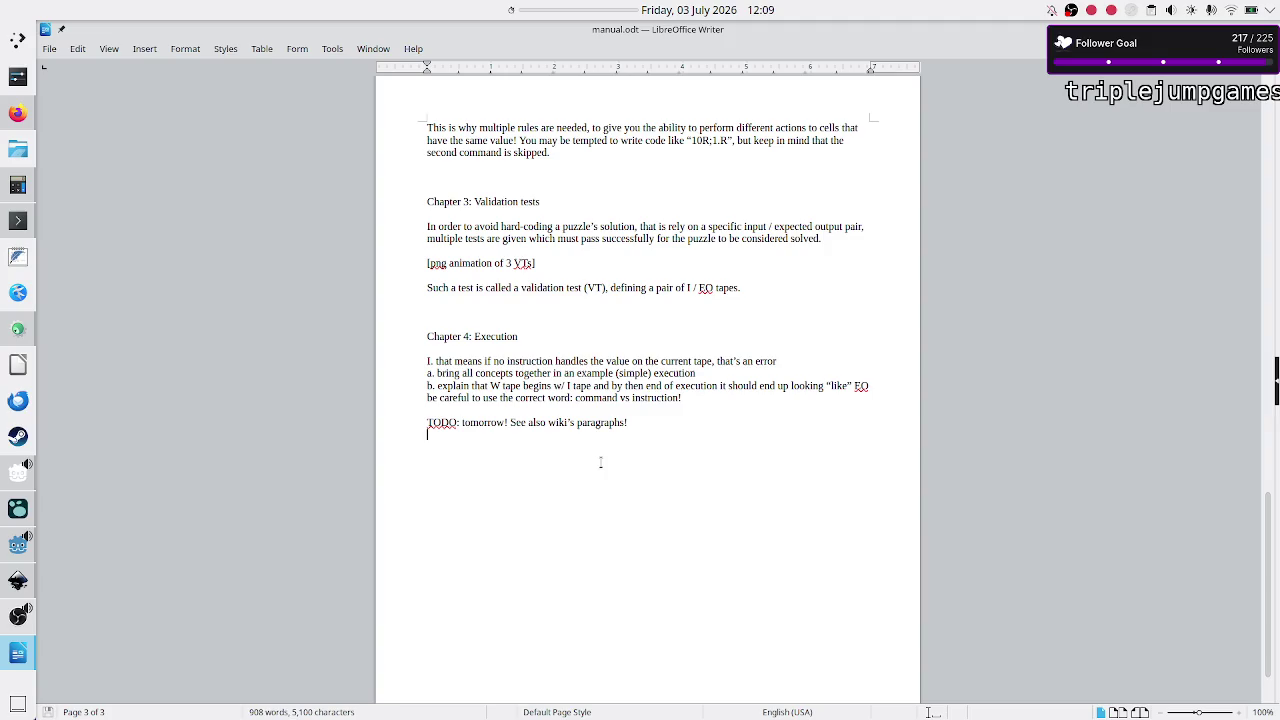
pyautogui.rightClick(596, 6)
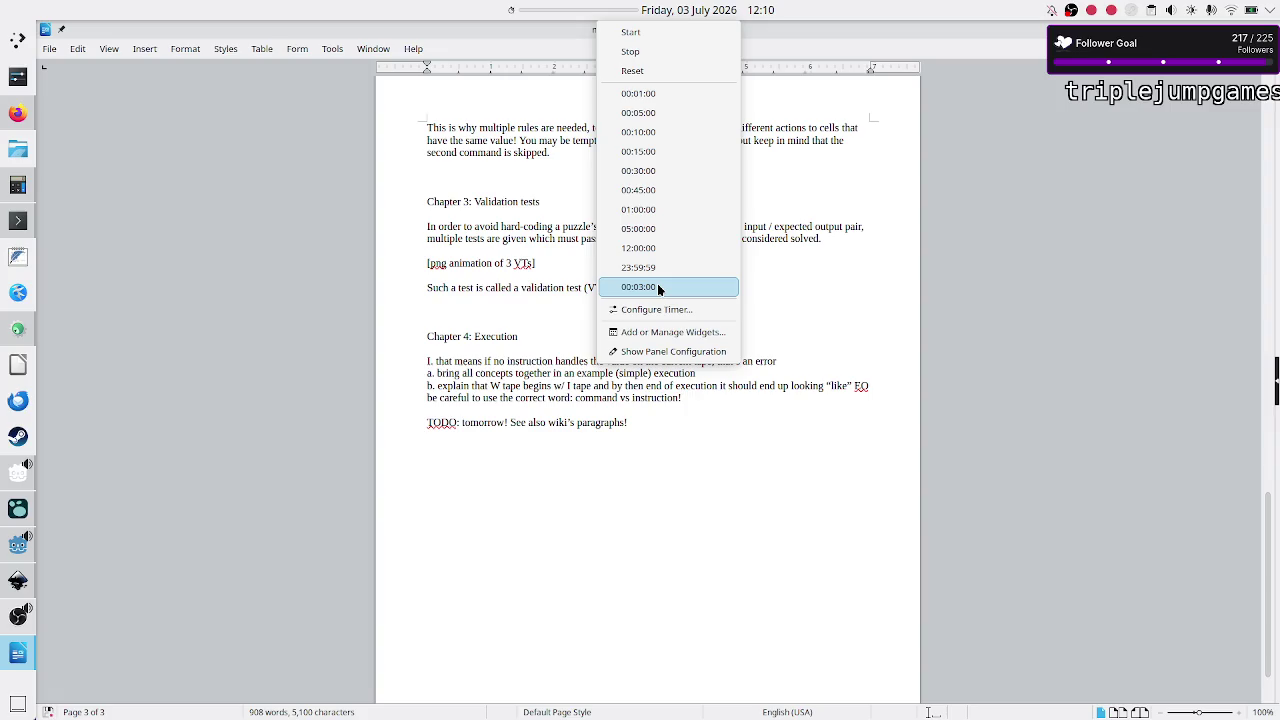
# Step: Set a 00:03:00 timer, minimize OBS, and relaunch the game from the Godot editor
pyautogui.click(657, 287)
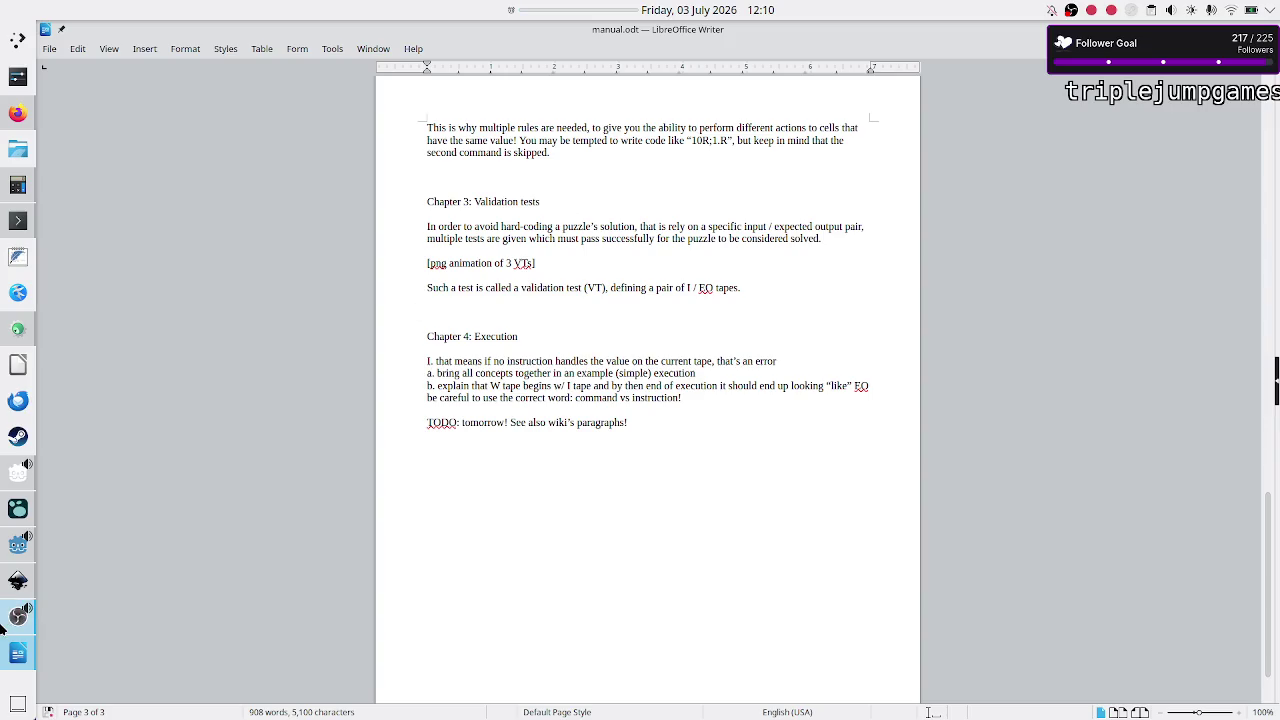
pyautogui.click(6, 620)
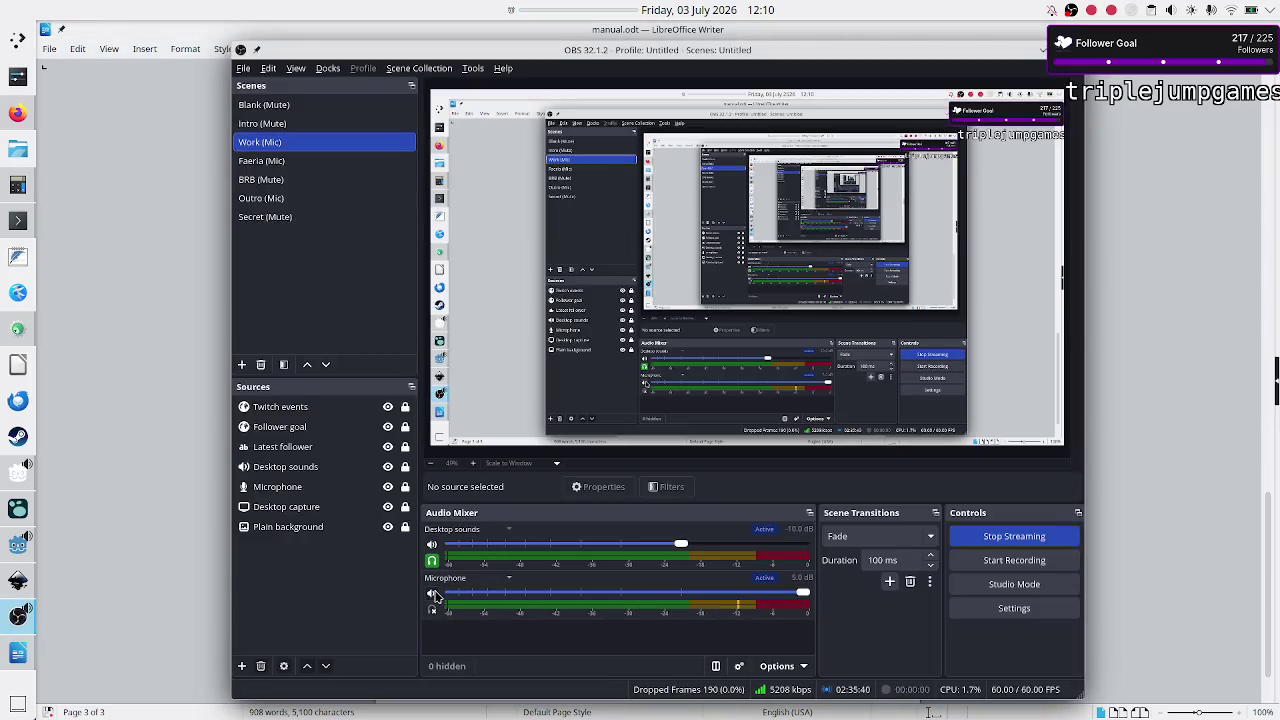
pyautogui.click(1040, 48)
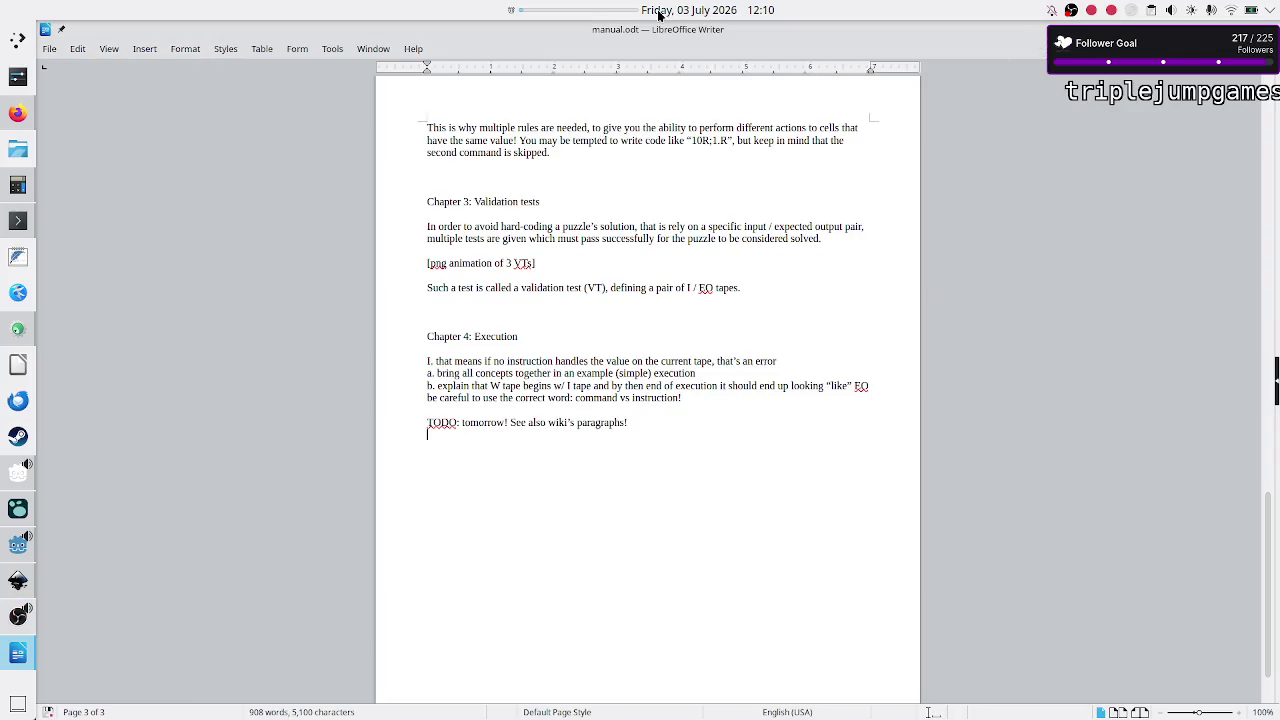
pyautogui.moveTo(7, 592)
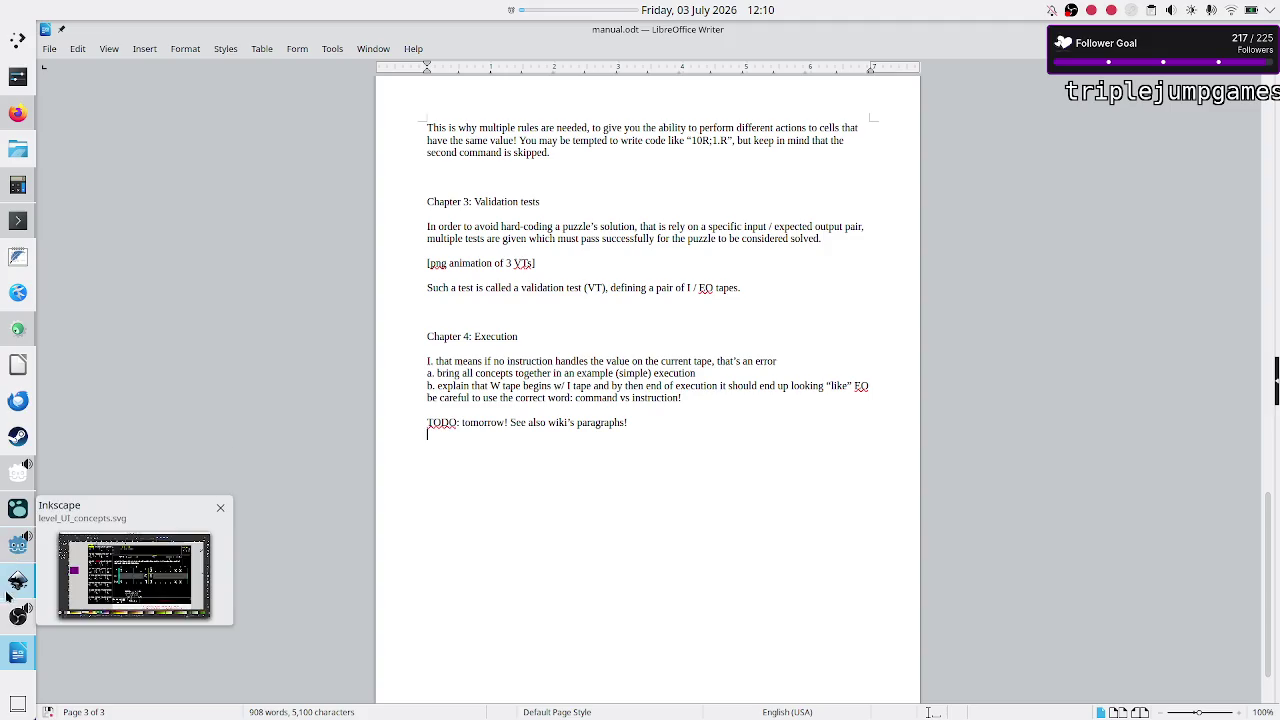
pyautogui.click(12, 540)
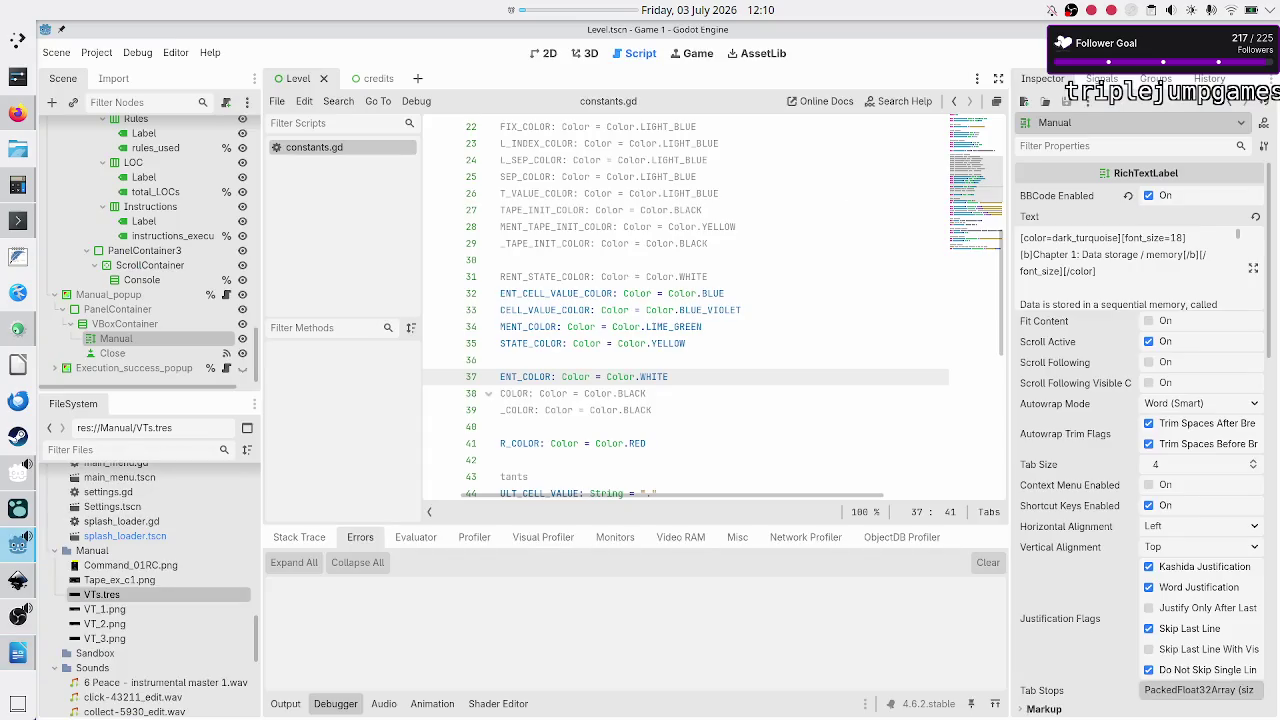
pyautogui.press('F5')
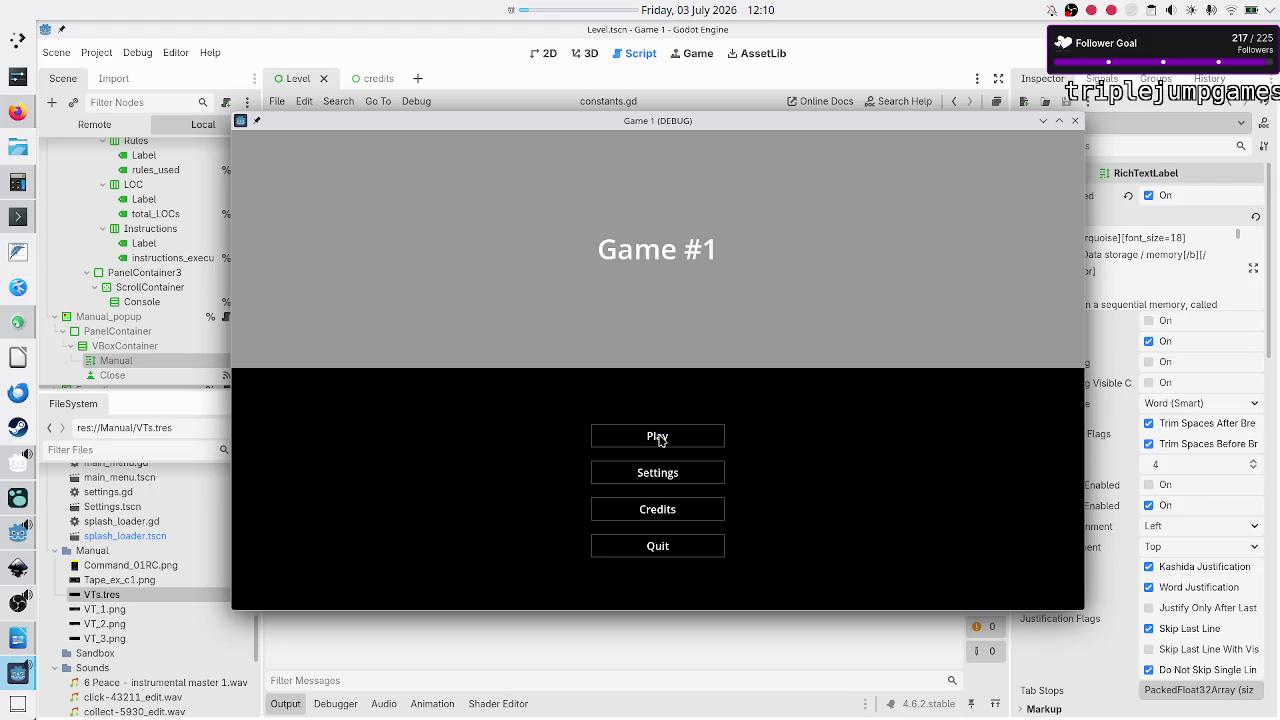
# Step: Start the Navigation puzzle's program, open the manual, and scroll to Chapter 2: The esoteric language
pyautogui.click(658, 437)
pyautogui.click(729, 210)
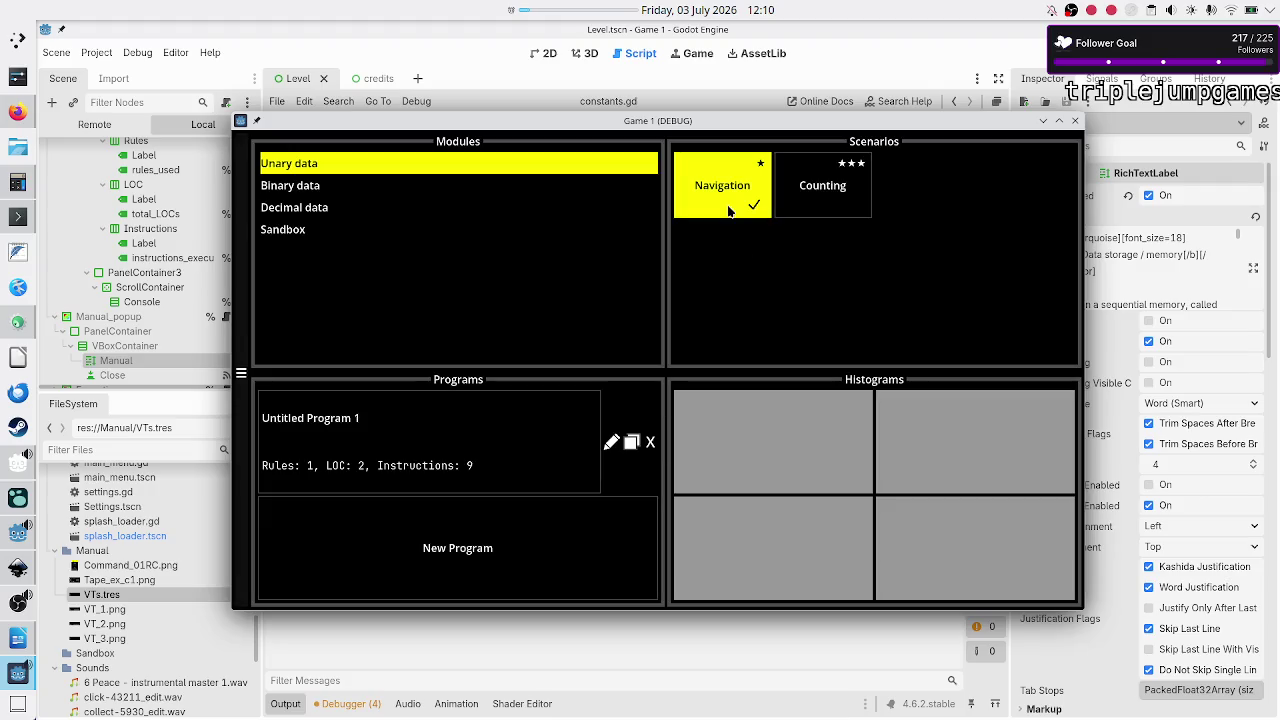
pyautogui.click(521, 431)
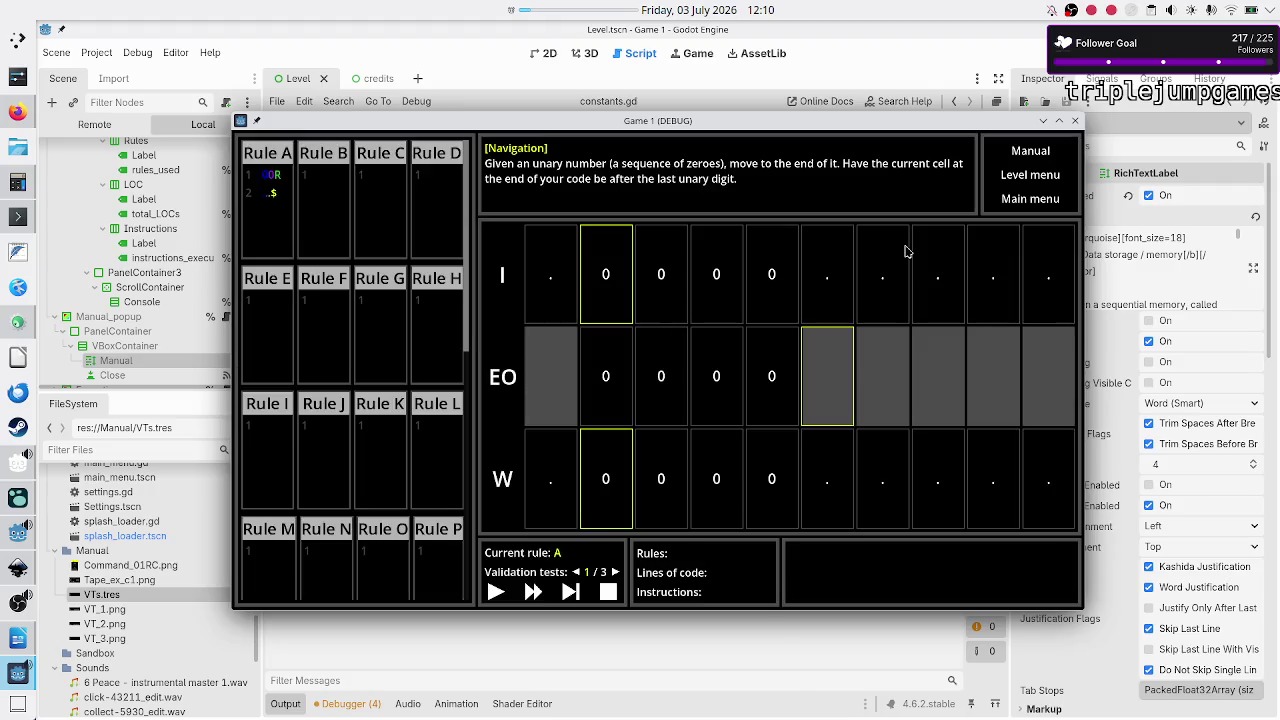
pyautogui.click(1031, 152)
pyautogui.scroll(-15, 778, 313)
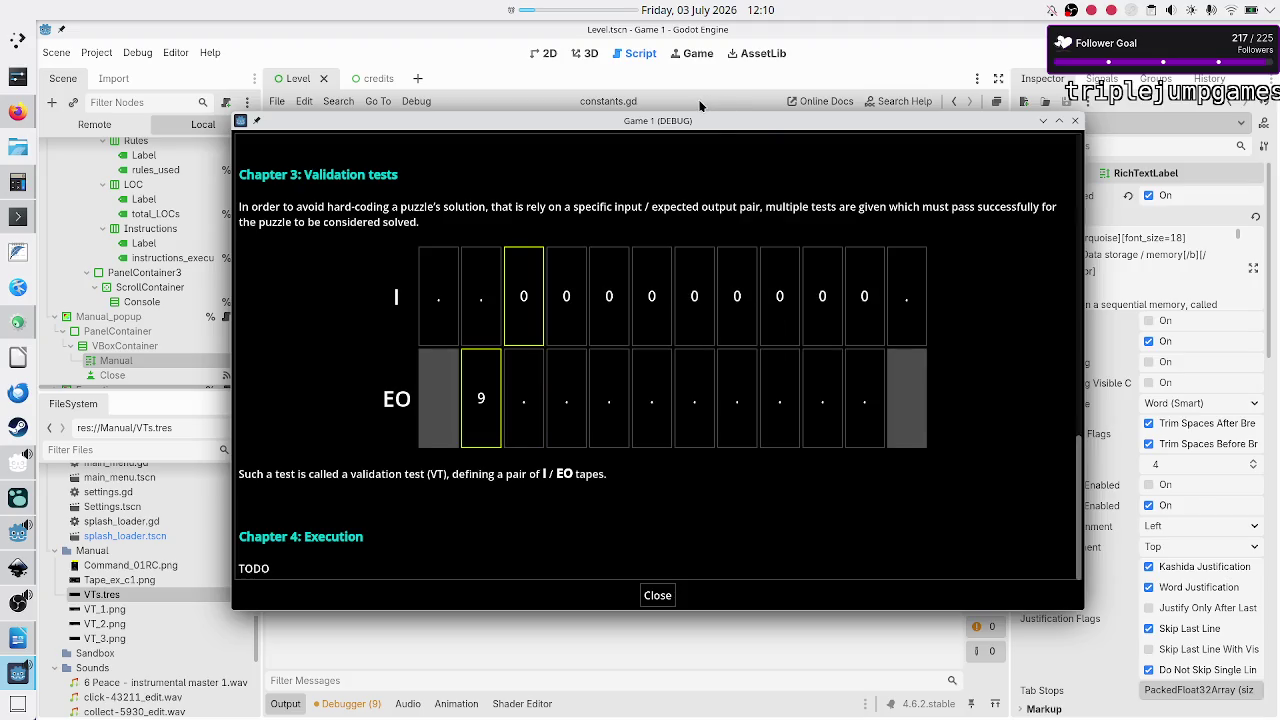
pyautogui.scroll(10, 643, 229)
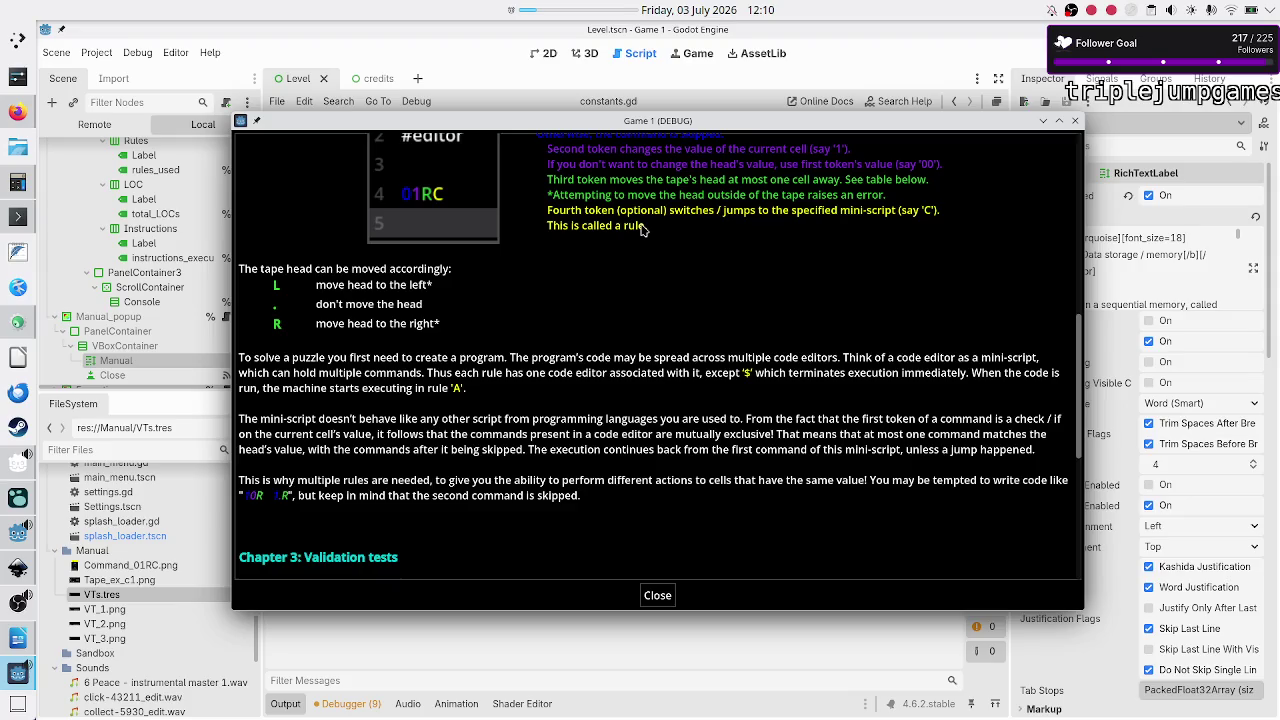
pyautogui.scroll(1, 643, 229)
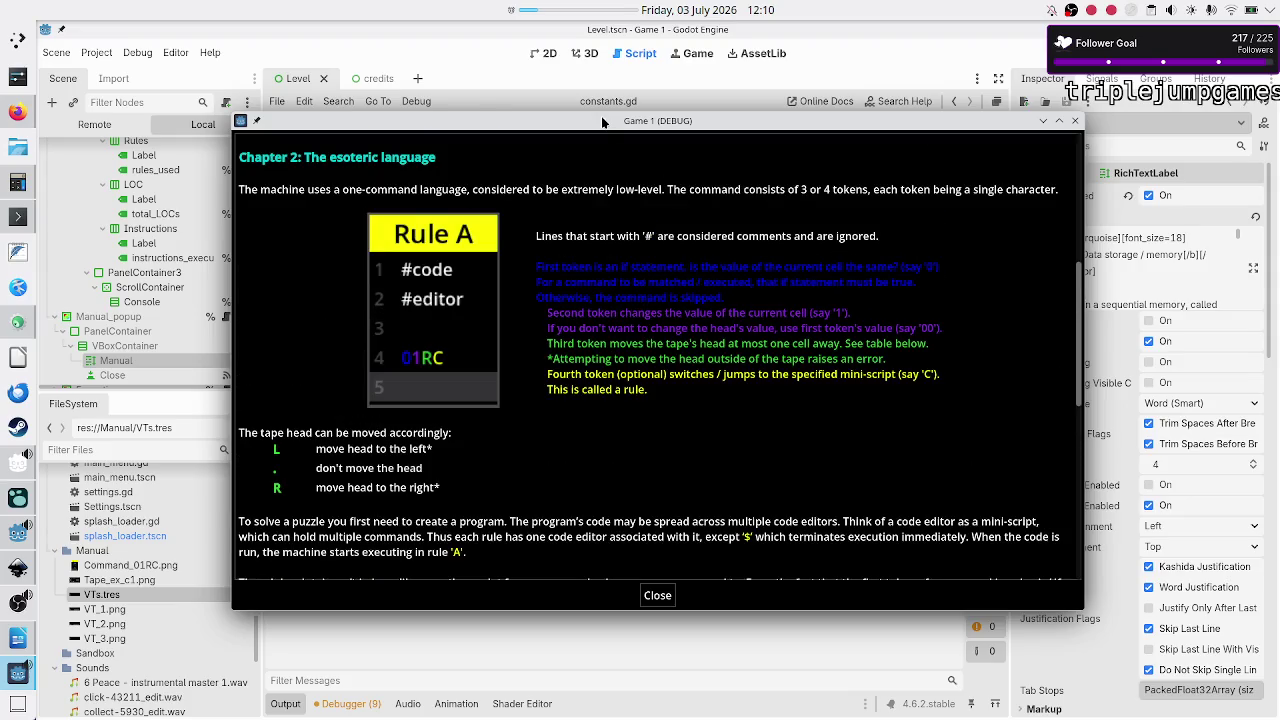
pyautogui.rightClick(595, 16)
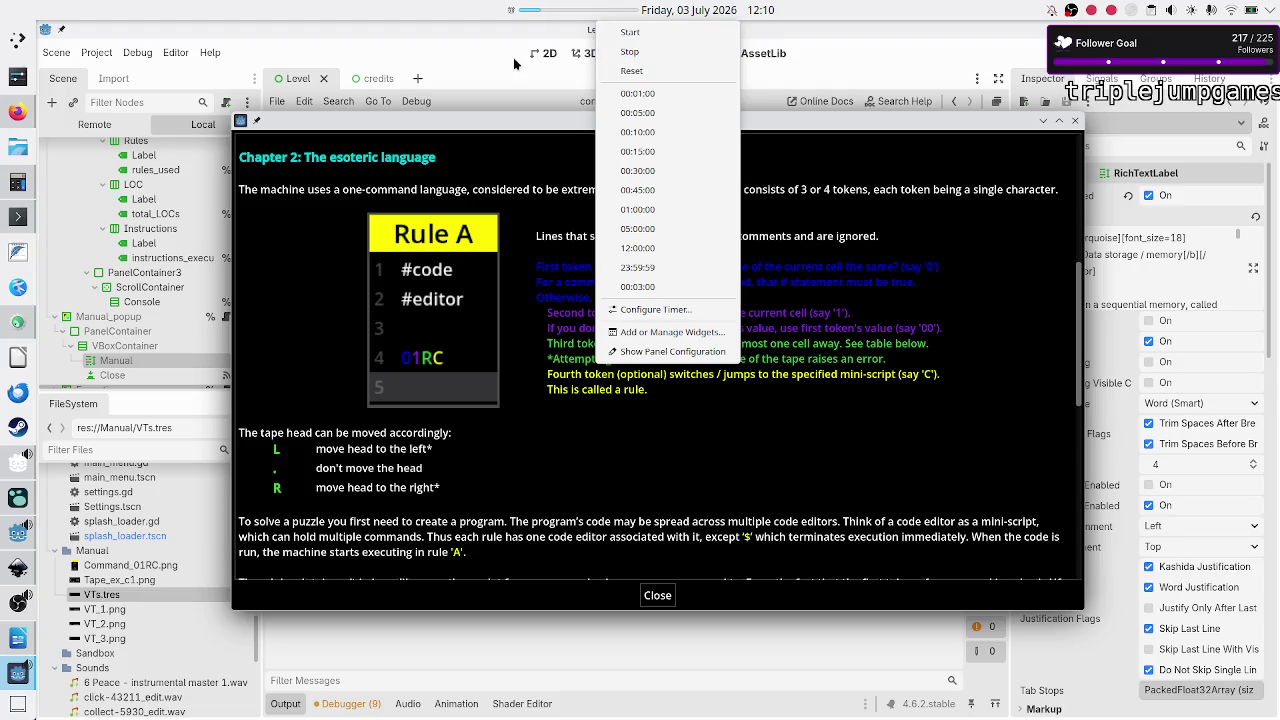
pyautogui.click(557, 12)
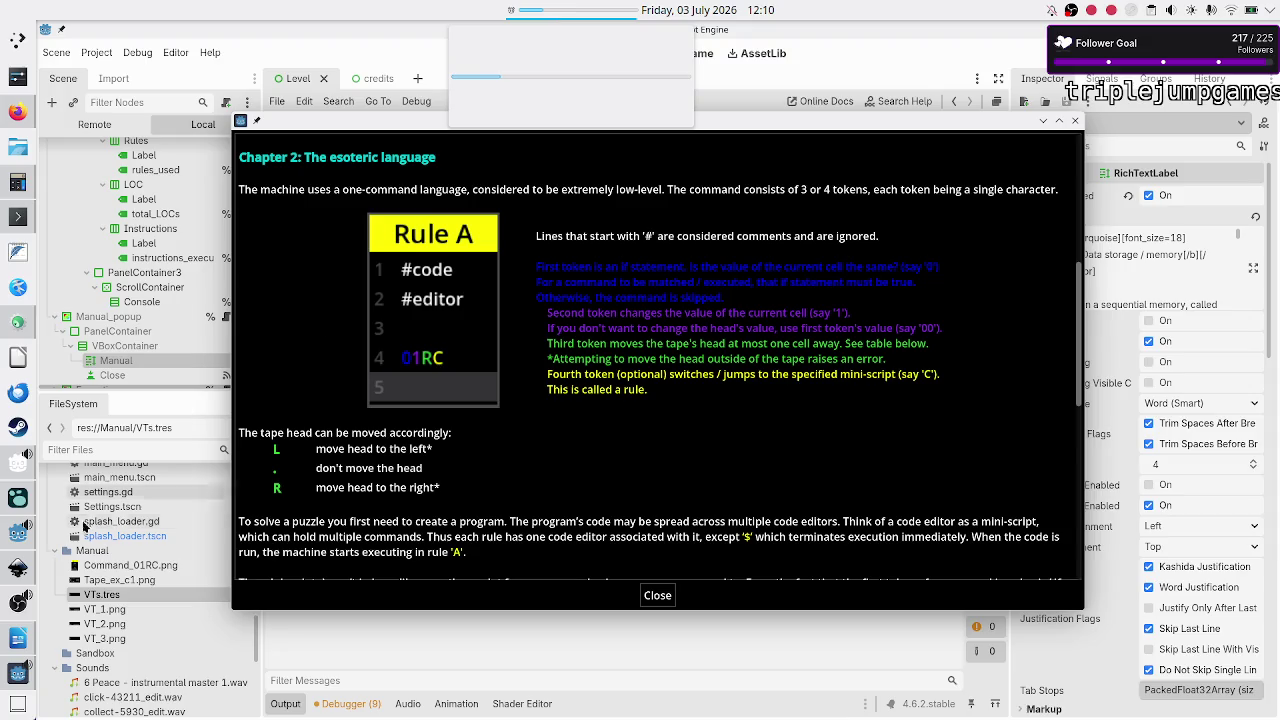
pyautogui.click(18, 603)
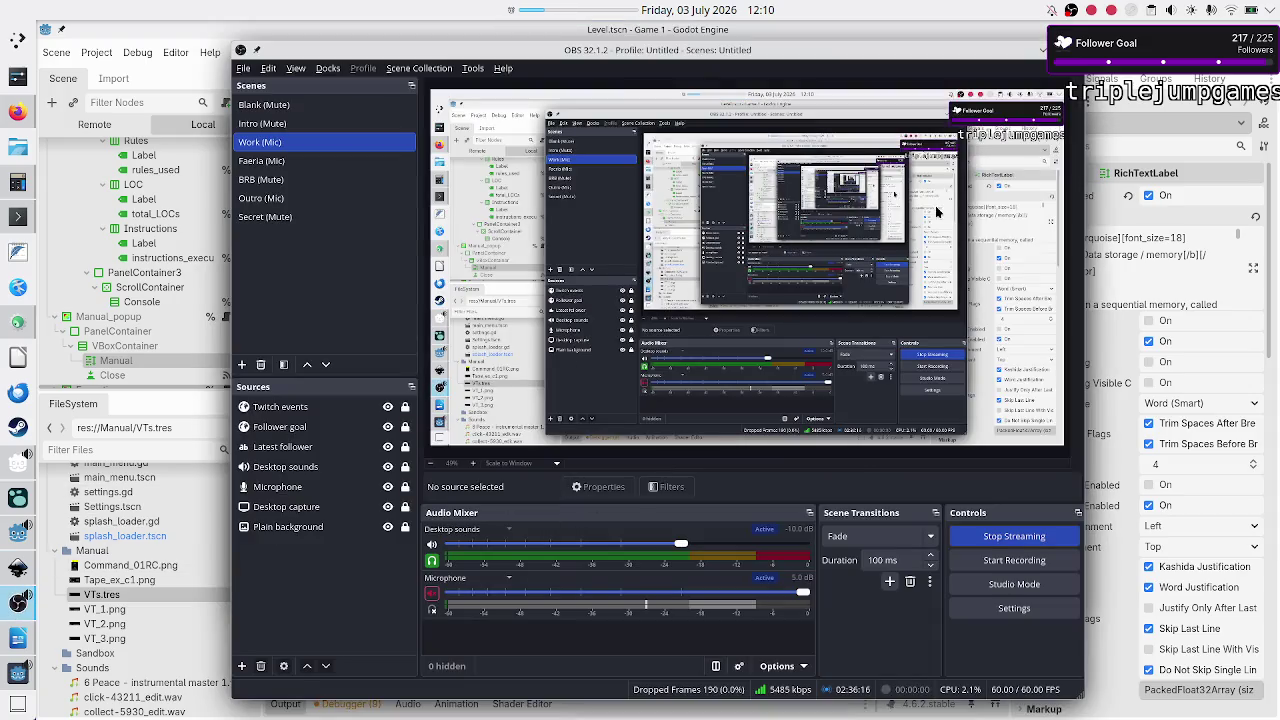
pyautogui.click(1042, 48)
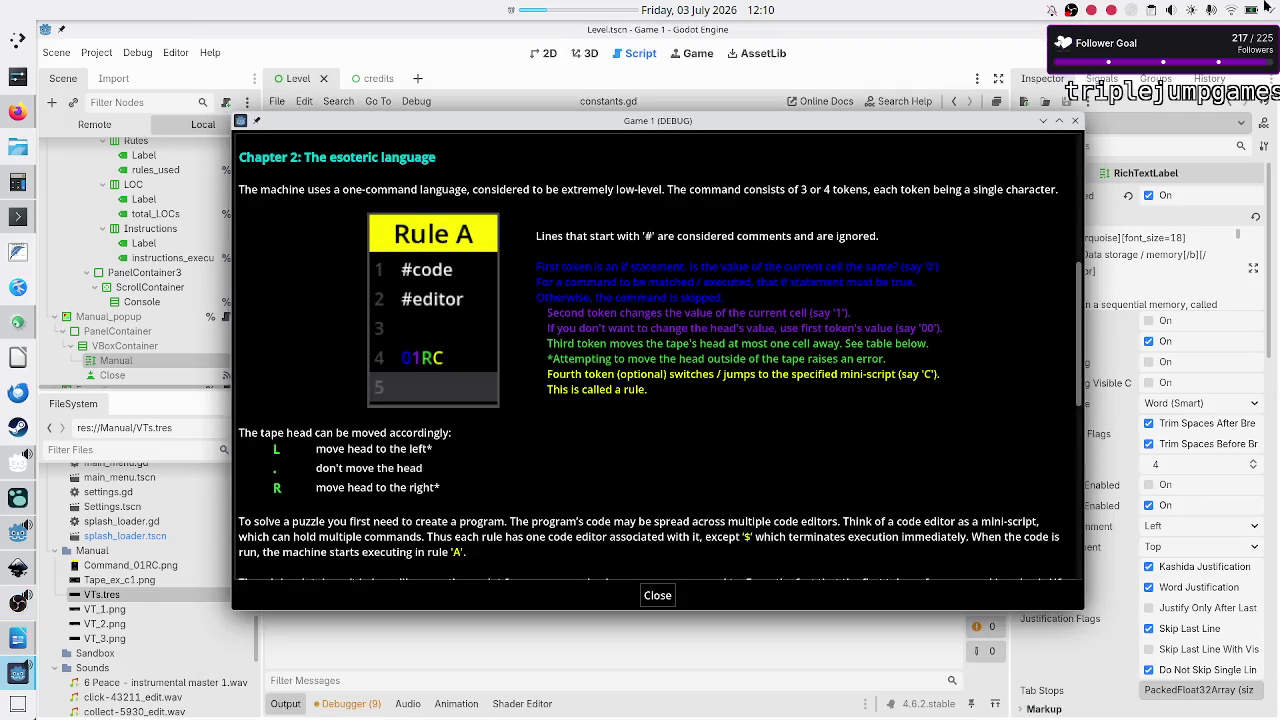
pyautogui.click(555, 8)
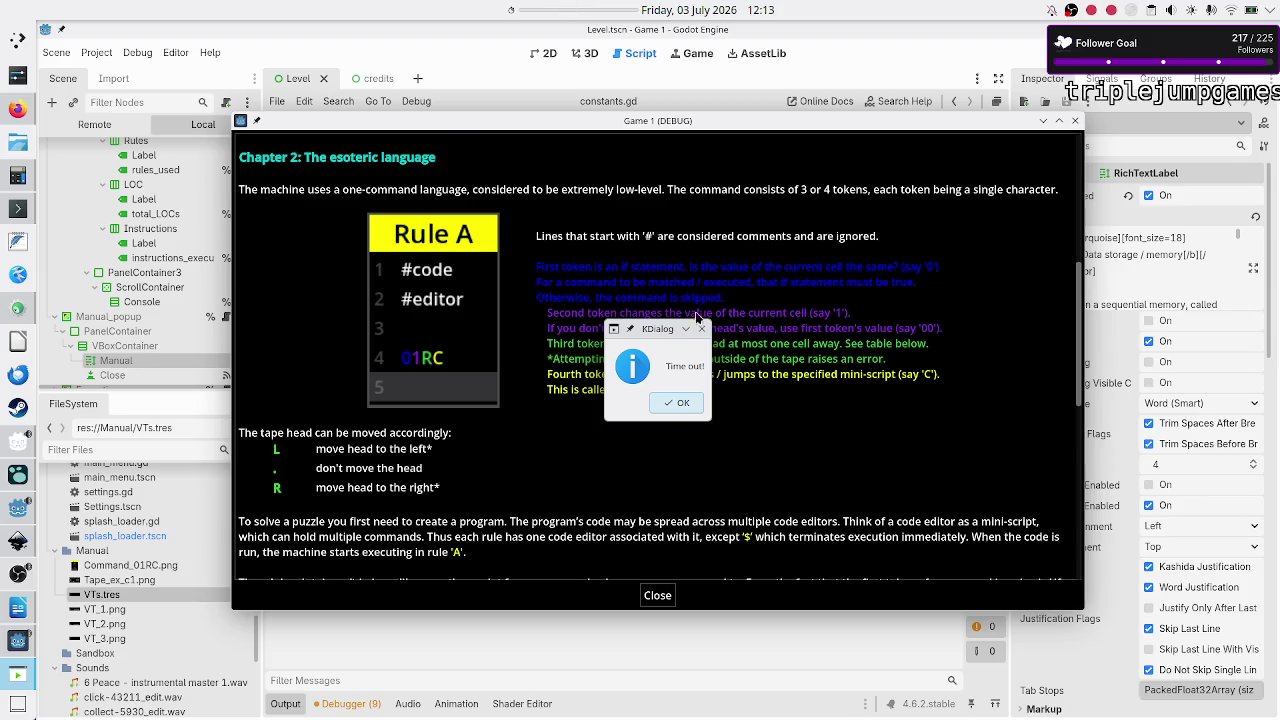
# Step: Dismiss the "Time out!" notice, unmute the OBS microphone, and minimize OBS
pyautogui.click(679, 405)
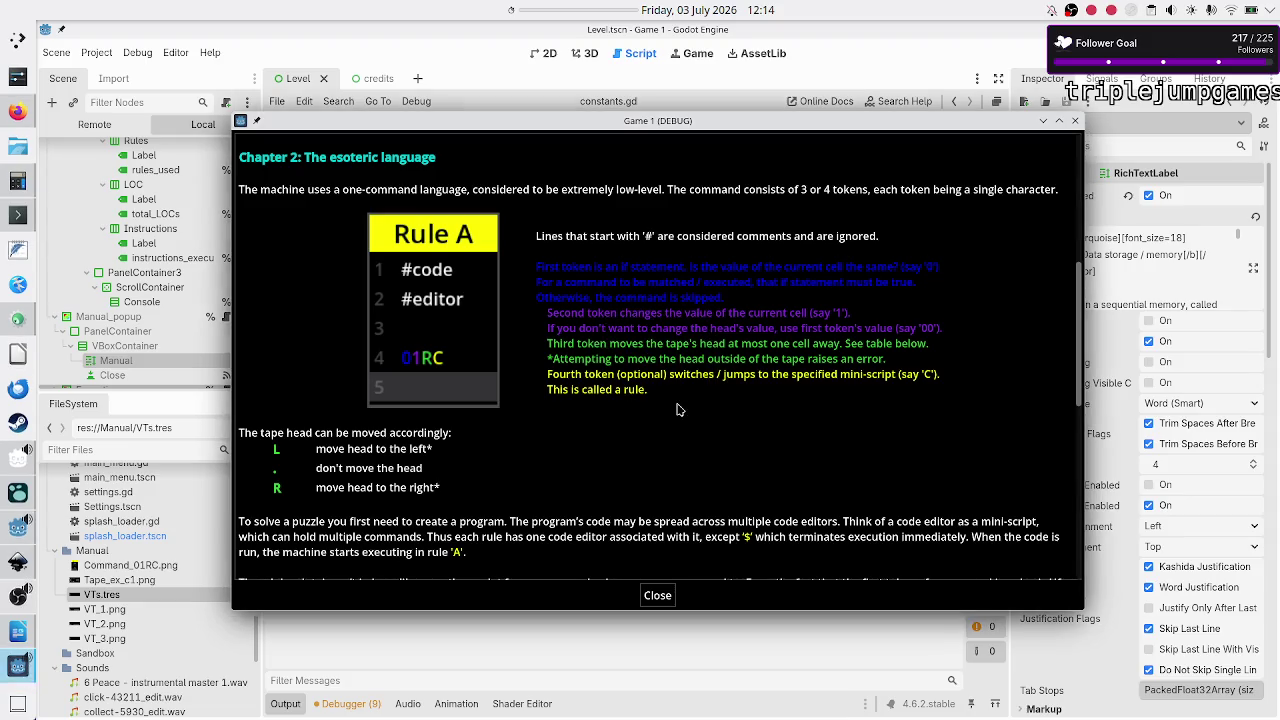
pyautogui.click(10, 606)
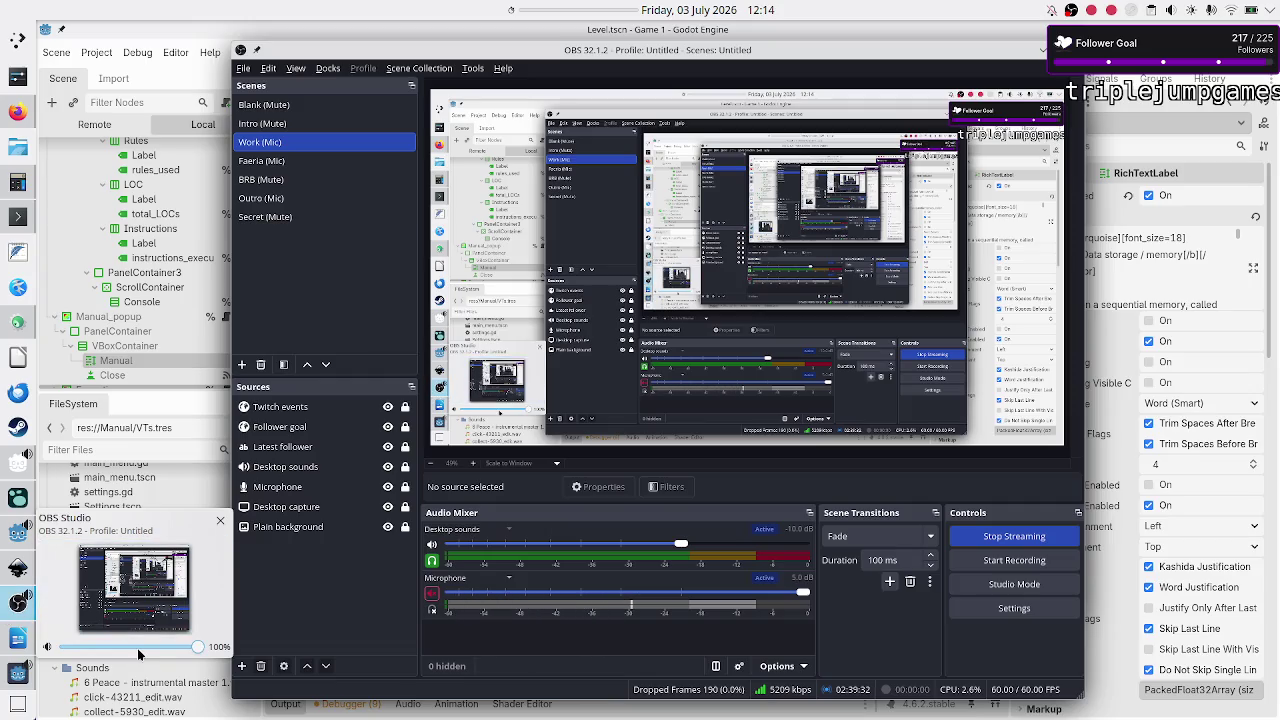
pyautogui.click(431, 595)
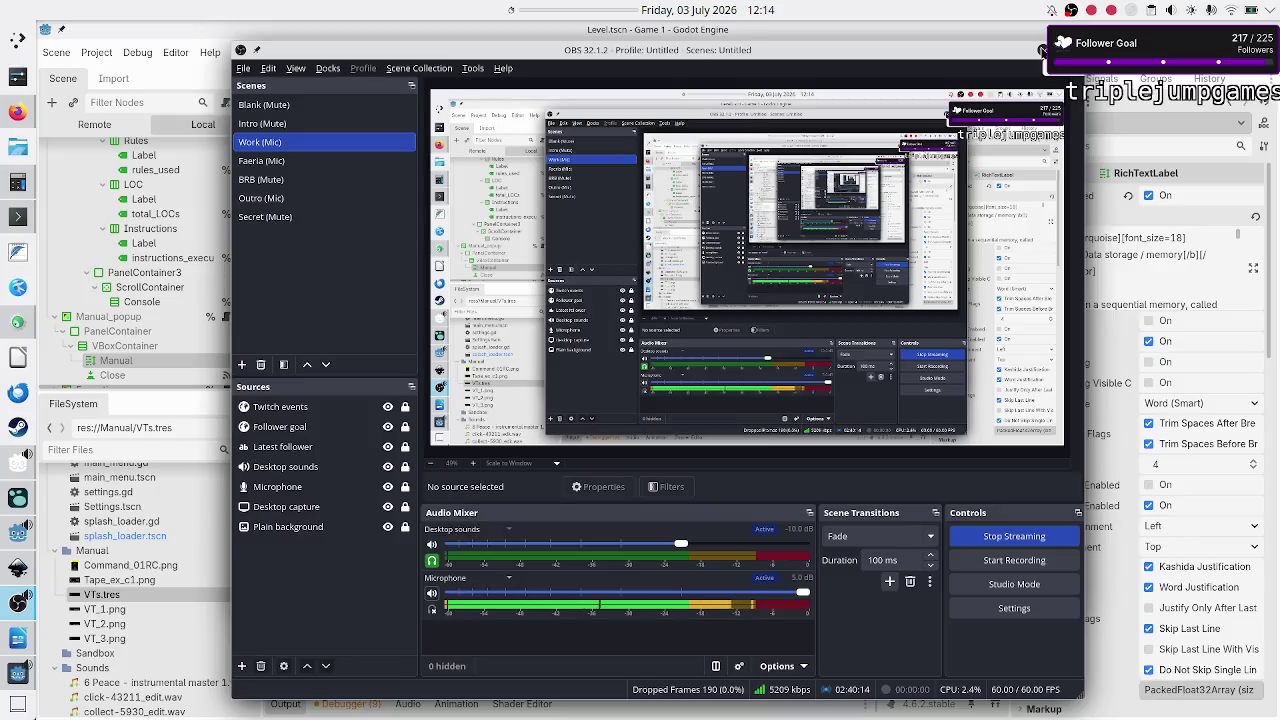
pyautogui.click(1042, 51)
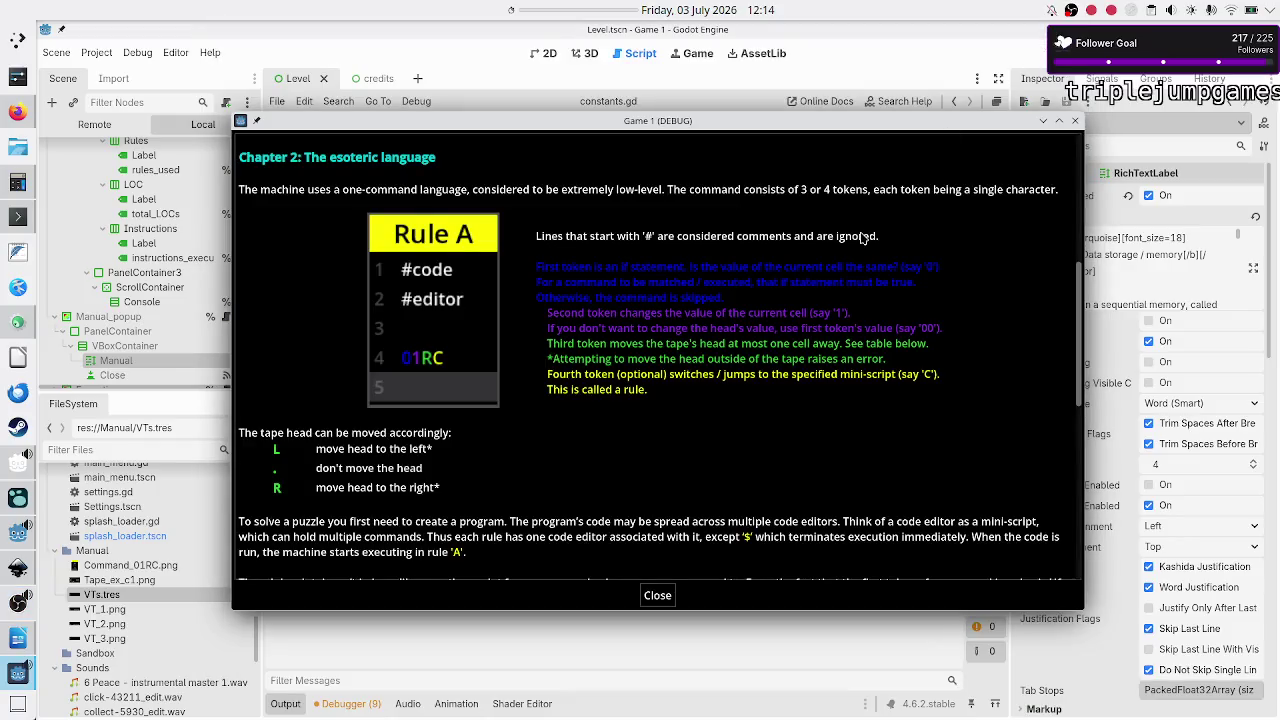
pyautogui.scroll(-10, 755, 284)
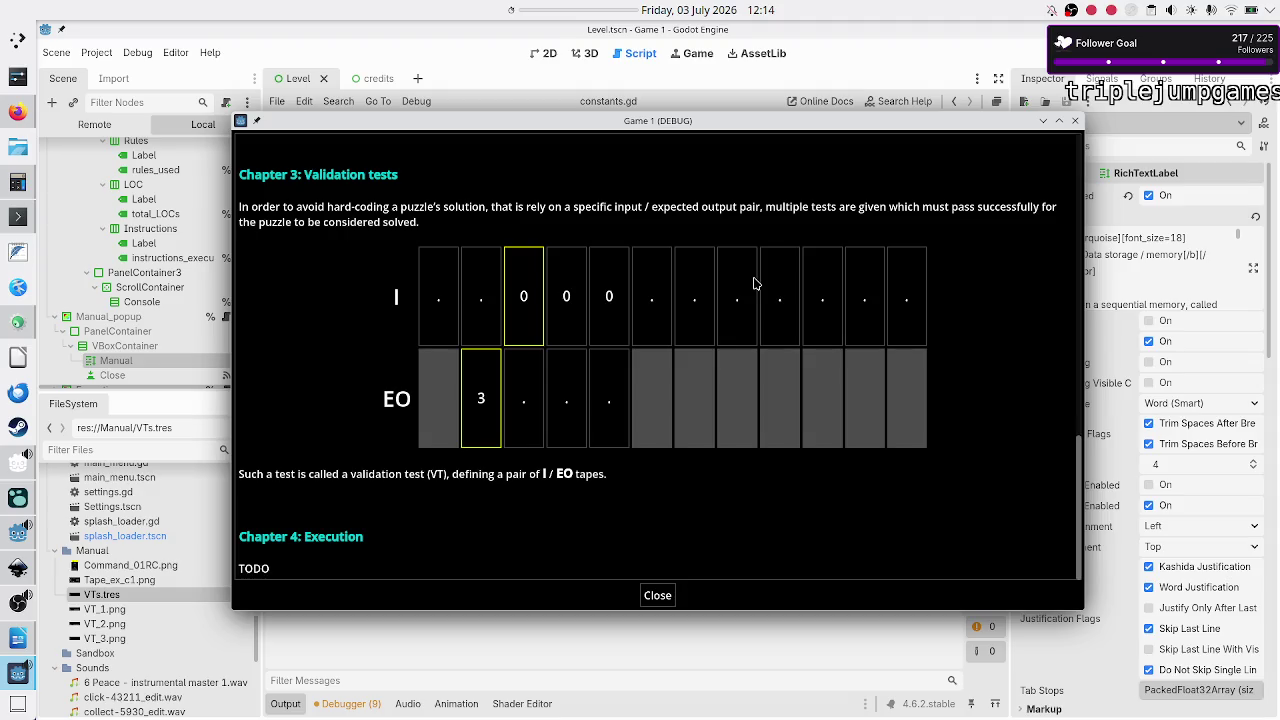
pyautogui.scroll(2, 755, 284)
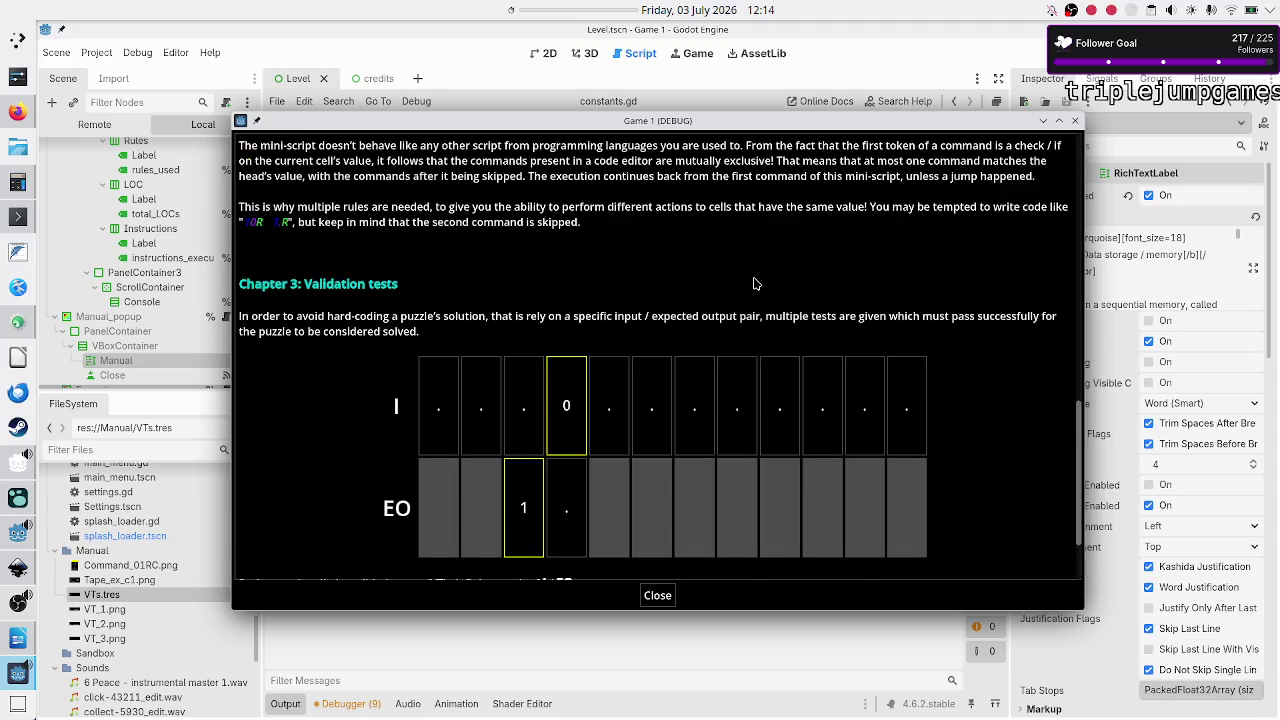
pyautogui.scroll(7, 755, 284)
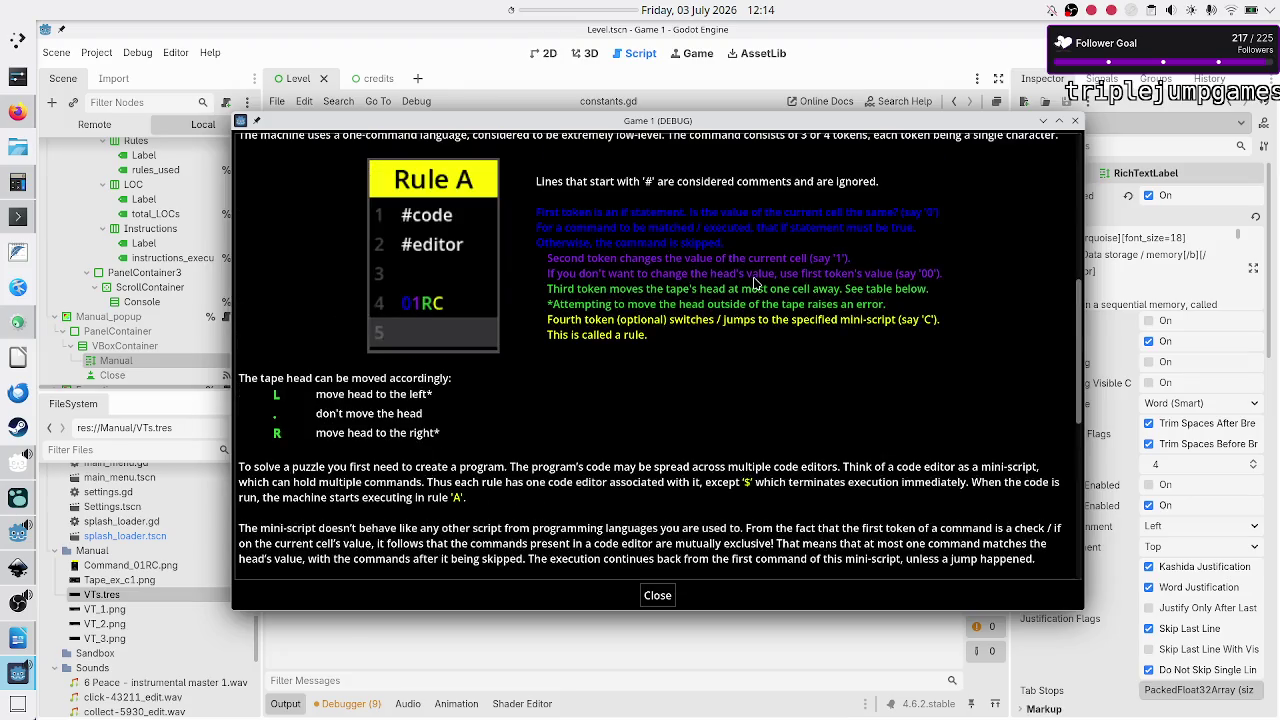
pyautogui.scroll(8, 755, 284)
pyautogui.scroll(1, 755, 284)
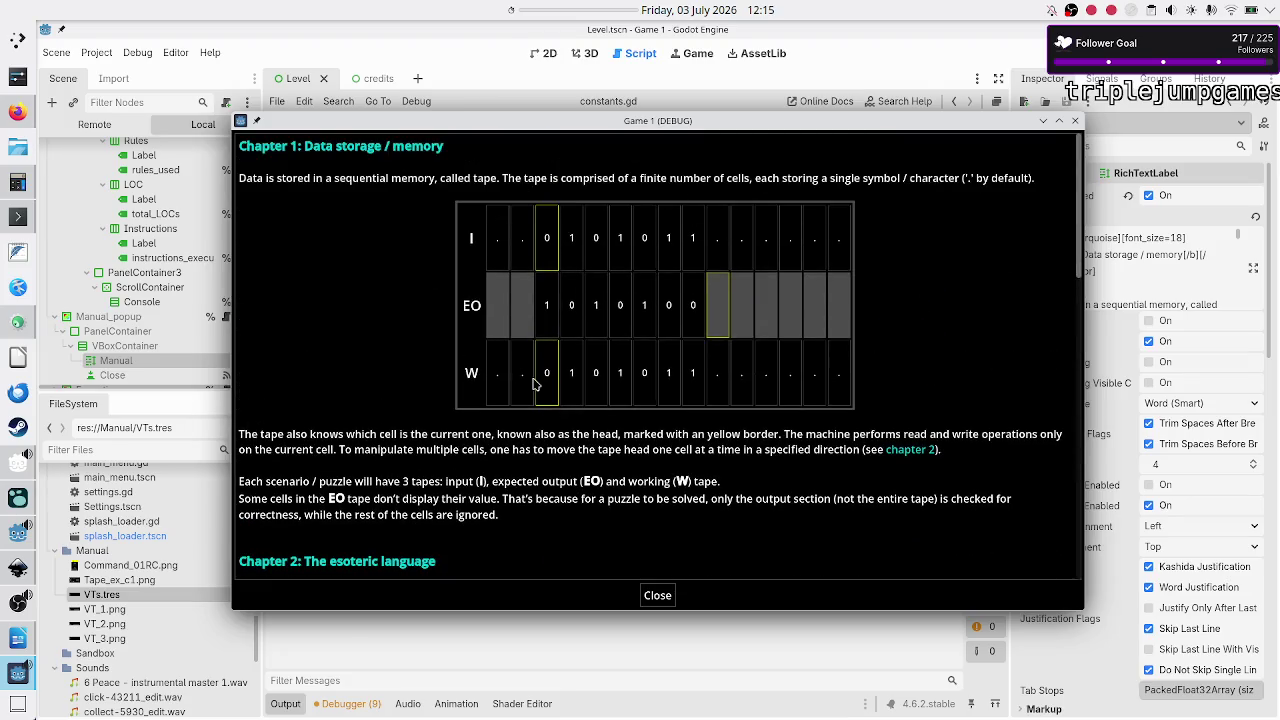
pyautogui.scroll(-15, 605, 366)
pyautogui.scroll(-1, 605, 366)
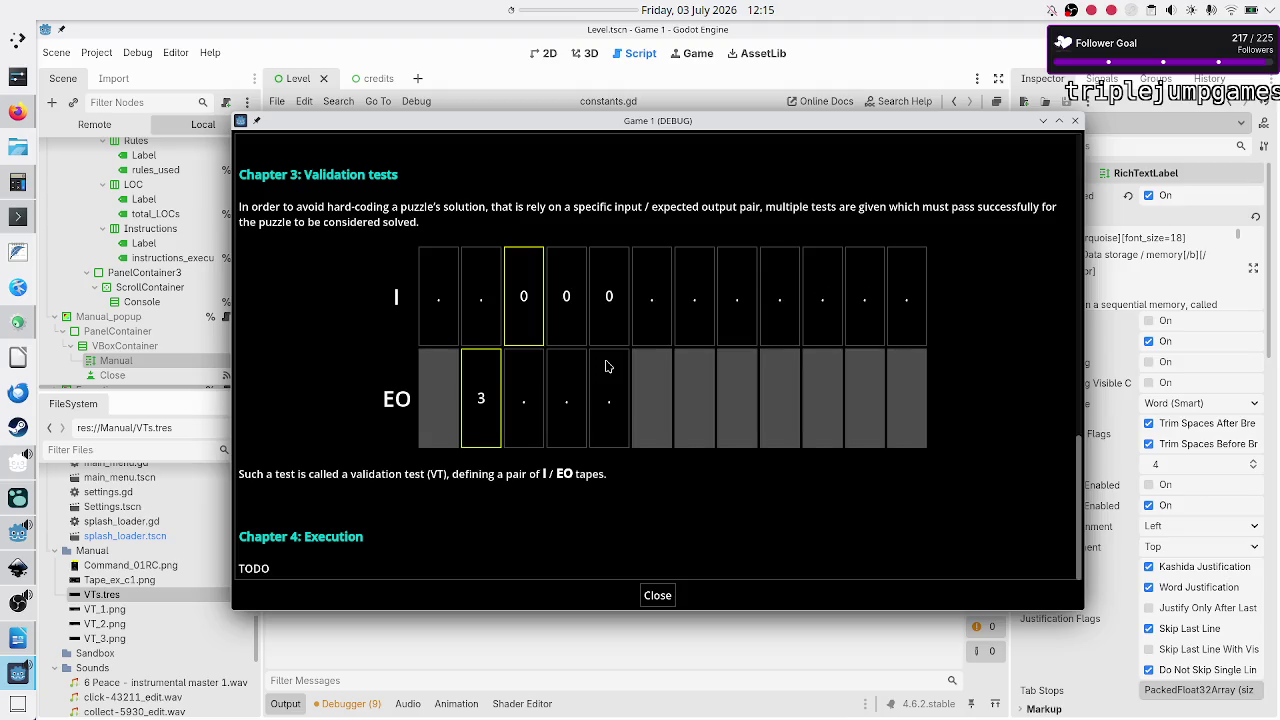
pyautogui.scroll(10, 603, 315)
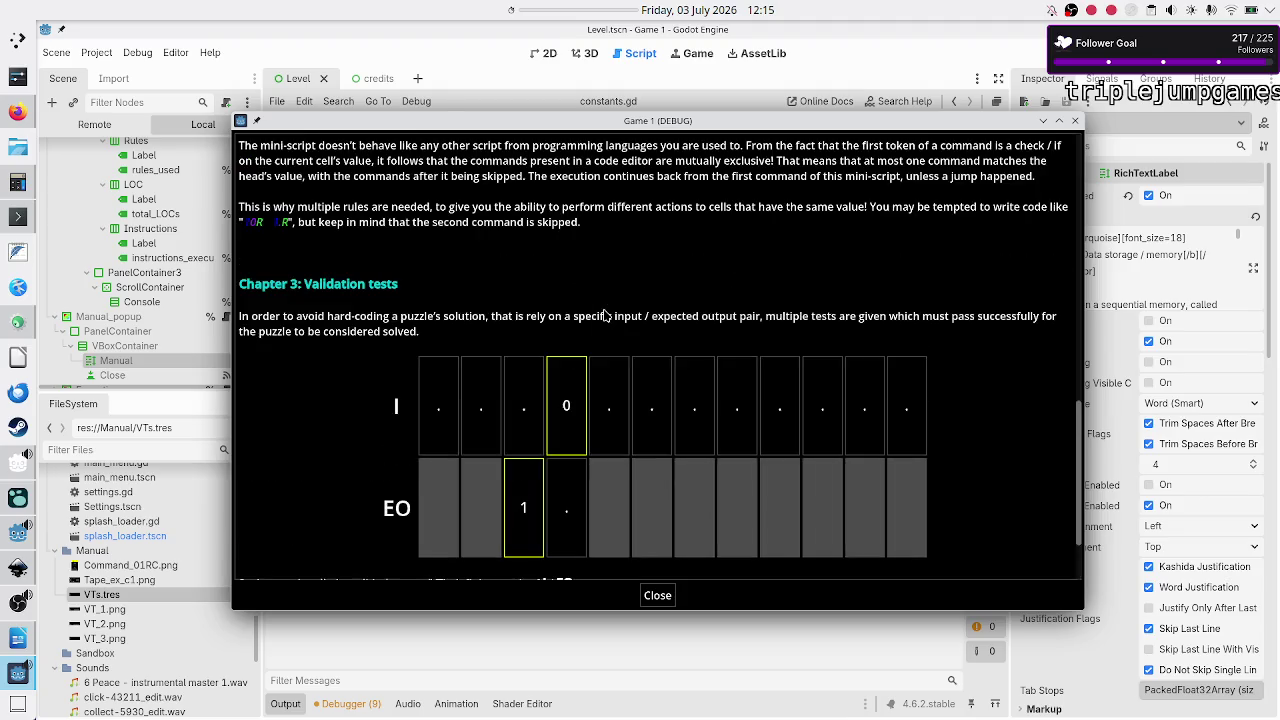
pyautogui.scroll(1, 603, 315)
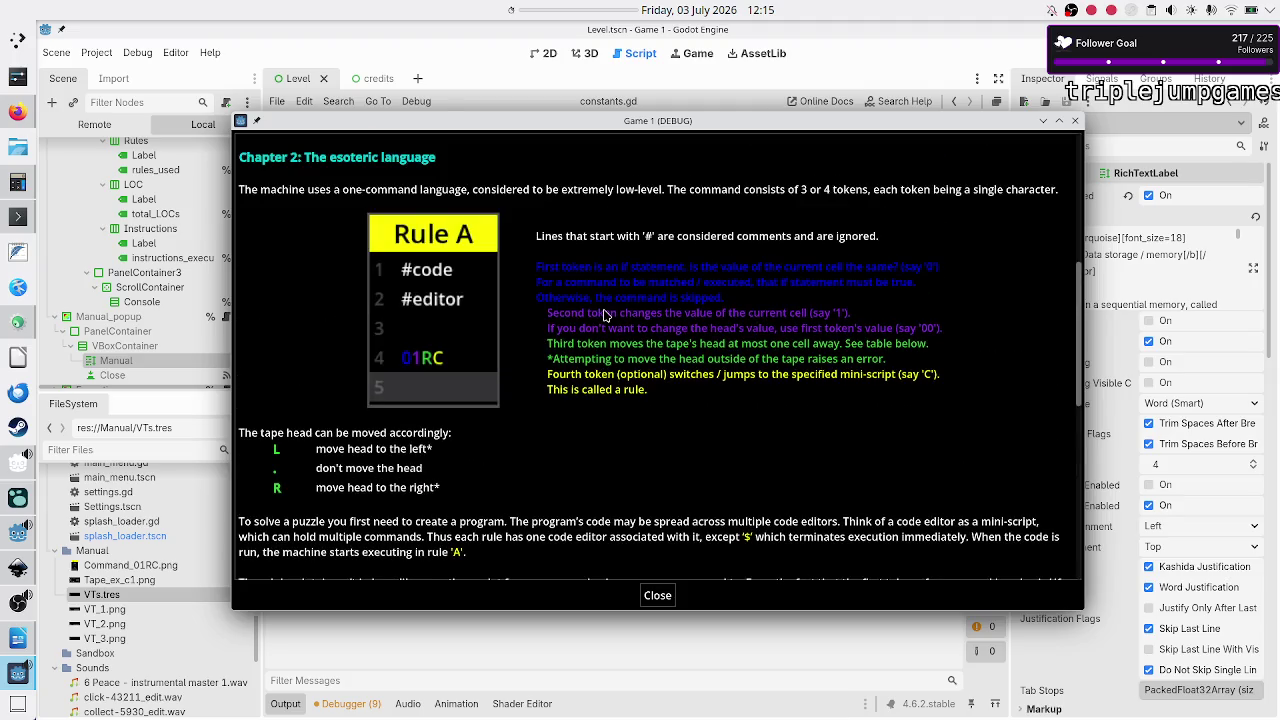
pyautogui.click(650, 601)
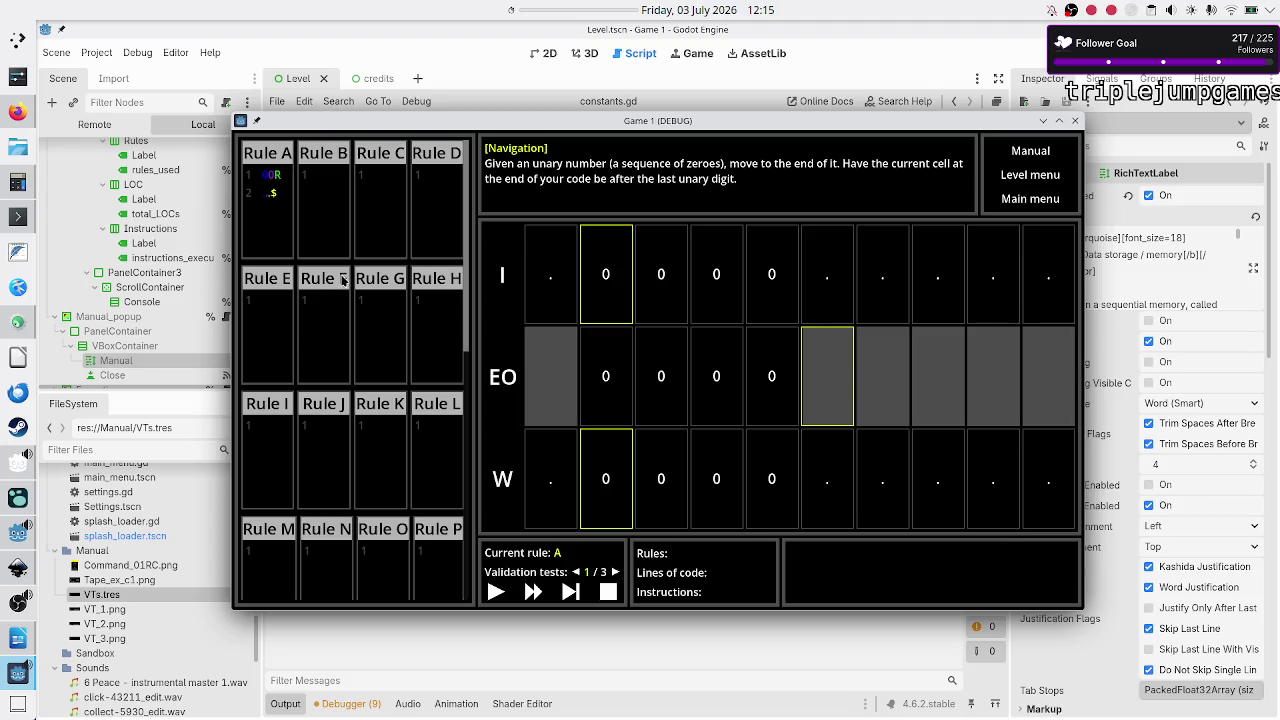
# Step: Move the game window up and to the right and set it to Keep Above Others
pyautogui.moveTo(448, 127); pyautogui.dragTo(616, 34)
pyautogui.rightClick(616, 34)
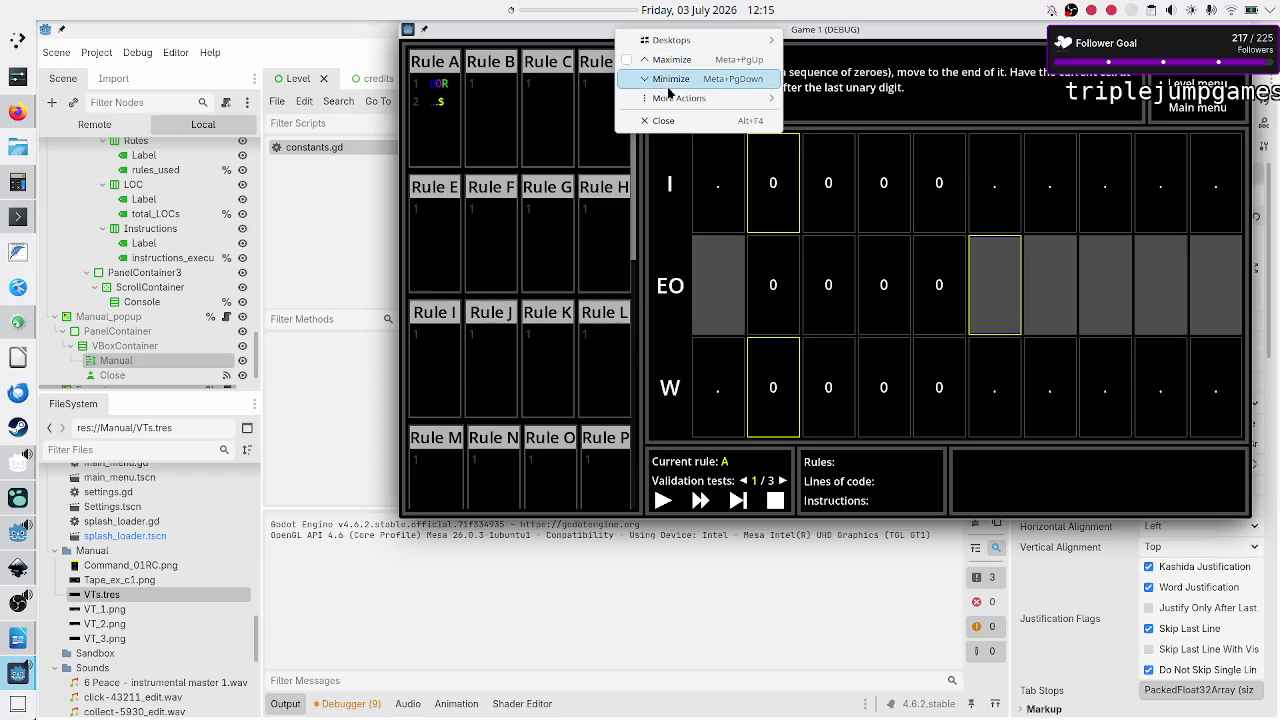
pyautogui.moveTo(728, 40)
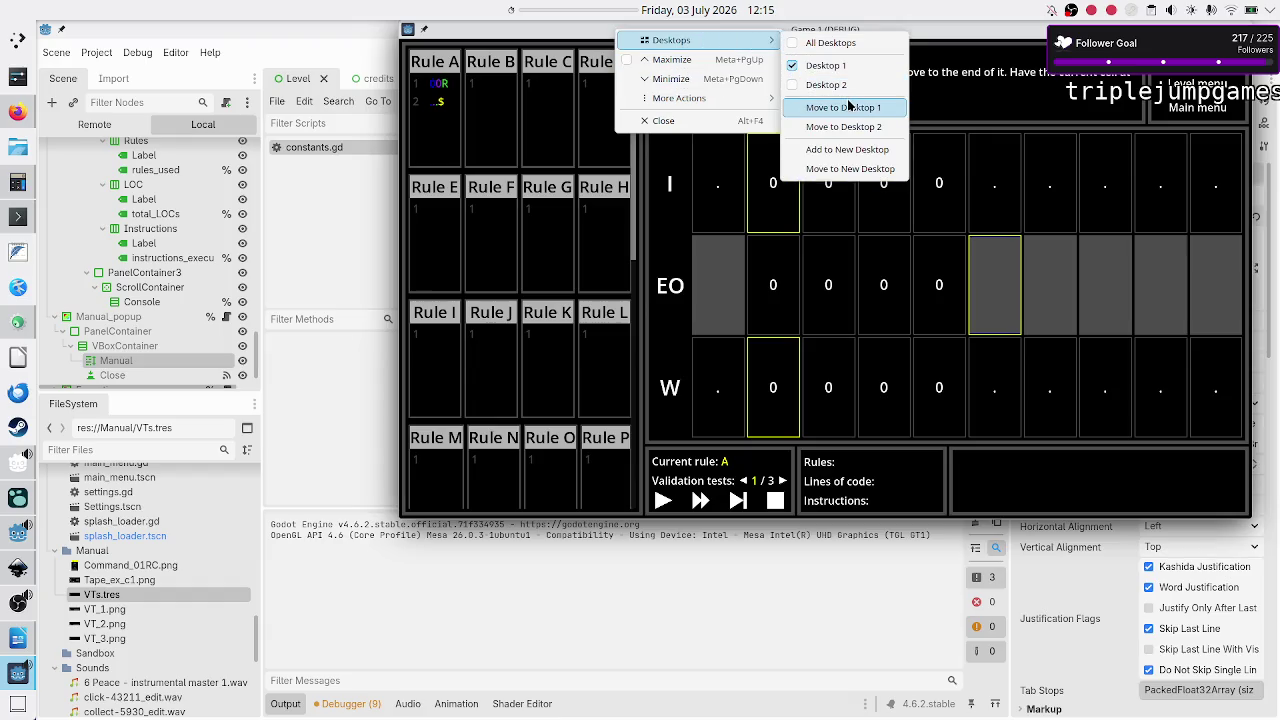
pyautogui.moveTo(725, 98)
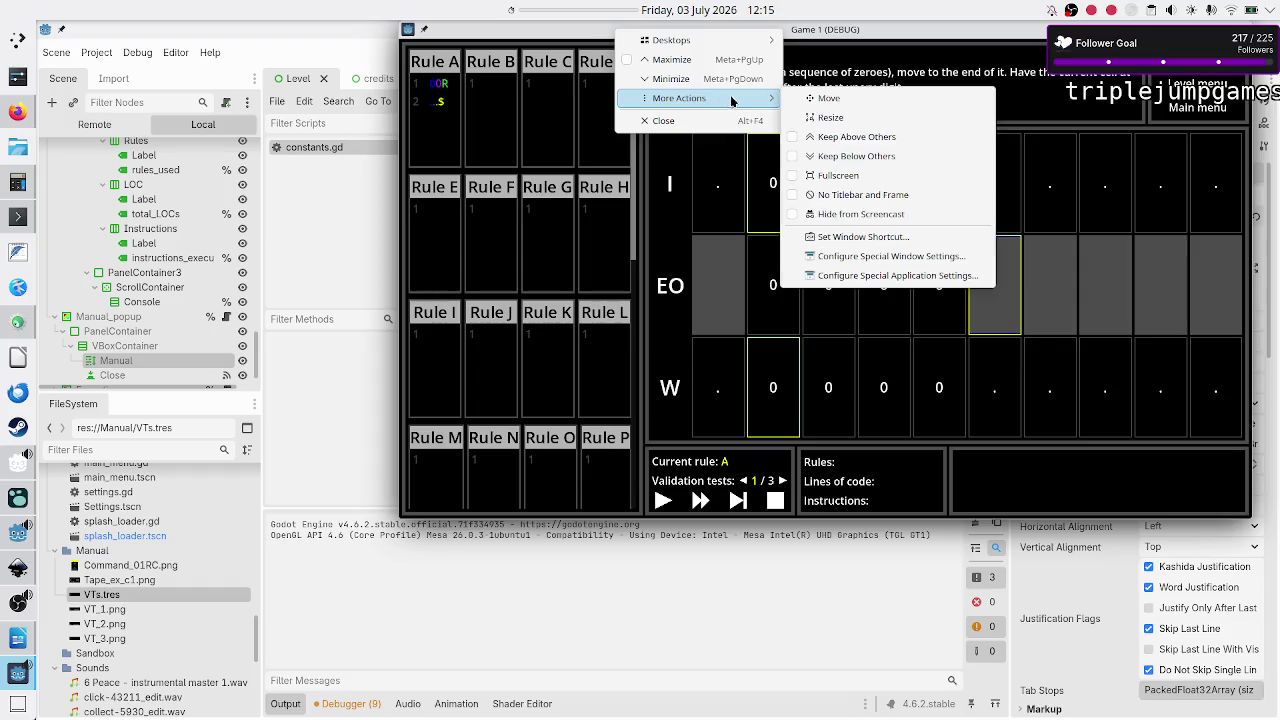
pyautogui.click(864, 140)
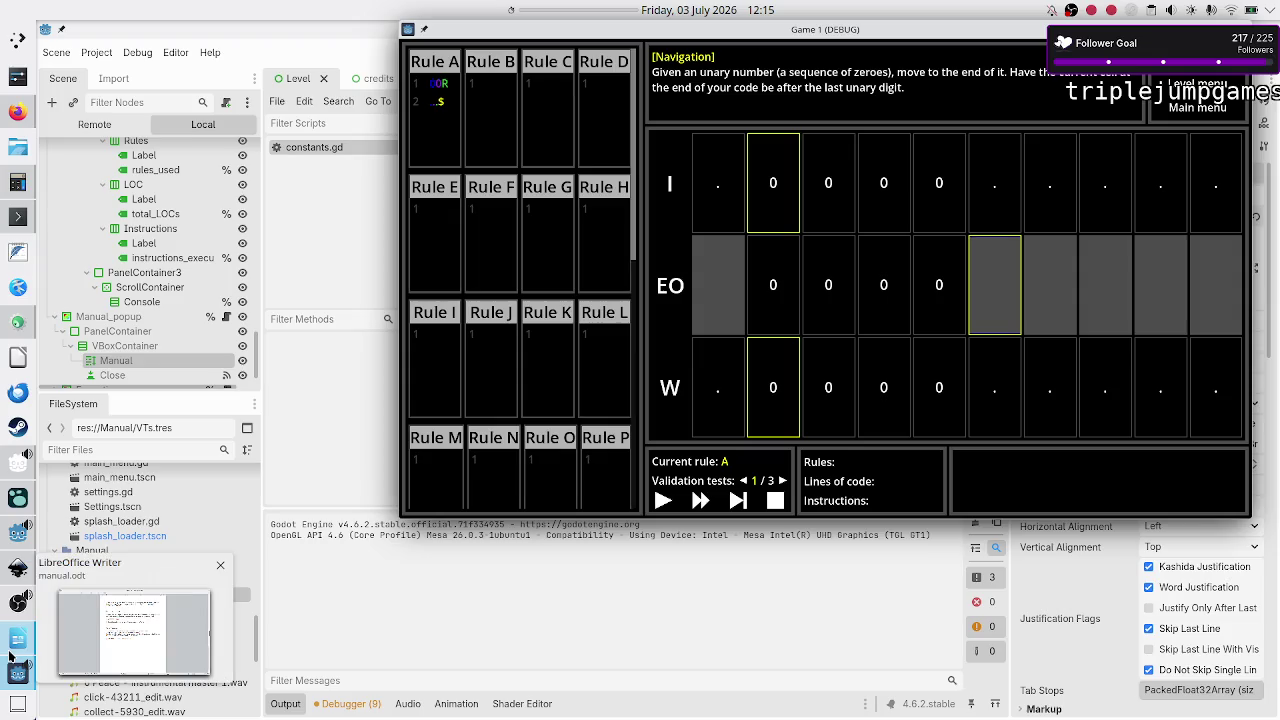
# Step: In manual.odt, change the word 'instruction' to 'command' in the first Chapter 4 item
pyautogui.click(14, 643)
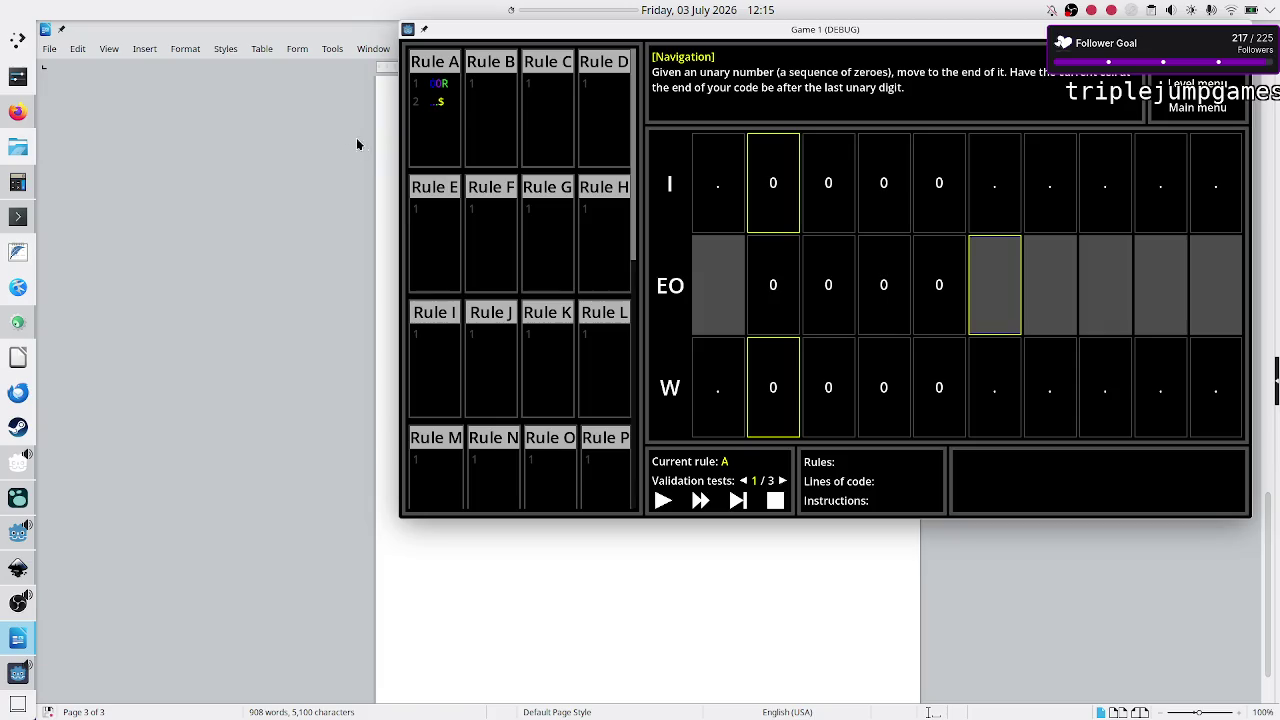
pyautogui.moveTo(308, 30); pyautogui.dragTo(307, 232)
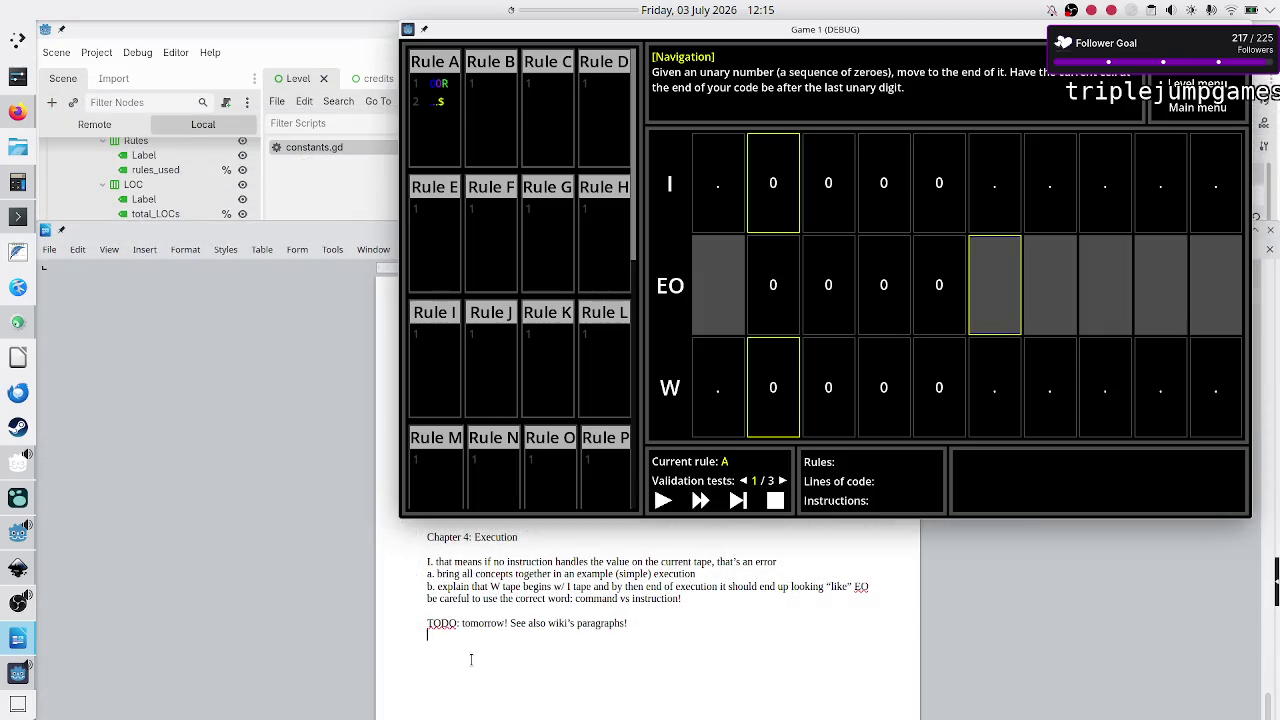
pyautogui.press('Up')
pyautogui.press('Up')
pyautogui.press('Up')
pyautogui.press('Up')
pyautogui.press('Right')
pyautogui.press('Right')
pyautogui.press('Right')
pyautogui.hotkey('shift', 'Right')
pyautogui.hotkey('shift', 'Right')
pyautogui.hotkey('shift', 'Right')
pyautogui.hotkey('shift', 'Right')
pyautogui.hotkey('shift', 'Right')
pyautogui.hotkey('shift', 'Right')
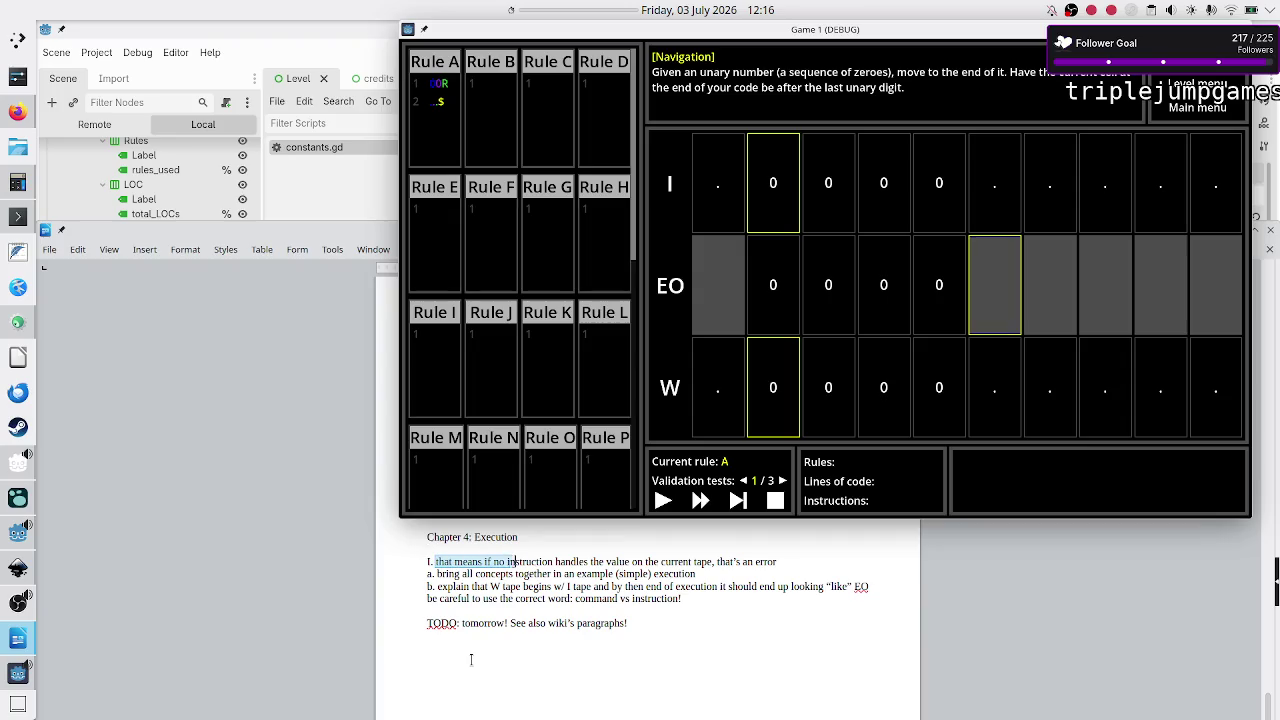
pyautogui.hotkey('shift', 'Right')
pyautogui.hotkey('shift', 'Right')
pyautogui.hotkey('shift', 'Right')
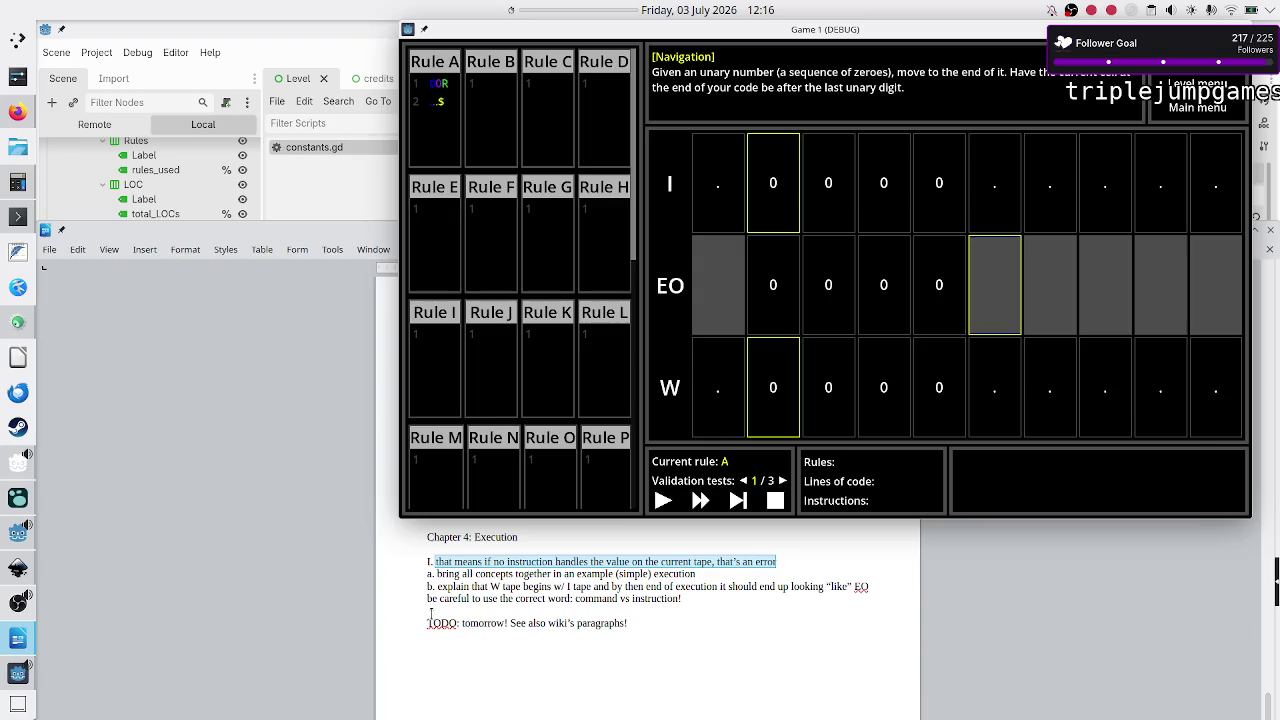
pyautogui.click(520, 566)
pyautogui.doubleClick(520, 566)
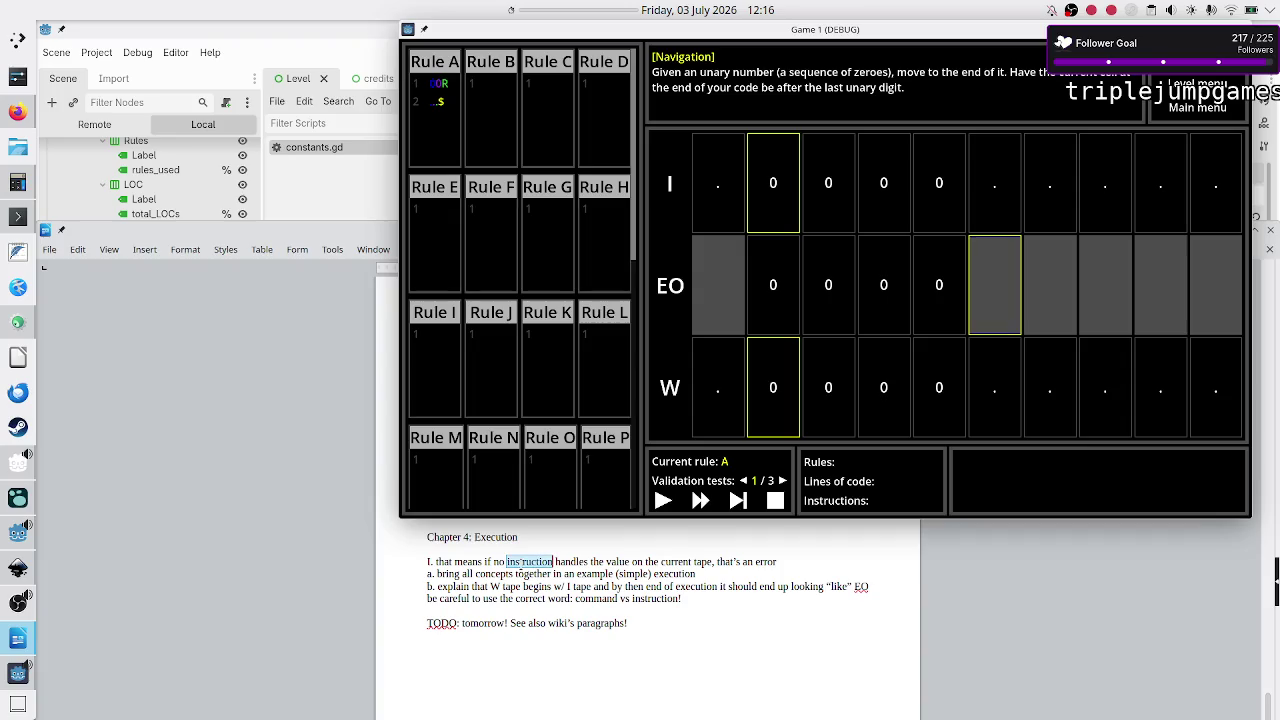
pyautogui.write('command')
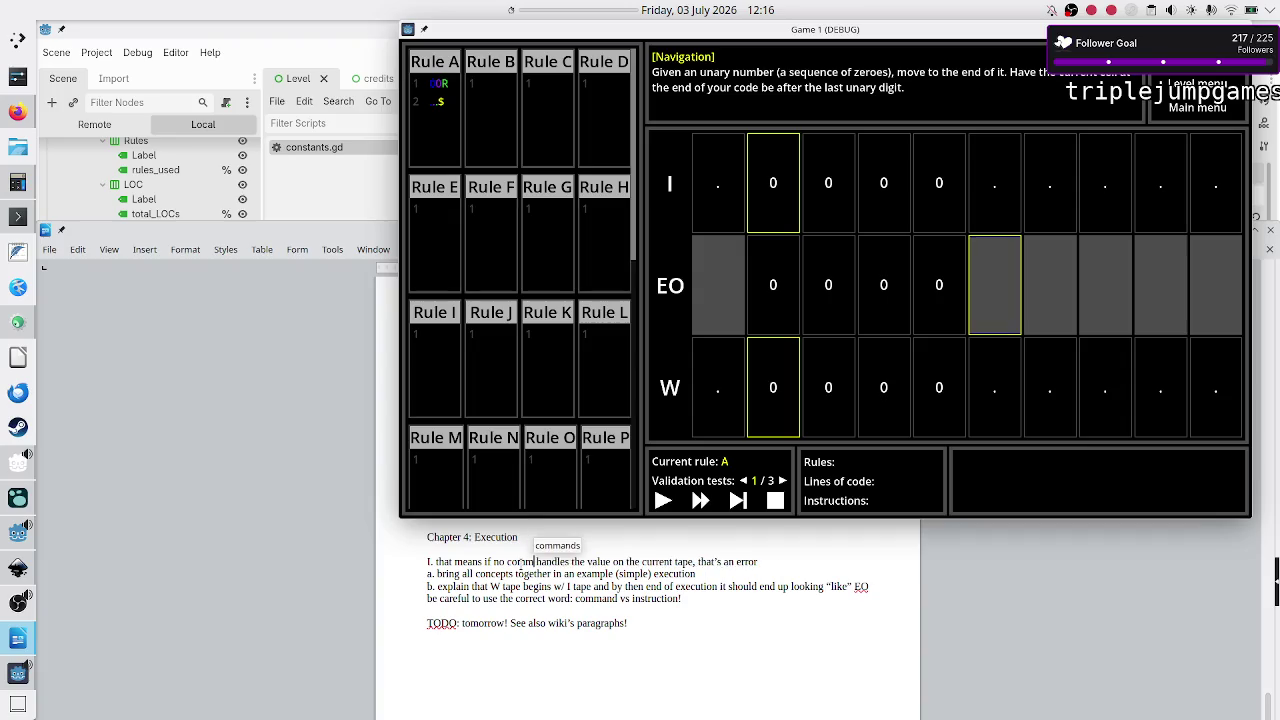
pyautogui.click(509, 604)
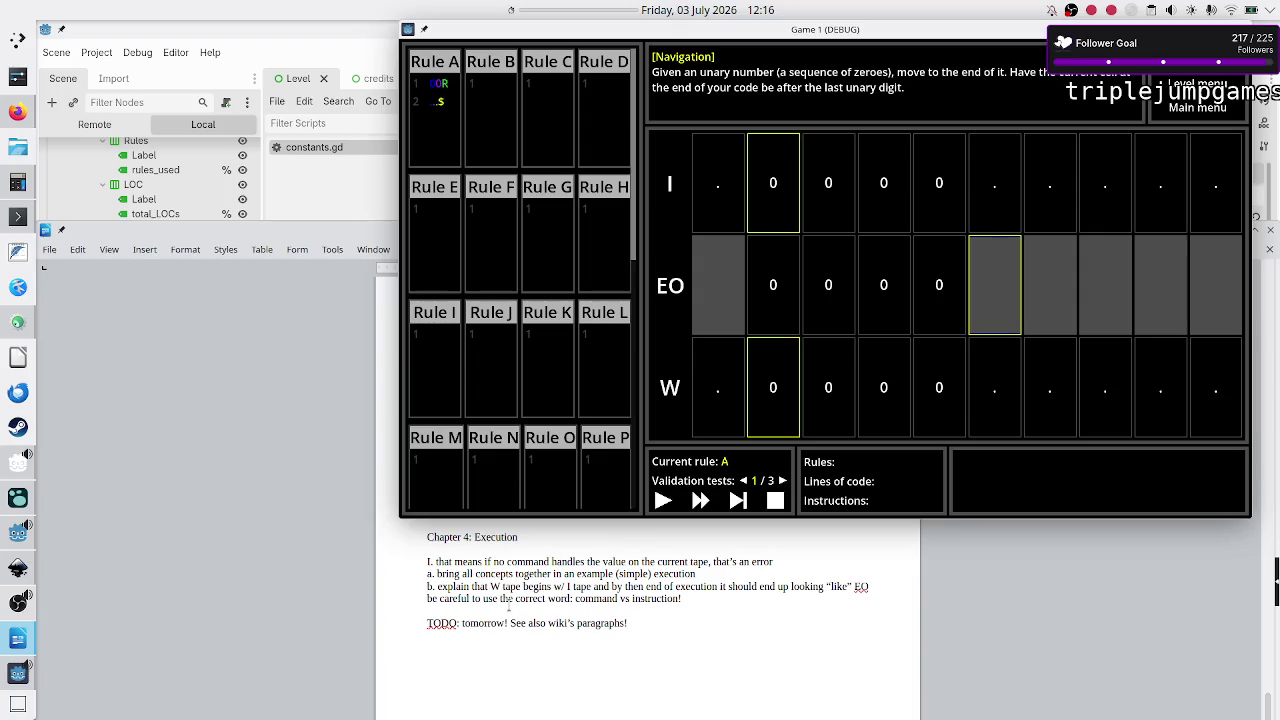
pyautogui.hotkey('ctrl', 'shift', 'Right')
pyautogui.press('Right')
pyautogui.press('Right')
pyautogui.press('Right')
pyautogui.press('Right')
# Step: Add an 'errors' line above the first Chapter 4 outline item
pyautogui.press('Up')
pyautogui.press('Up')
pyautogui.press('Return')
pyautogui.write('errors')
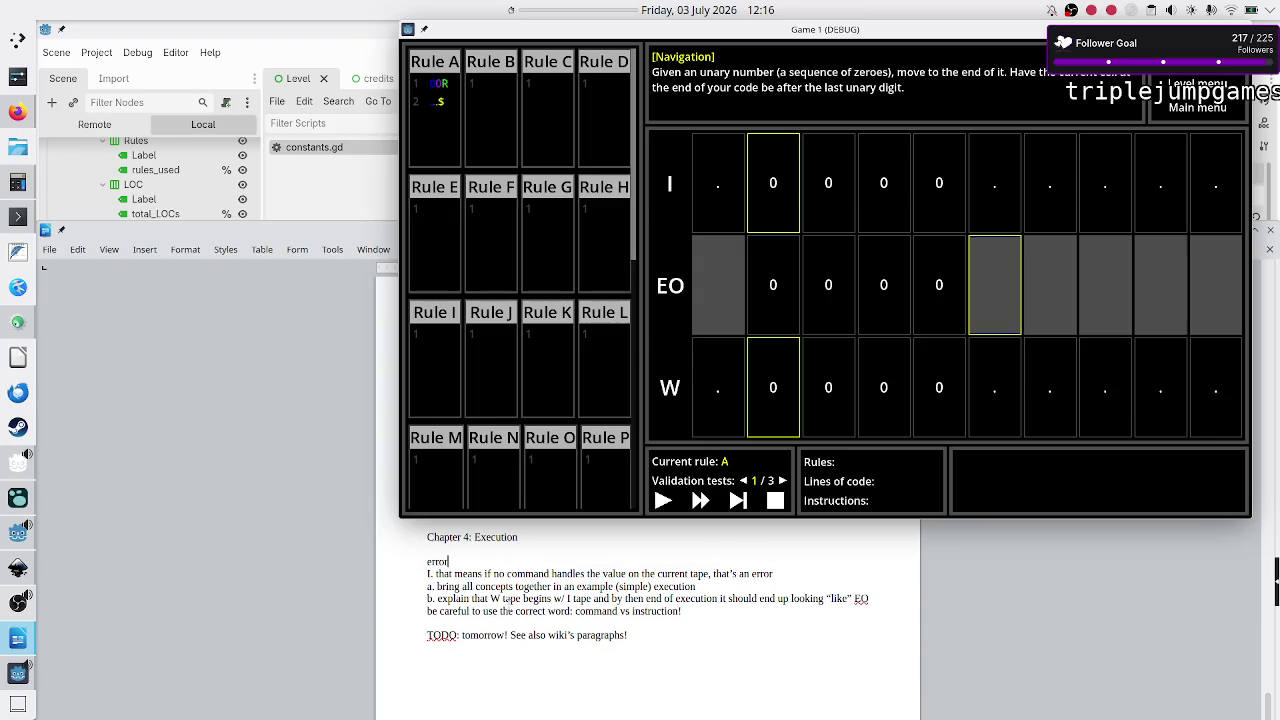
pyautogui.press('Right')
# Step: Move the bring-all-concepts line above 'errors' and strip its a. prefix
pyautogui.press('Down')
pyautogui.hotkey('shift', 'End')
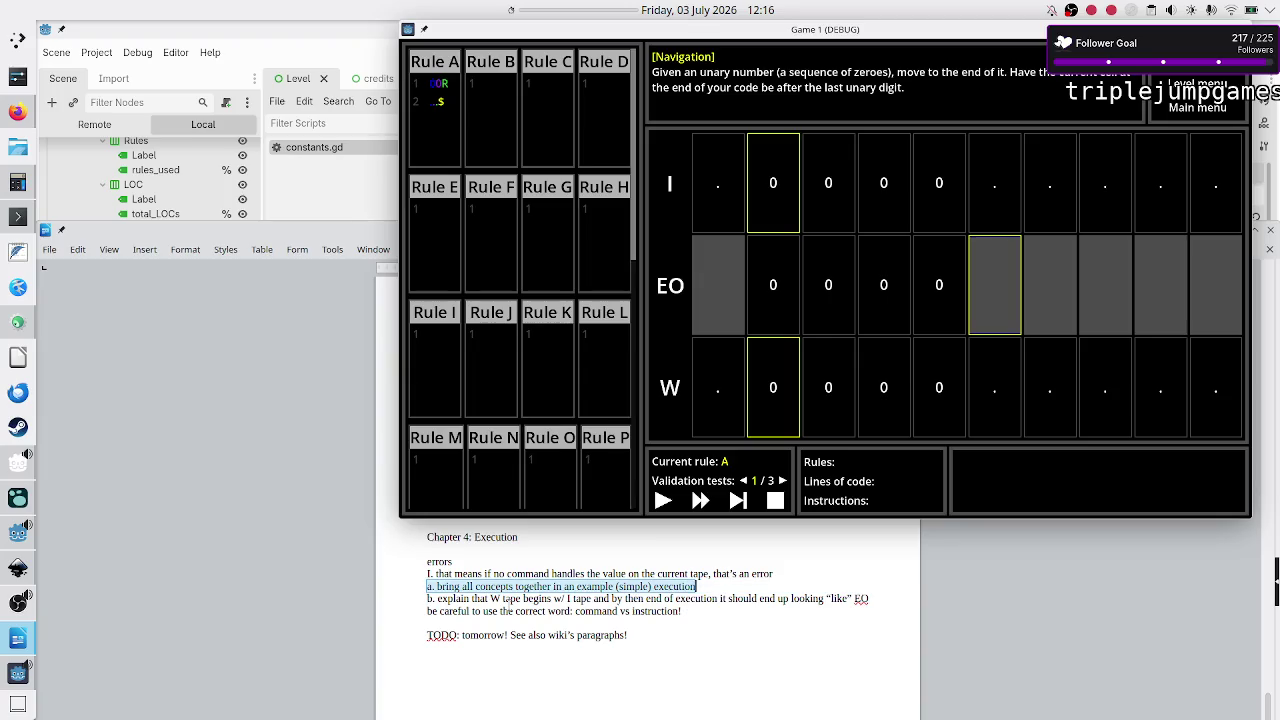
pyautogui.hotkey('ctrl', 'x')
pyautogui.press('Up')
pyautogui.press('Up')
pyautogui.press('Return')
pyautogui.press('Up')
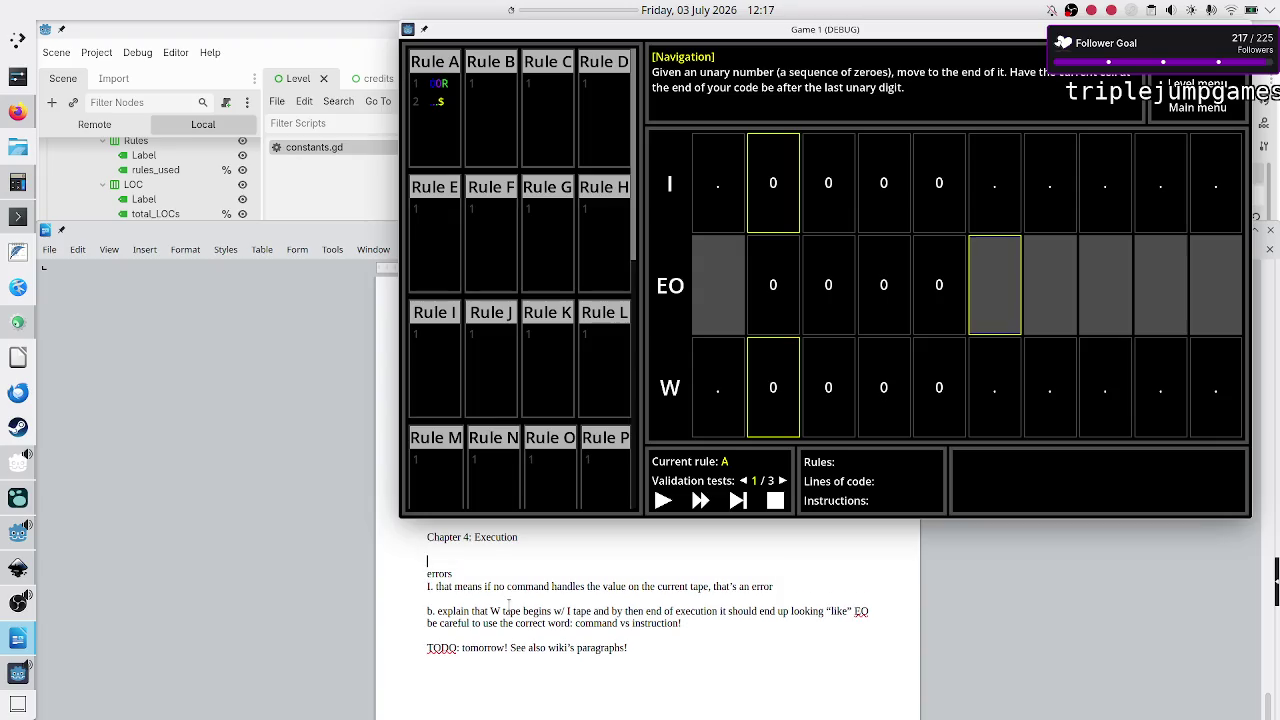
pyautogui.hotkey('ctrl', 'v')
pyautogui.press('Home')
pyautogui.press('BackSpace')
pyautogui.press('Return')
# Step: Relabel the explain paragraph from b to a, keeping it at the left margin
pyautogui.press('Down')
pyautogui.press('Down')
pyautogui.press('Down')
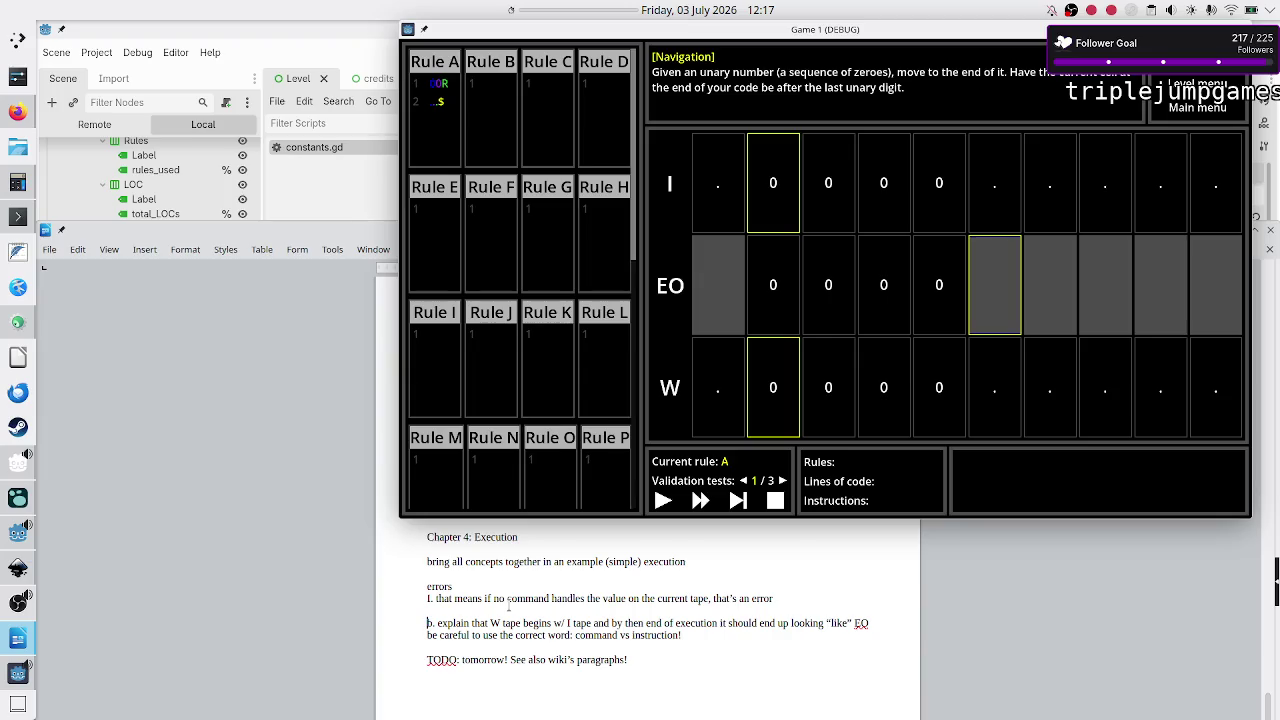
pyautogui.hotkey('shift', 'Down')
pyautogui.hotkey('shift', 'Down')
pyautogui.hotkey('shift', 'Left')
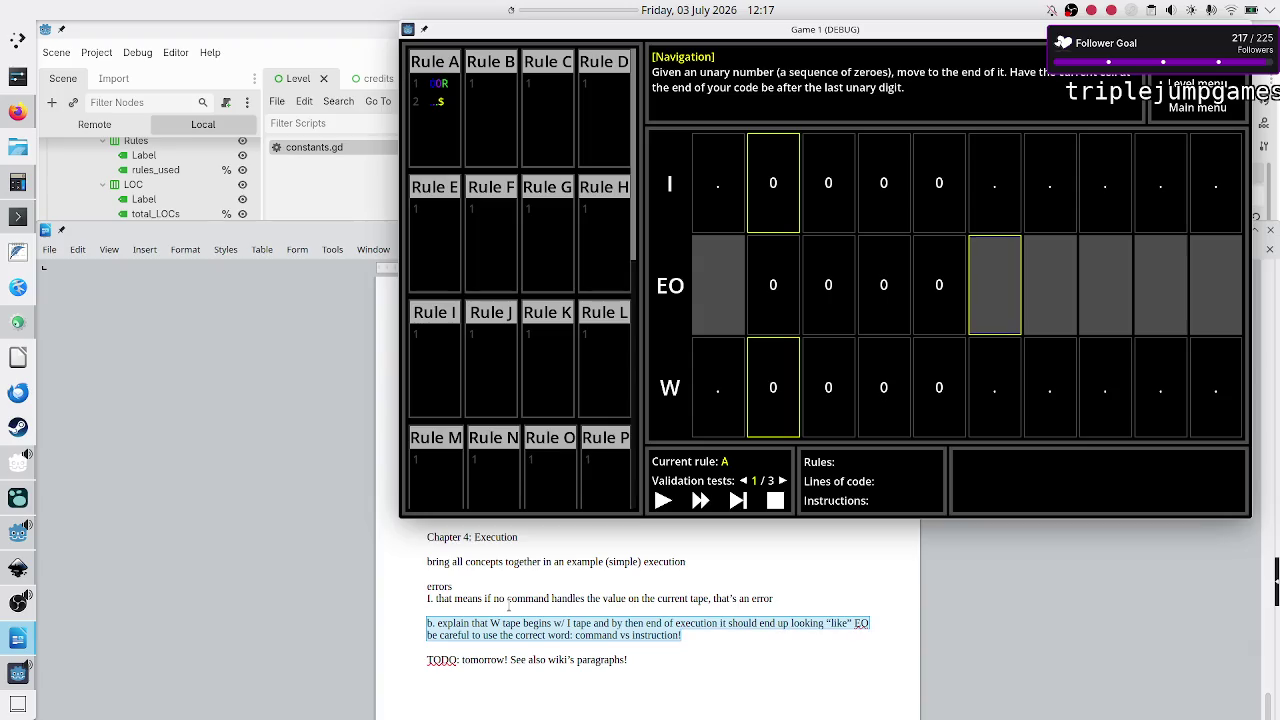
pyautogui.press('BackSpace')
pyautogui.press('Up')
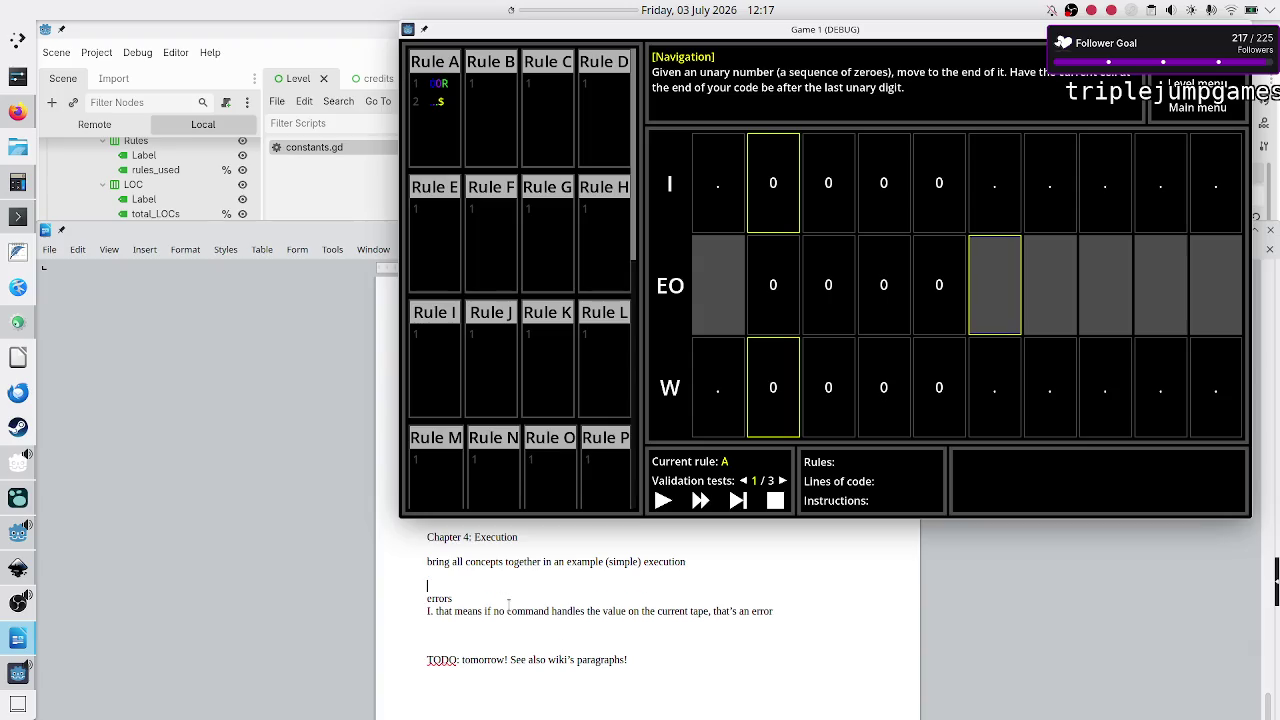
pyautogui.hotkey('ctrl', 'z')
pyautogui.press('Tab')
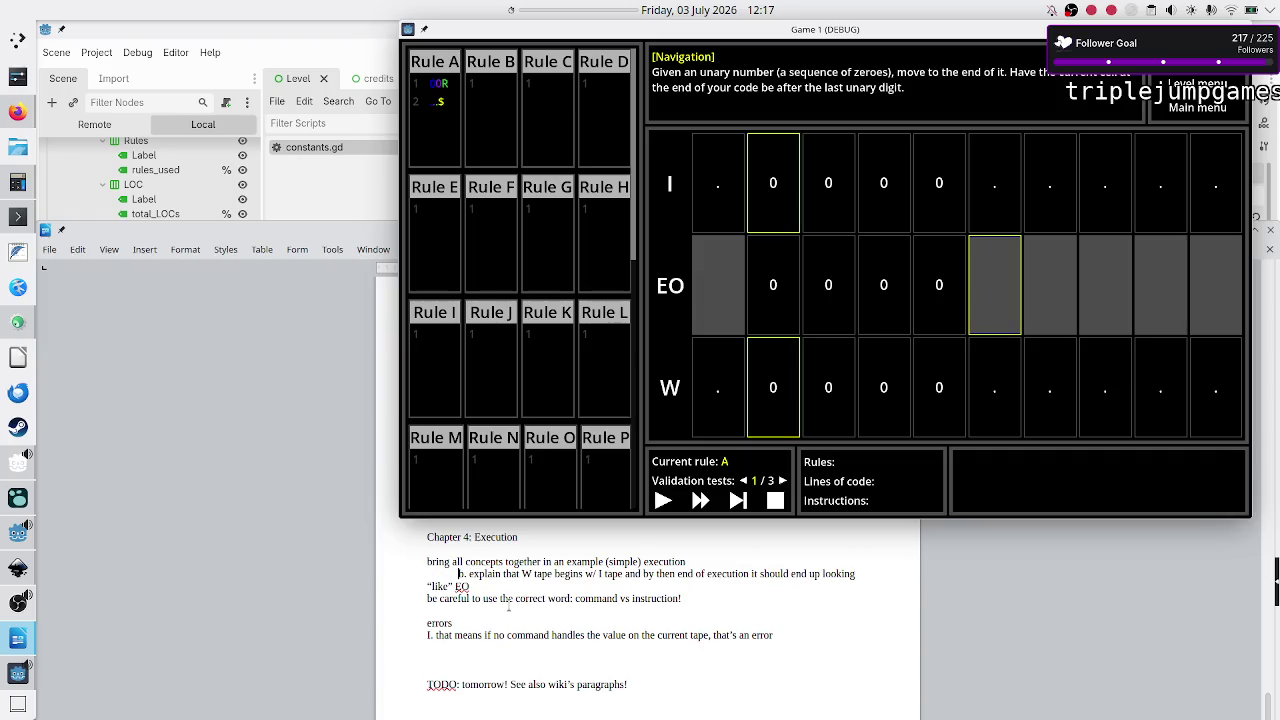
pyautogui.press('BackSpace')
pyautogui.write('a')
pyautogui.press('Down')
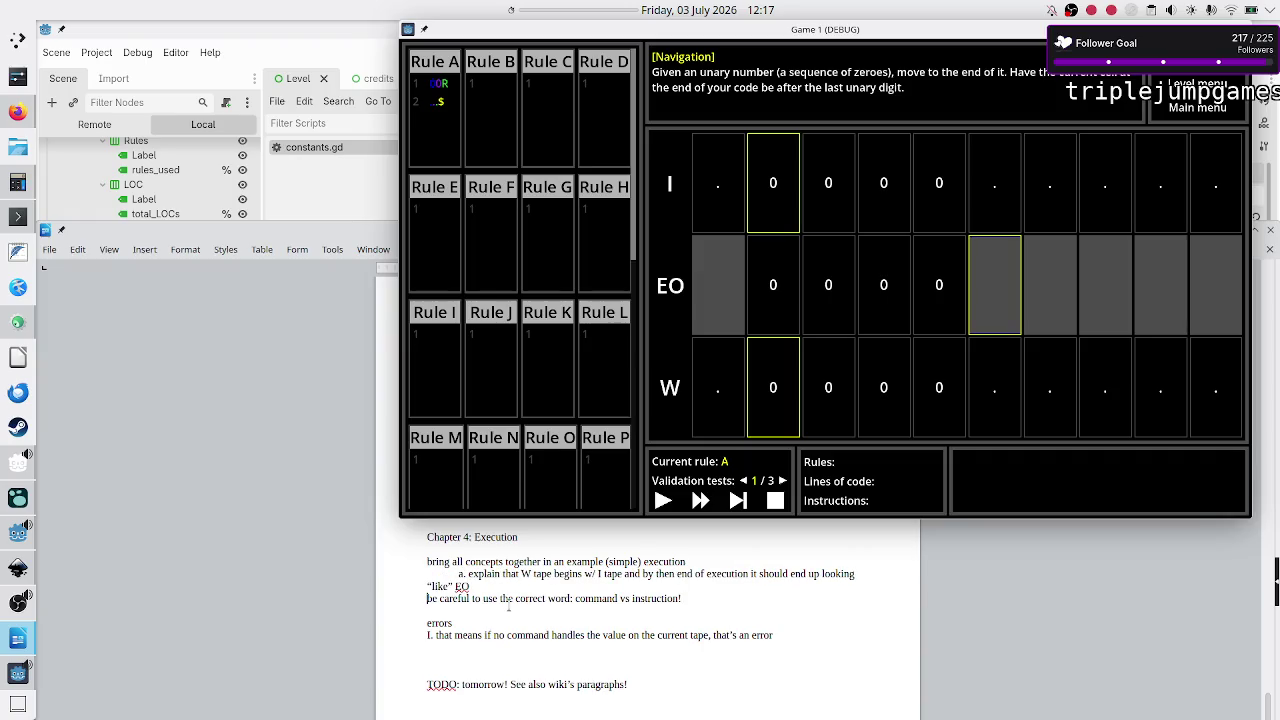
pyautogui.hotkey('shift', 'Tab')
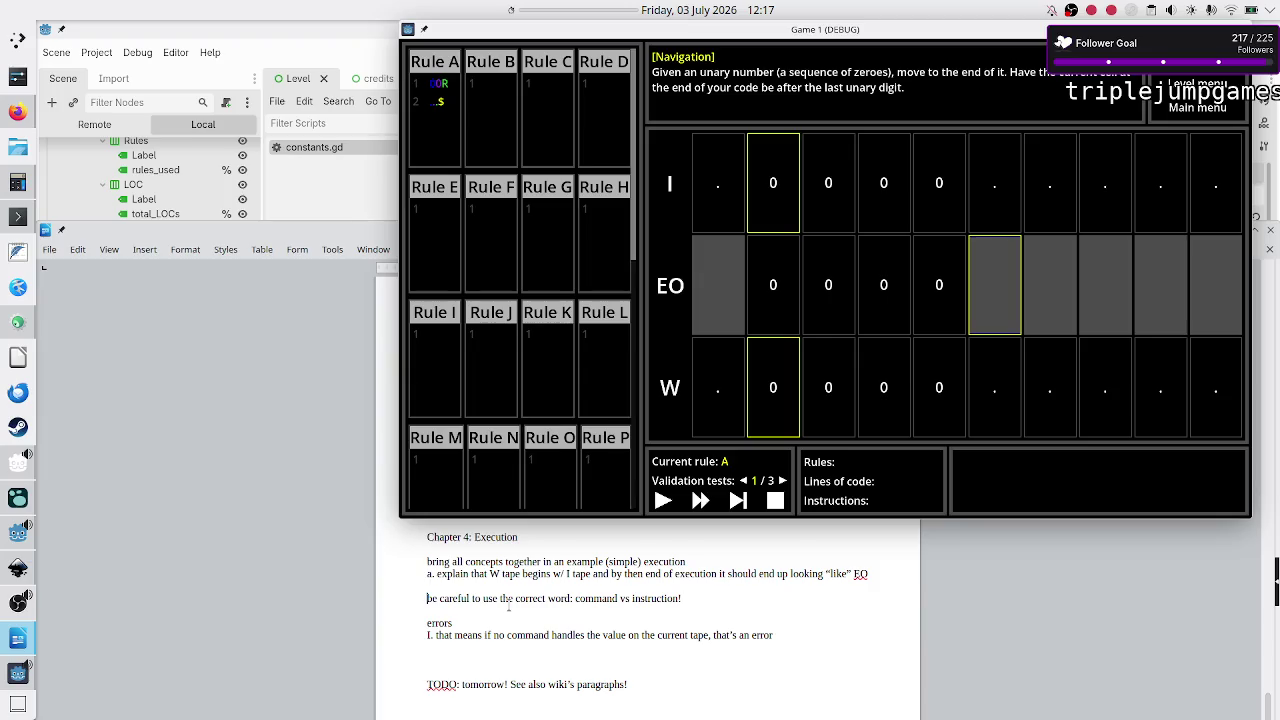
# Step: Delete the command vs instruction reminder and the lines through 'TODO: tomorrow!'
pyautogui.hotkey('shift', 'Down')
pyautogui.hotkey('shift', 'Left')
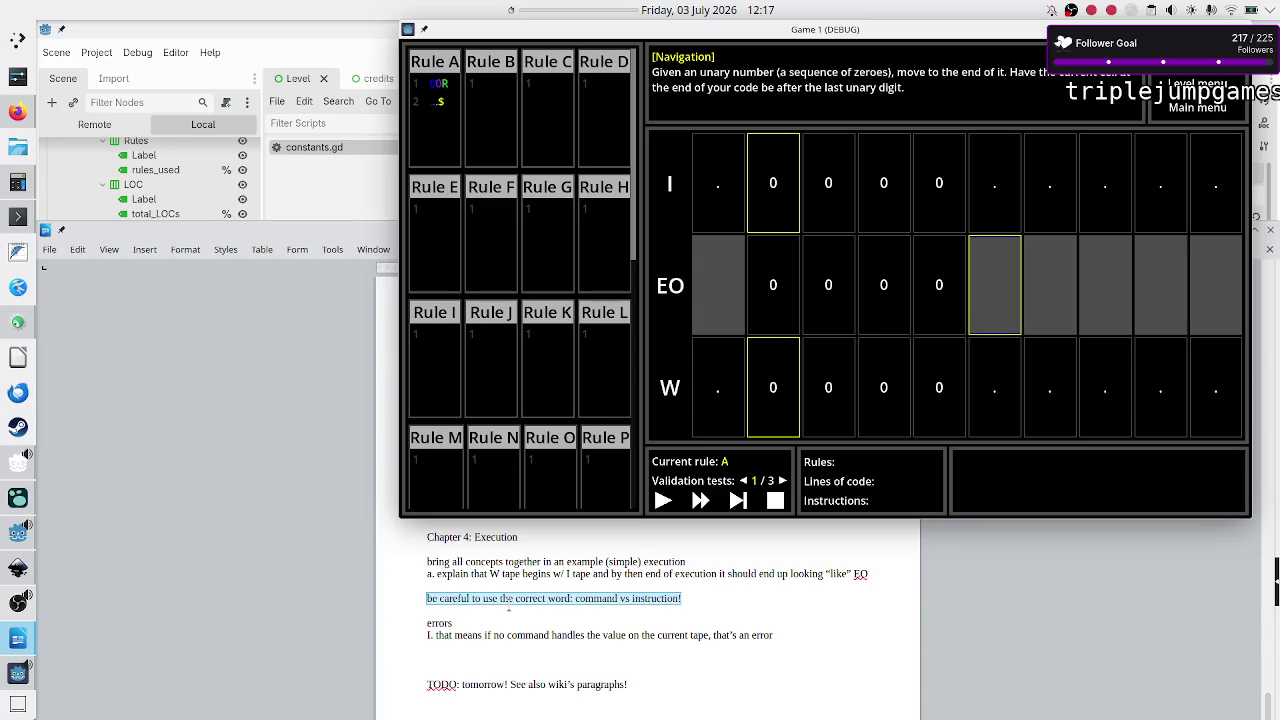
pyautogui.press('Delete')
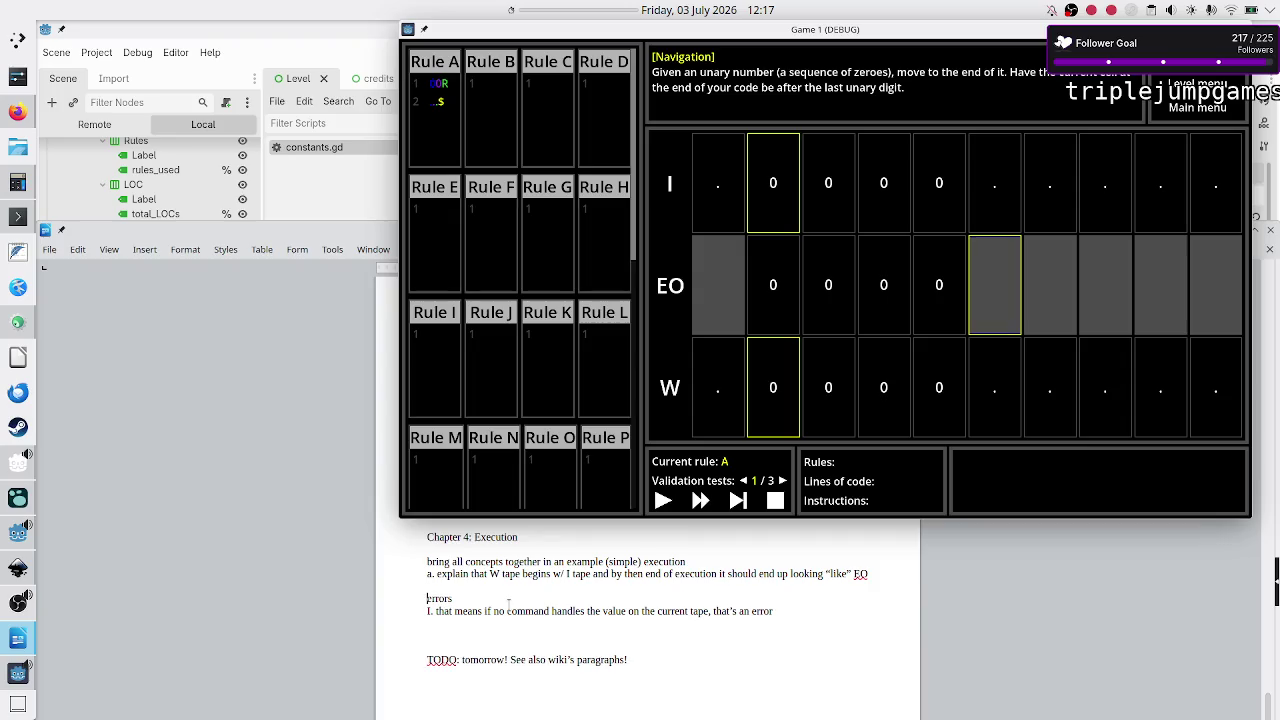
pyautogui.press('Down')
pyautogui.hotkey('shift', 'Down')
pyautogui.hotkey('shift', 'Down')
pyautogui.hotkey('shift', 'Down')
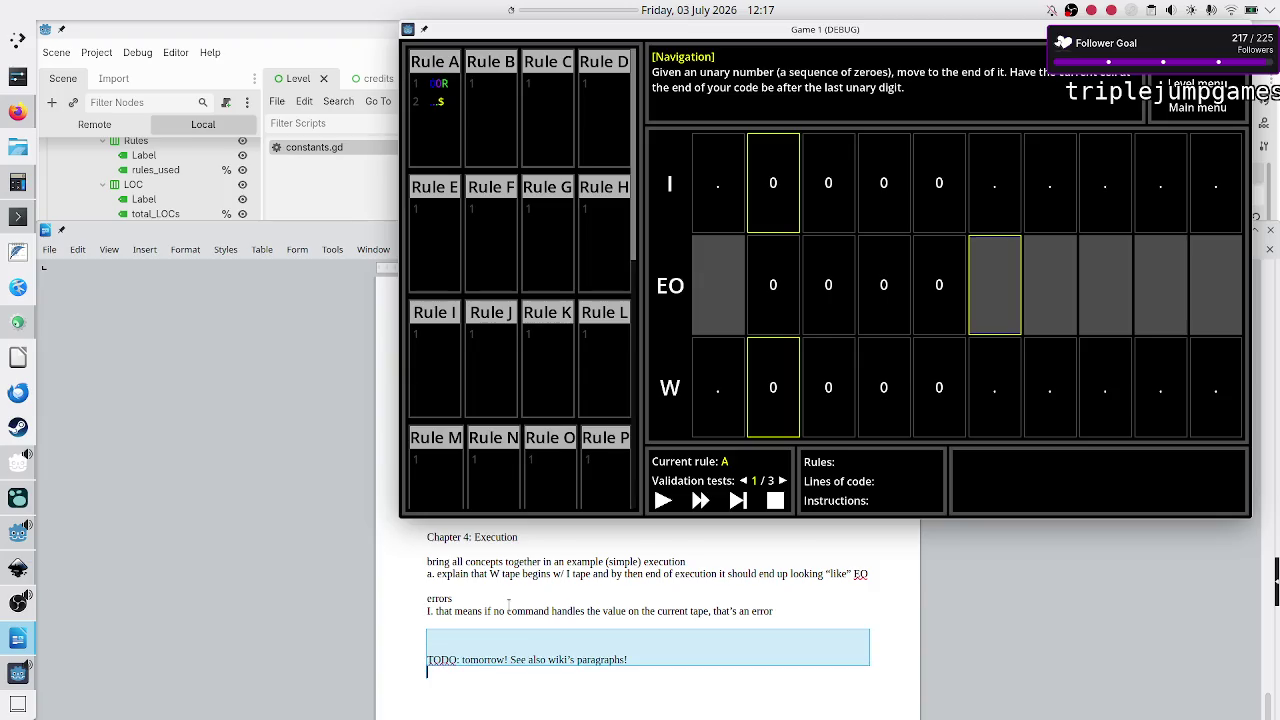
pyautogui.press('Delete')
pyautogui.press('Up')
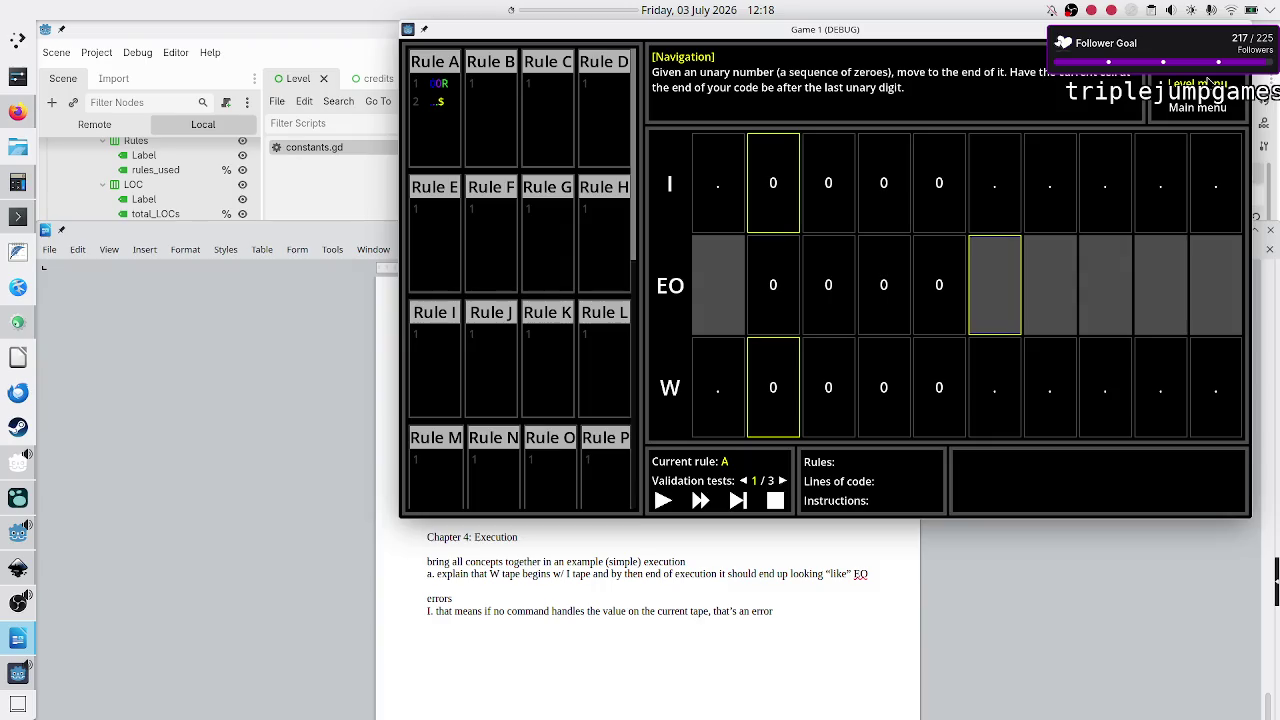
# Step: Open the debug game's manual at Chapter 2: The esoteric language
pyautogui.click(1208, 82)
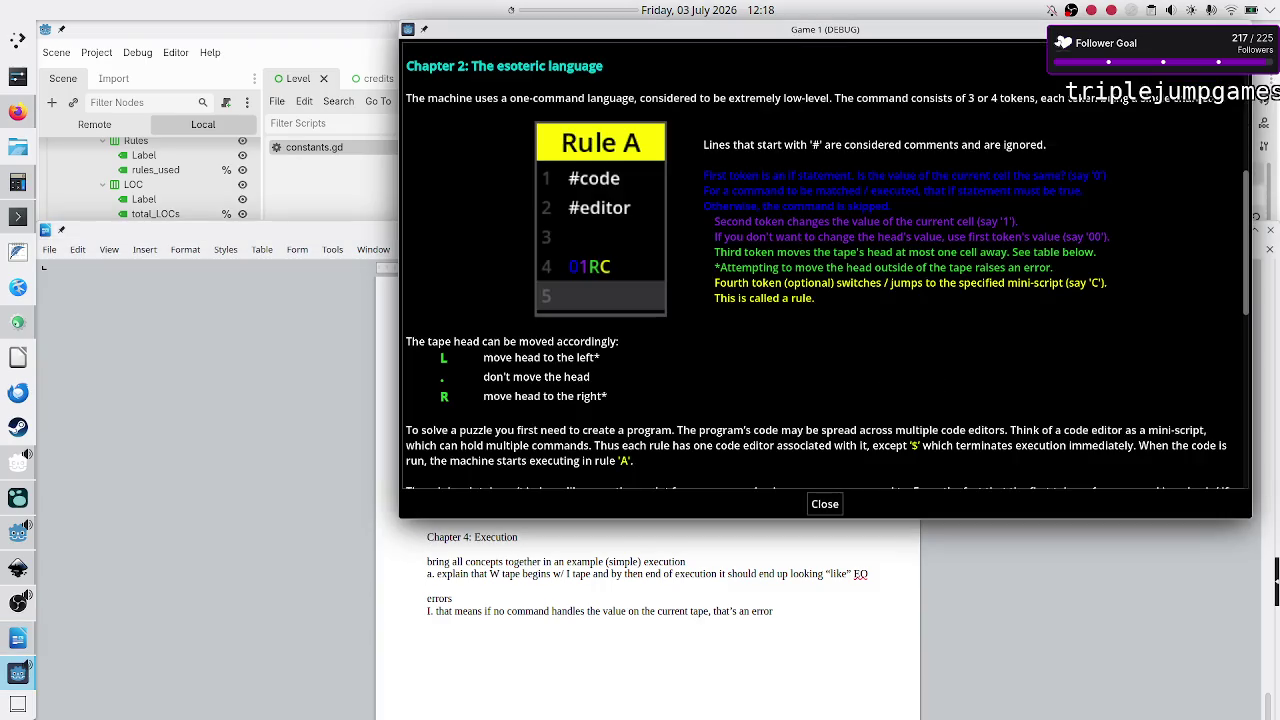
# Step: Scroll through the manual's Rule A and tape-head sections, then bring the Godot editor forward
pyautogui.scroll(-2, 805, 362)
pyautogui.scroll(-1, 805, 362)
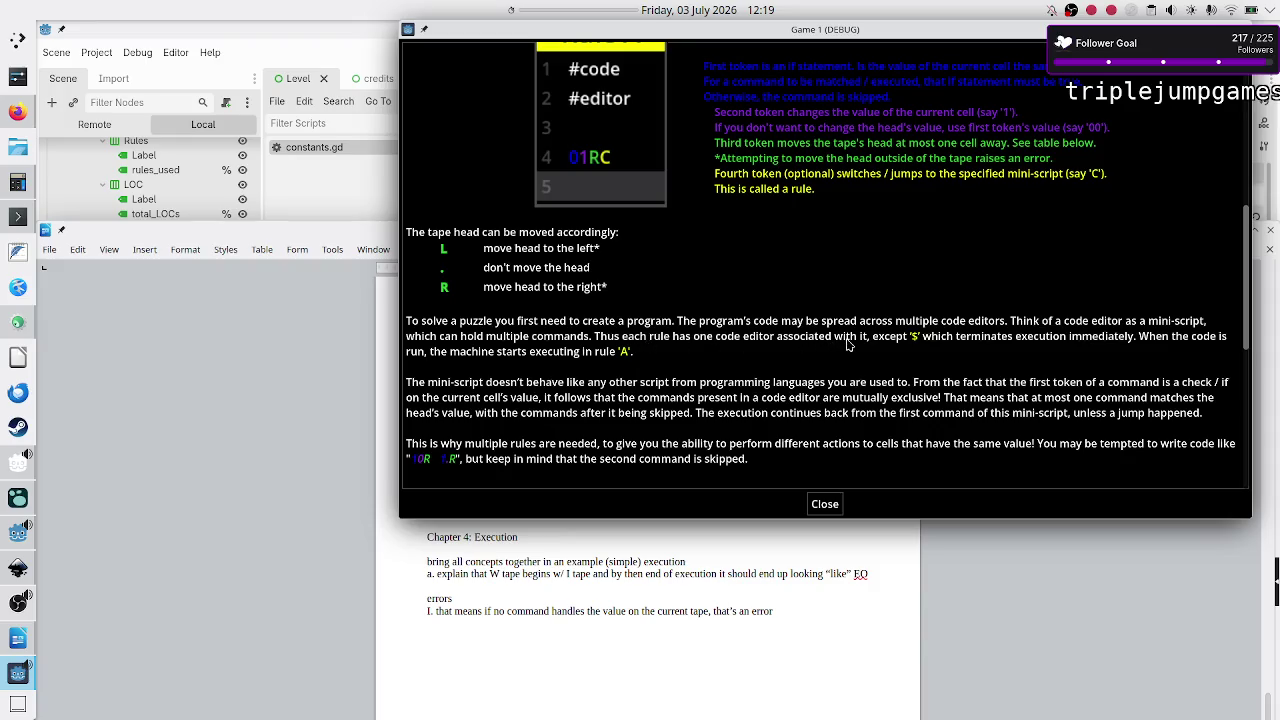
pyautogui.scroll(1, 743, 183)
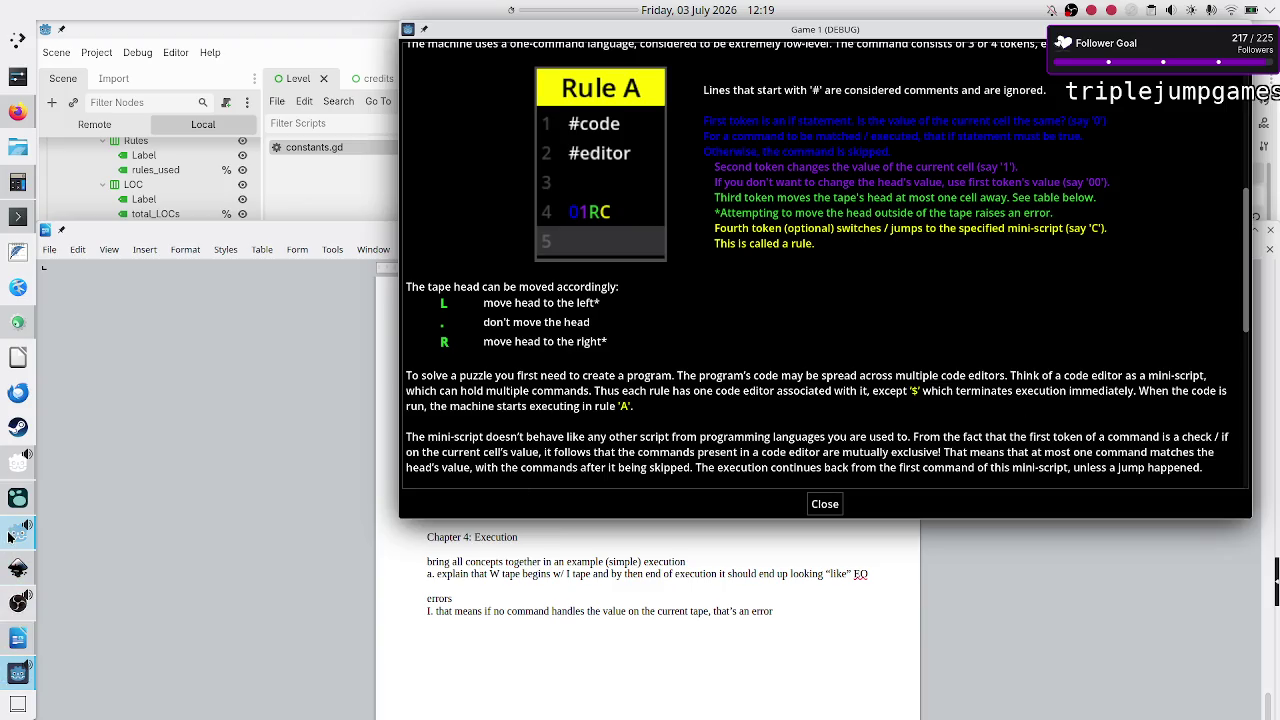
pyautogui.click(18, 600)
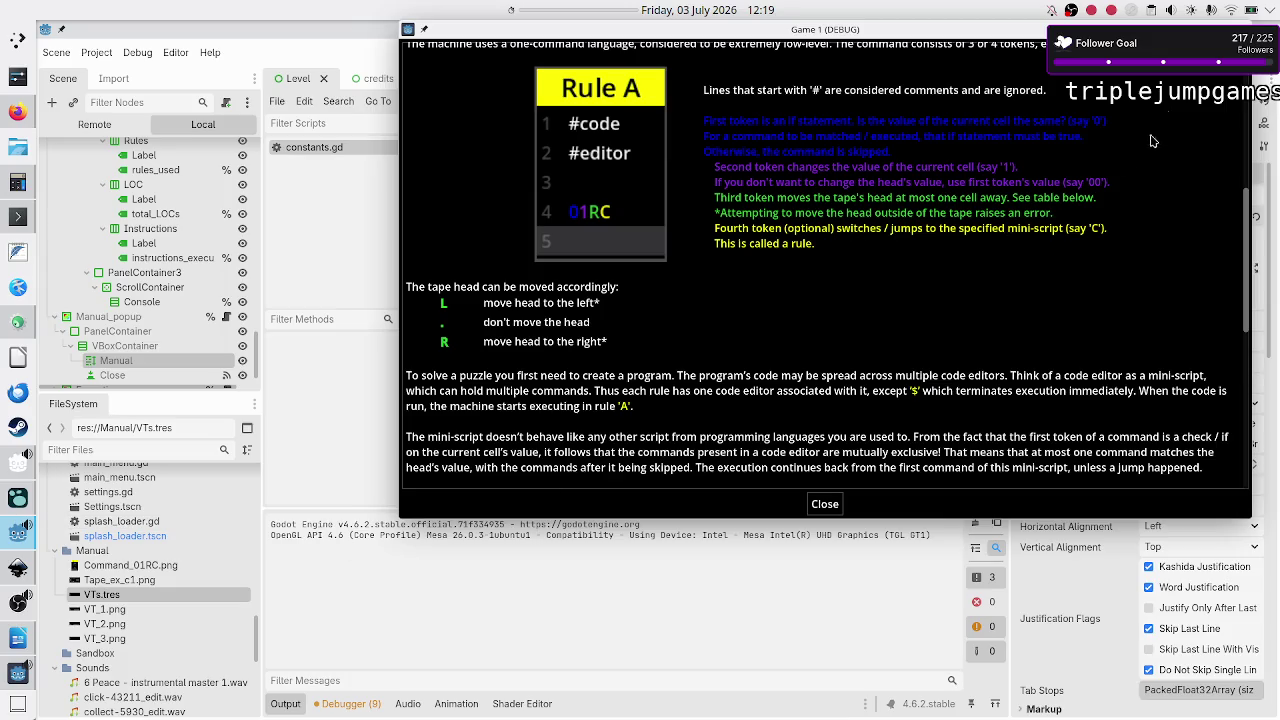
# Step: Stop the game and cut the rule-A execution sentence from the Manual label's text
pyautogui.press('F8')
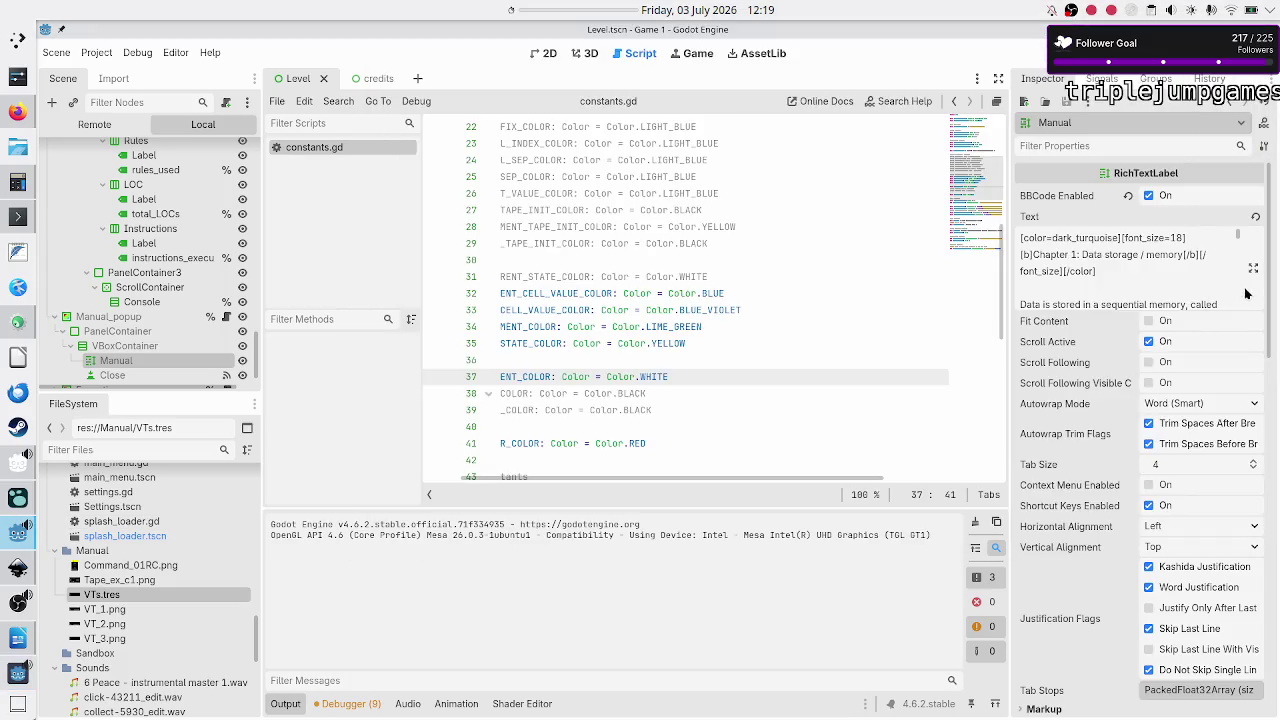
pyautogui.click(1253, 268)
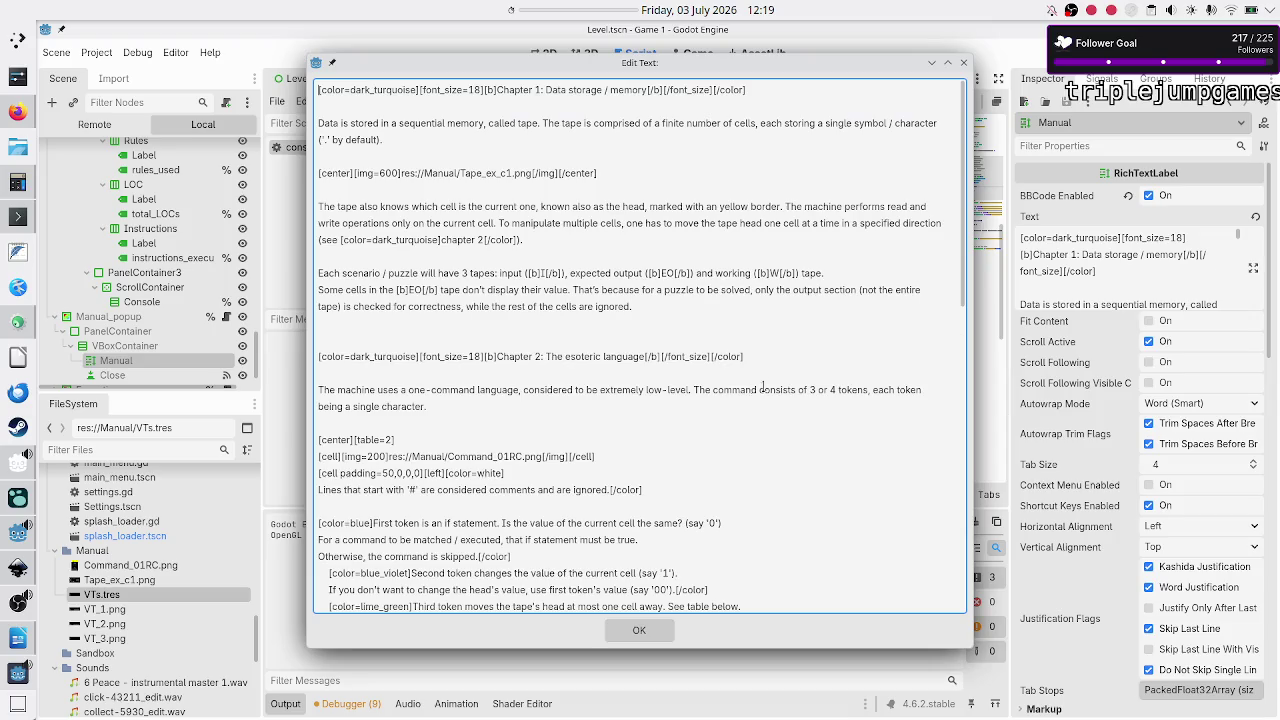
pyautogui.scroll(-10, 736, 396)
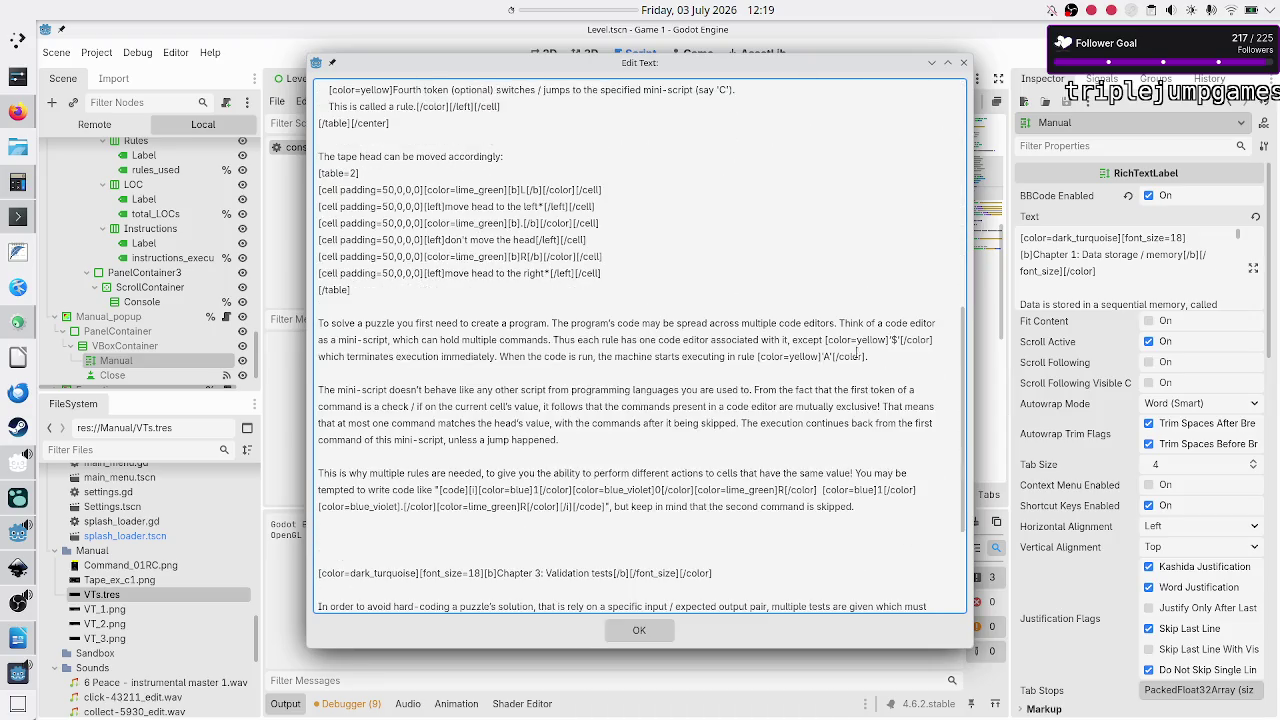
pyautogui.click(501, 373)
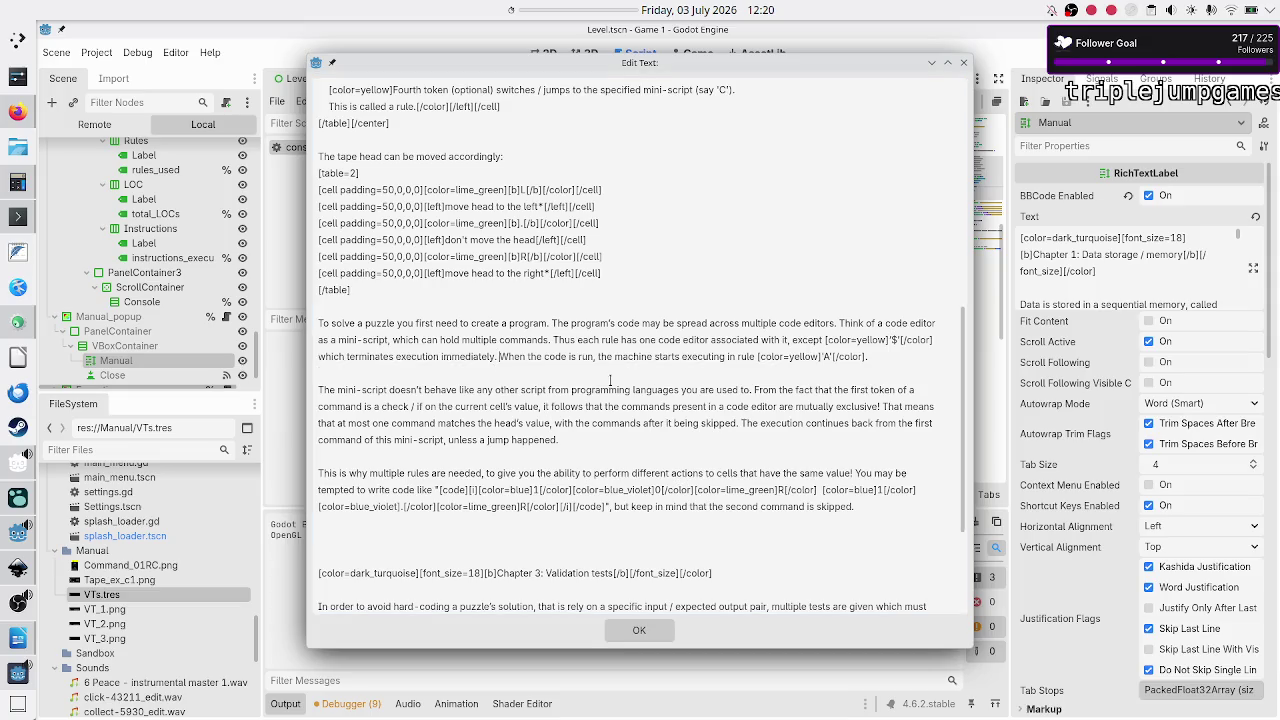
pyautogui.hotkey('shift', 'Down')
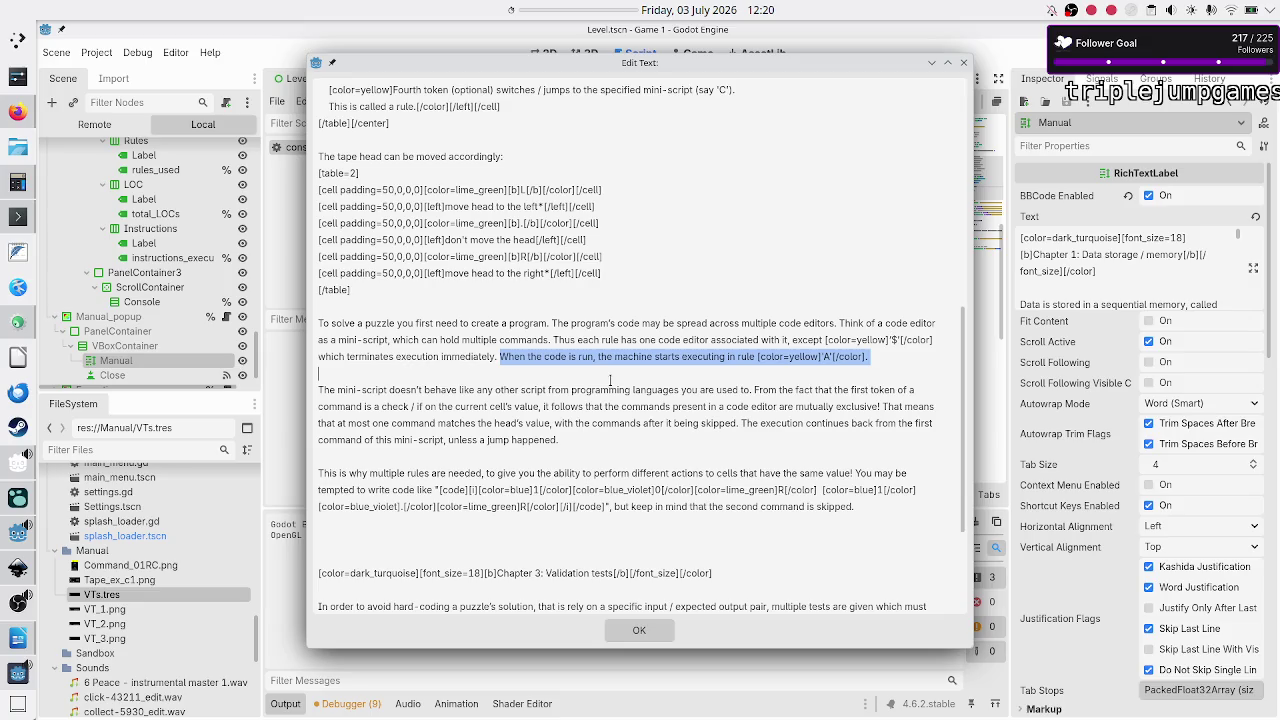
pyautogui.hotkey('shift', 'Left')
pyautogui.hotkey('ctrl', 'c')
pyautogui.press('Delete')
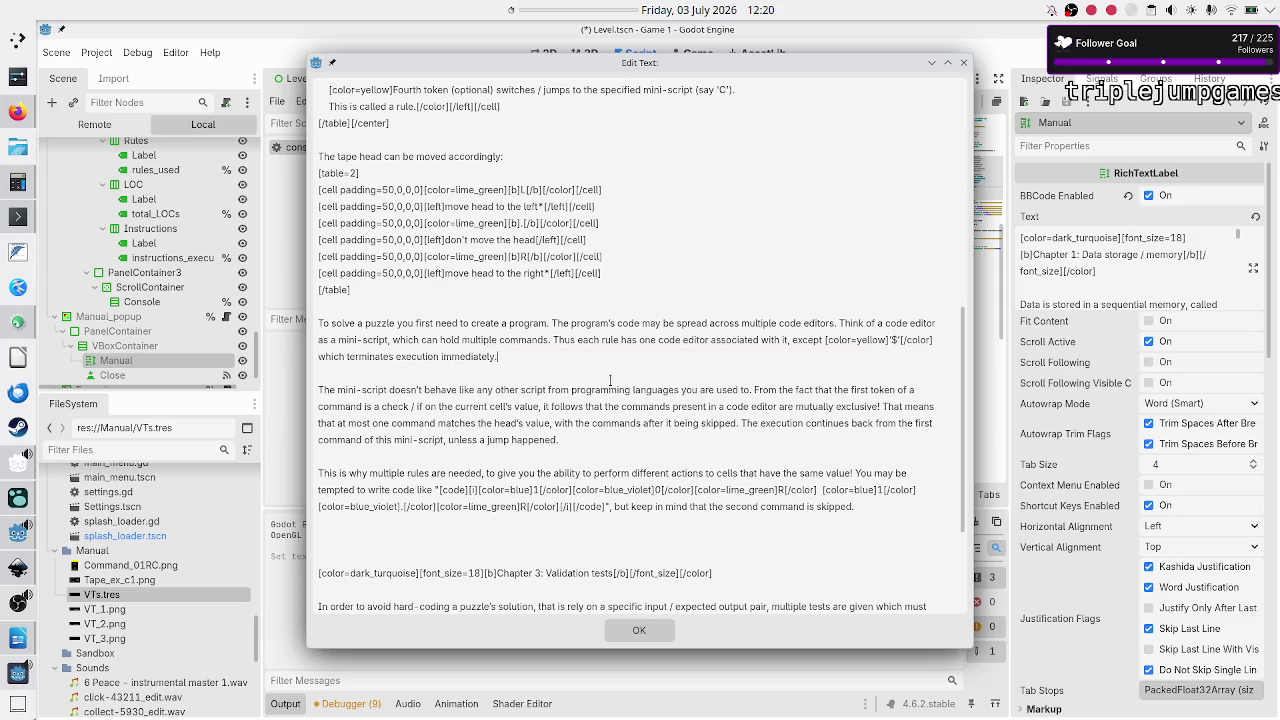
# Step: Replace Chapter 4's TODO with a '[' placeholder and apply the edited manual text
pyautogui.scroll(-5, 620, 340)
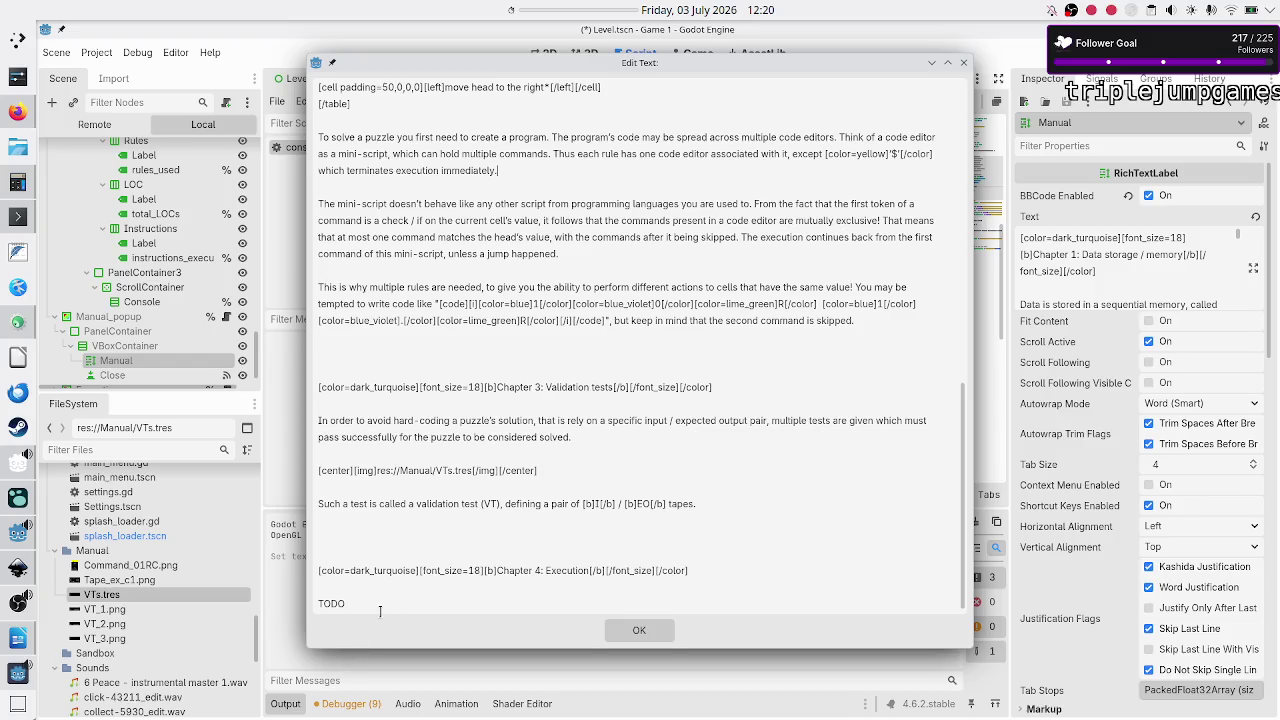
pyautogui.press('BackSpace')
pyautogui.press('BackSpace')
pyautogui.press('BackSpace')
pyautogui.press('Return')
pyautogui.press('Return')
pyautogui.write('[')
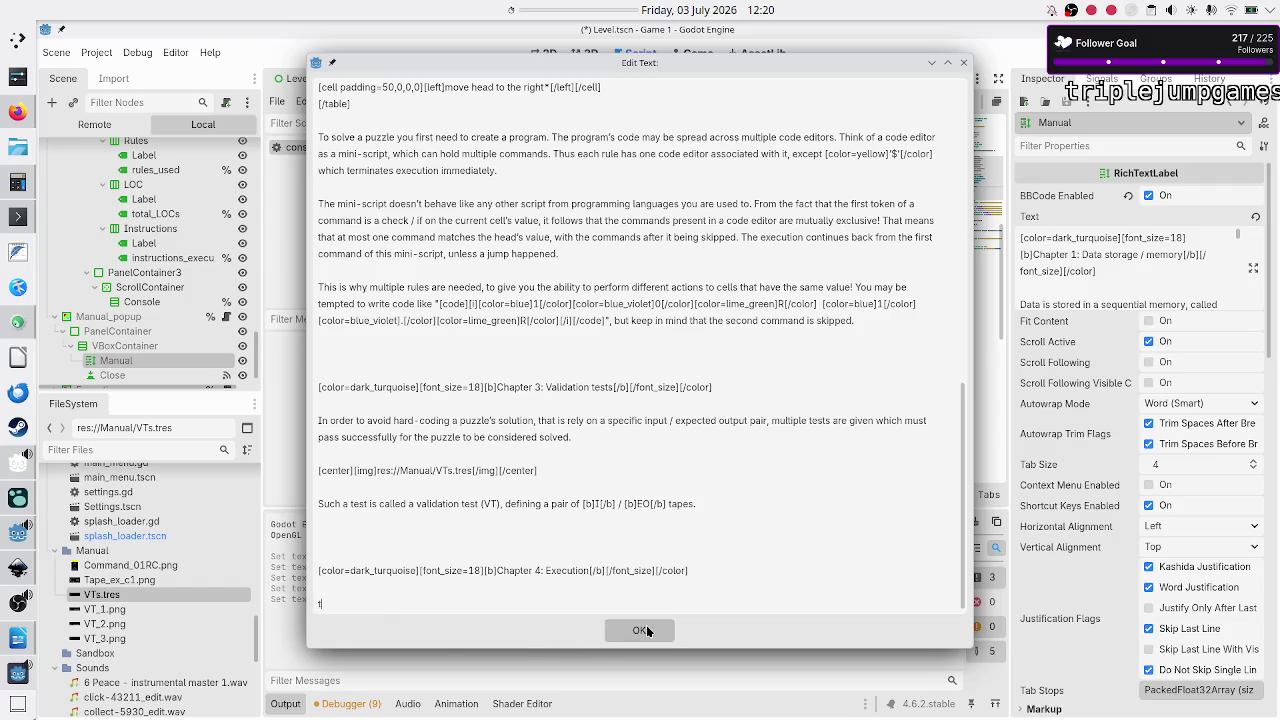
pyautogui.click(641, 630)
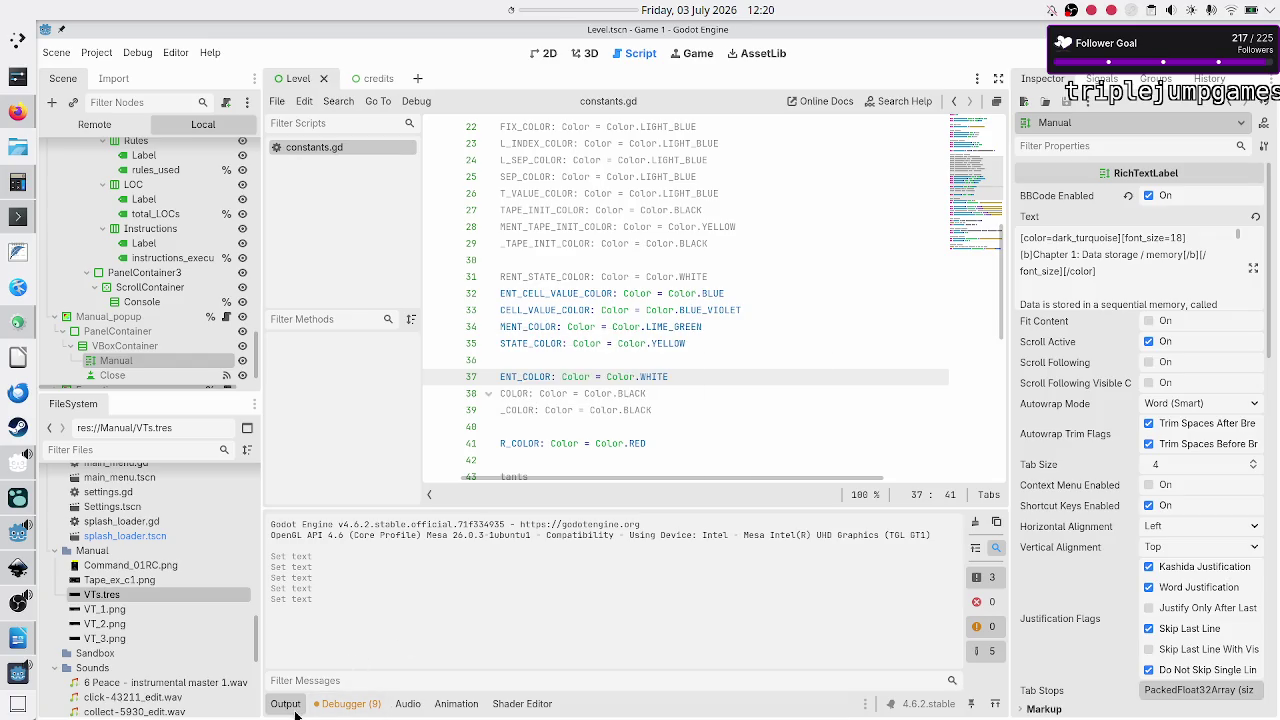
# Step: Save the scene, rerun the game to check Chapter 4 in the manual, then return to Writer
pyautogui.hotkey('ctrl', 's')
pyautogui.hotkey('ctrl', 'j')
pyautogui.press('F5')
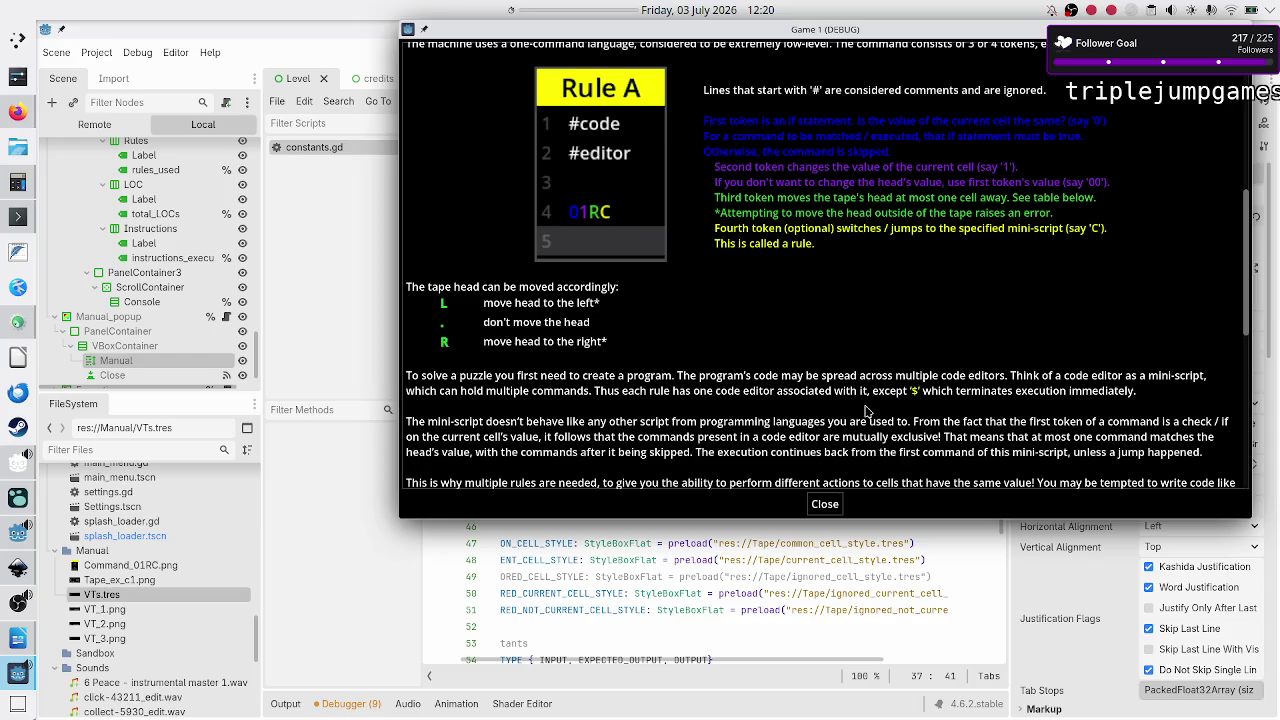
pyautogui.scroll(-1, 904, 399)
pyautogui.scroll(-1, 904, 399)
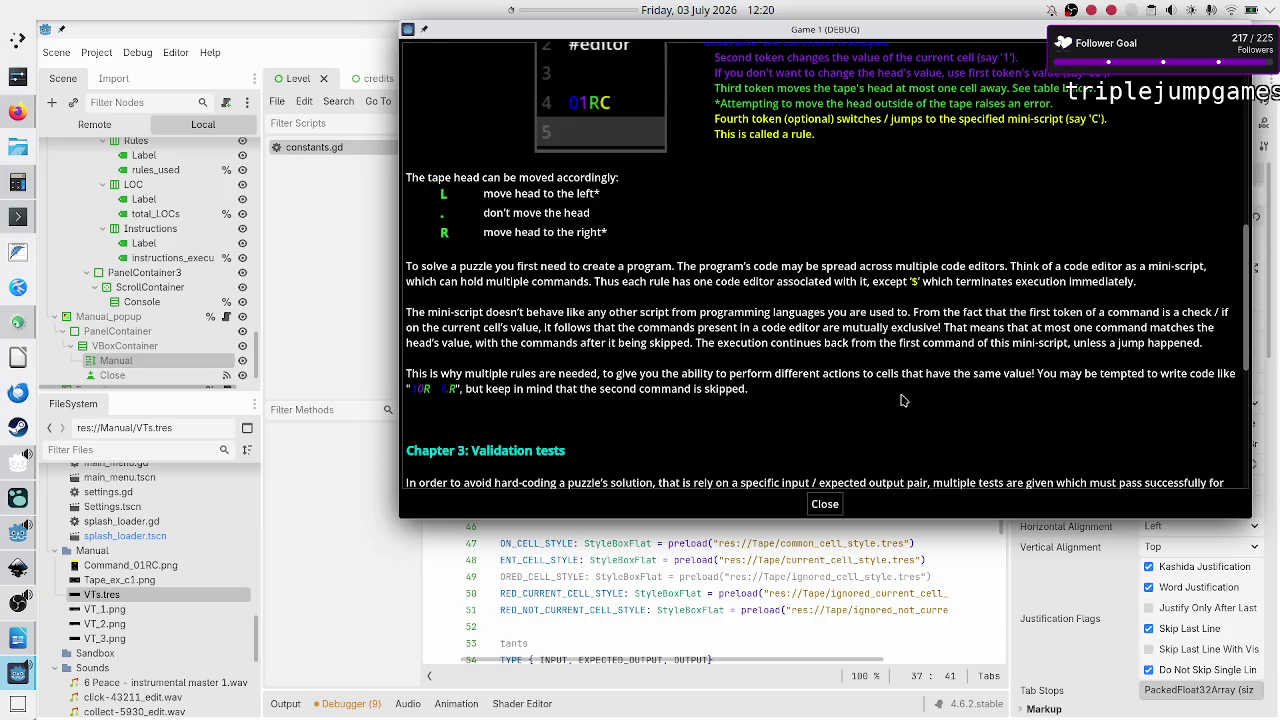
pyautogui.scroll(-7, 901, 400)
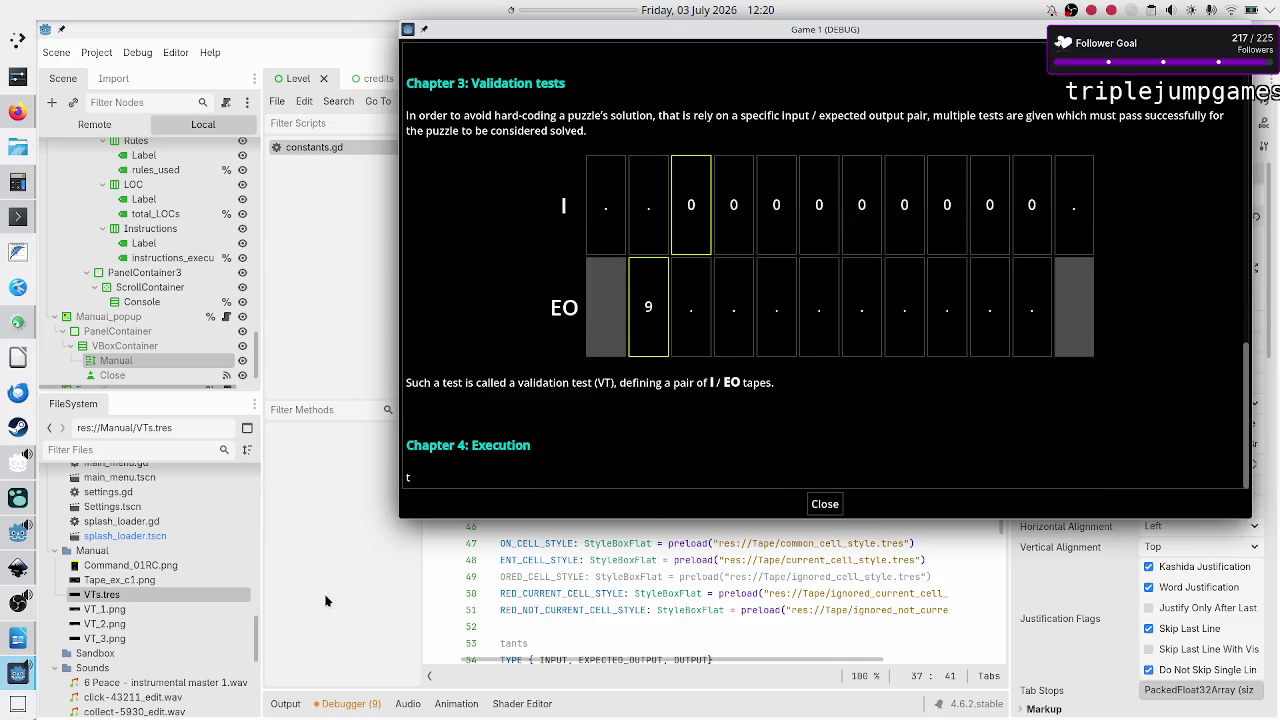
pyautogui.click(18, 640)
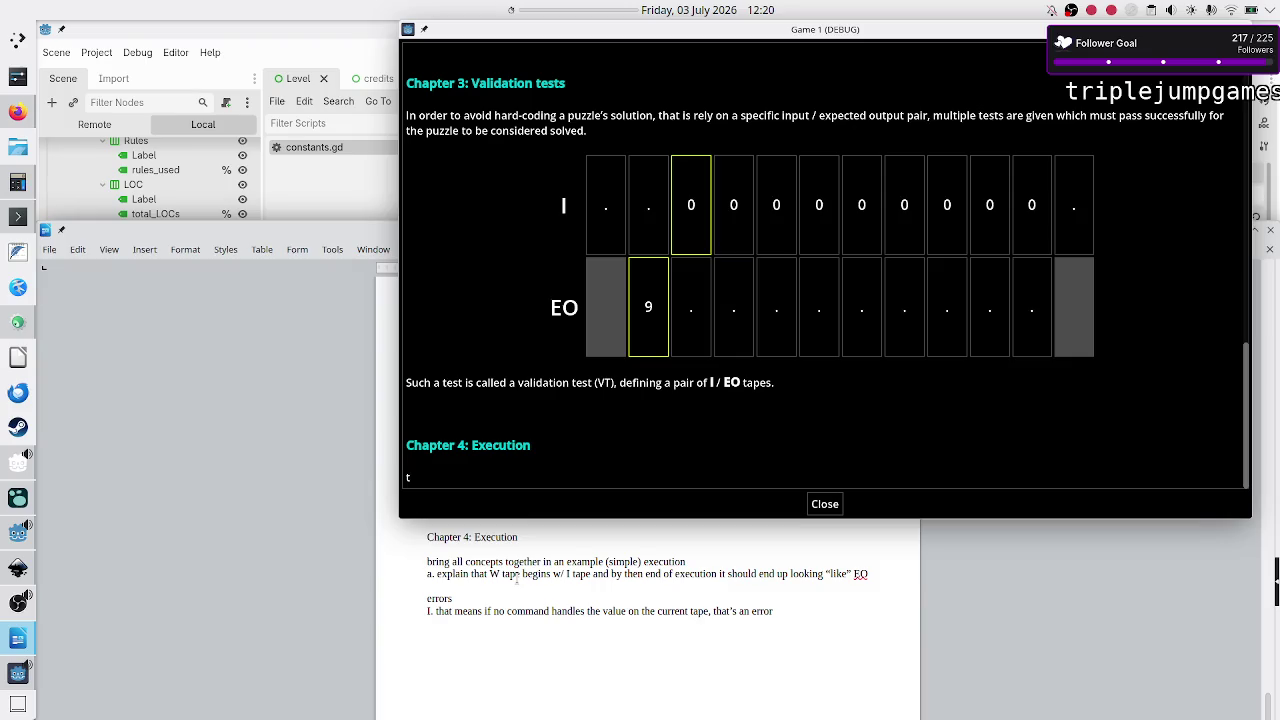
# Step: Paste the rule-A execution sentence below the first Chapter 4 note and close the game manual
pyautogui.press('Up')
pyautogui.press('End')
pyautogui.press('Return')
pyautogui.hotkey('ctrl', 'v')
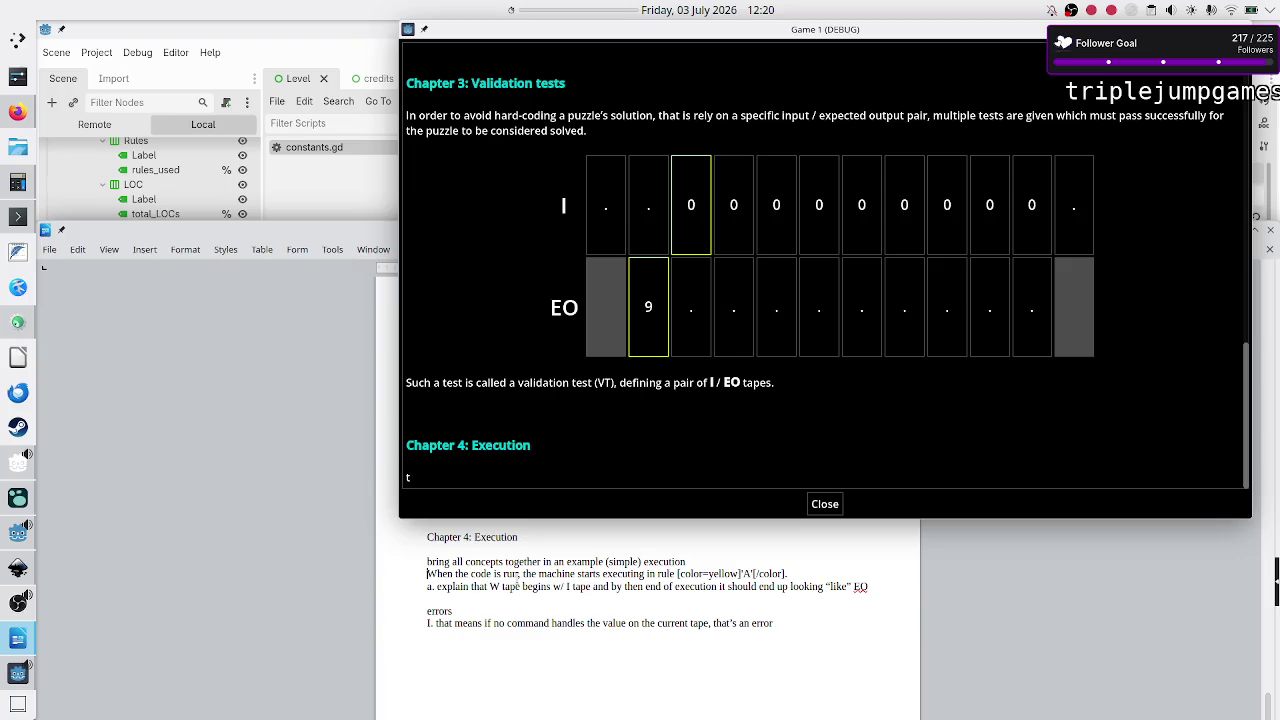
pyautogui.hotkey('shift', 'Up')
pyautogui.hotkey('shift', 'Left')
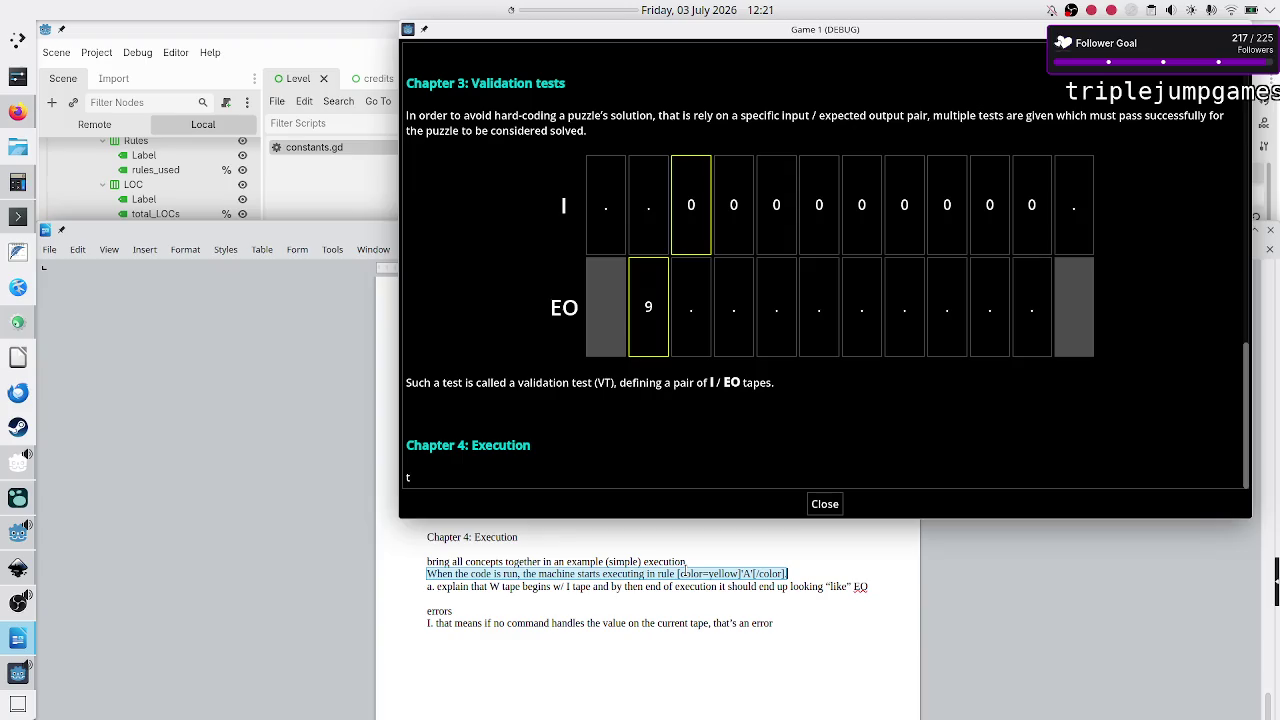
pyautogui.click(825, 505)
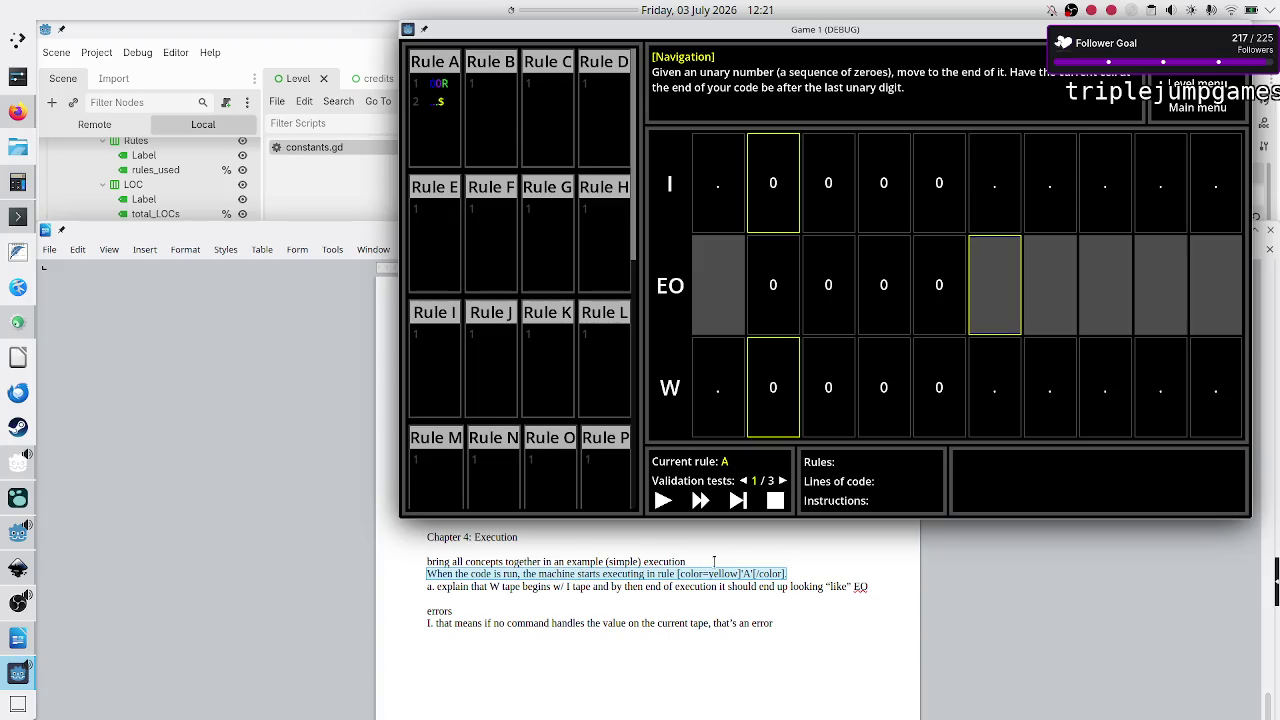
# Step: Deselect the pasted sentence and reopen the game's manual with F1, scrolled up
pyautogui.click(792, 575)
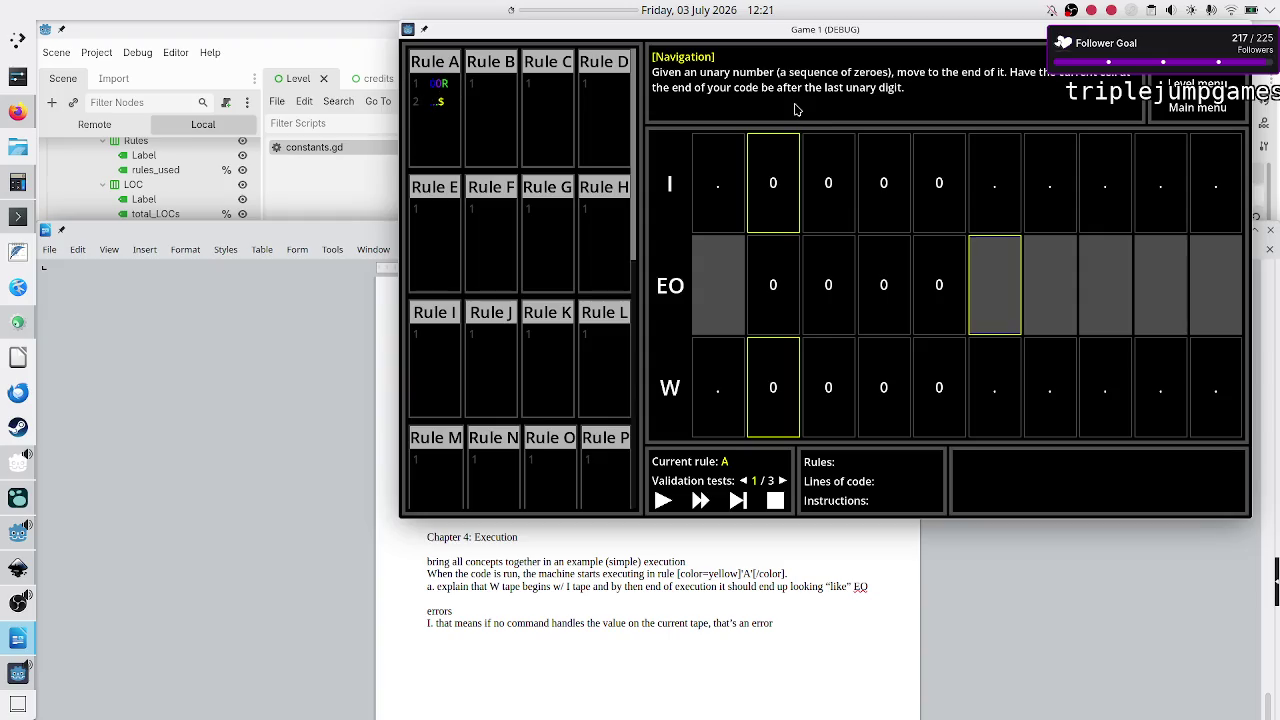
pyautogui.press('F1')
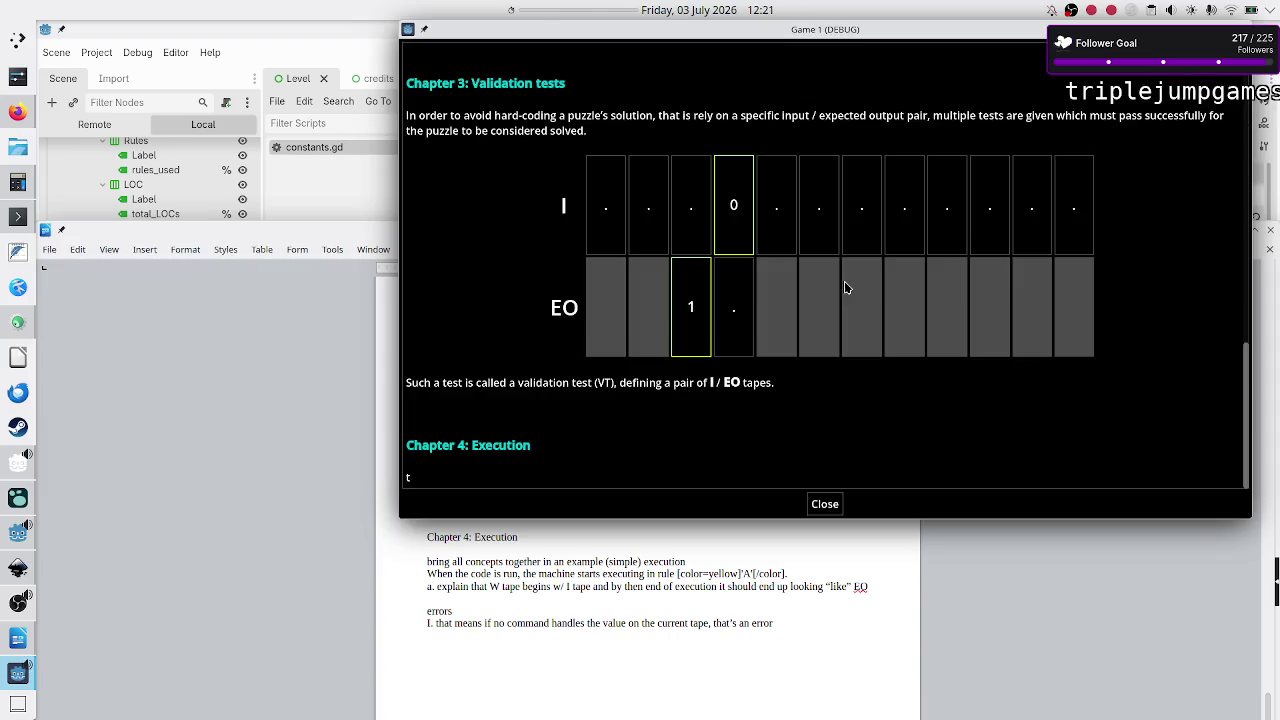
pyautogui.scroll(5, 844, 281)
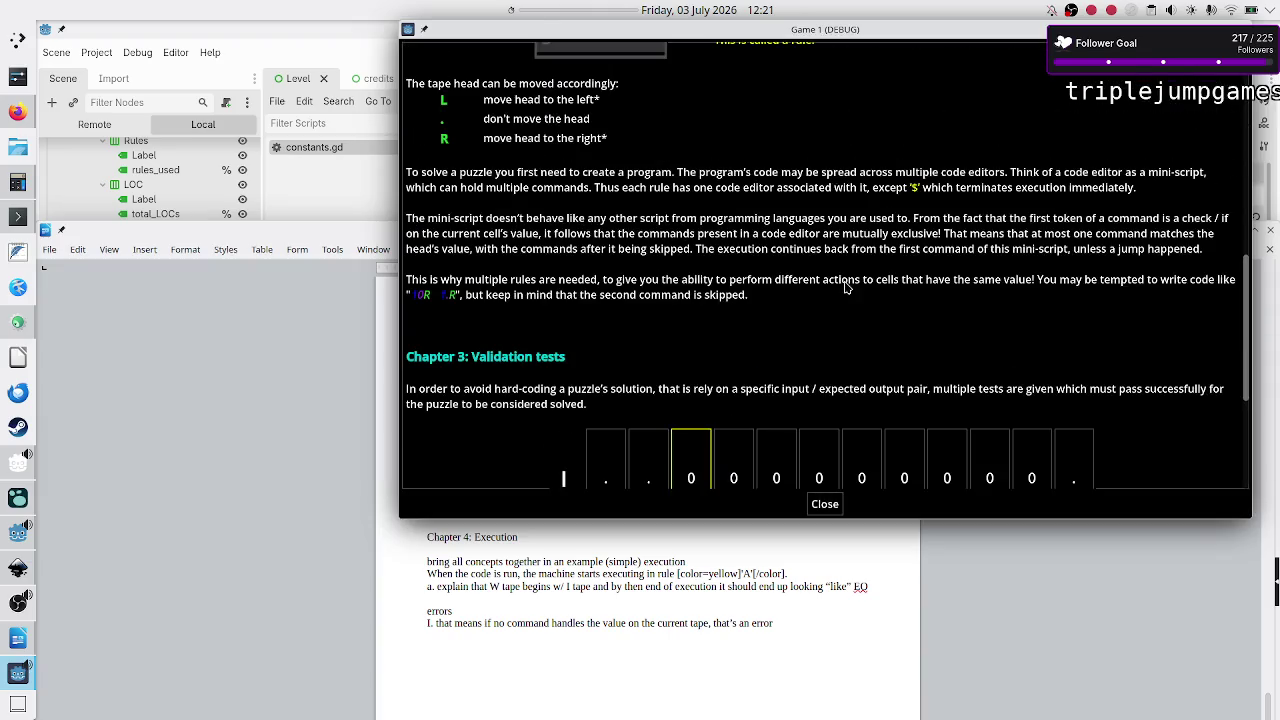
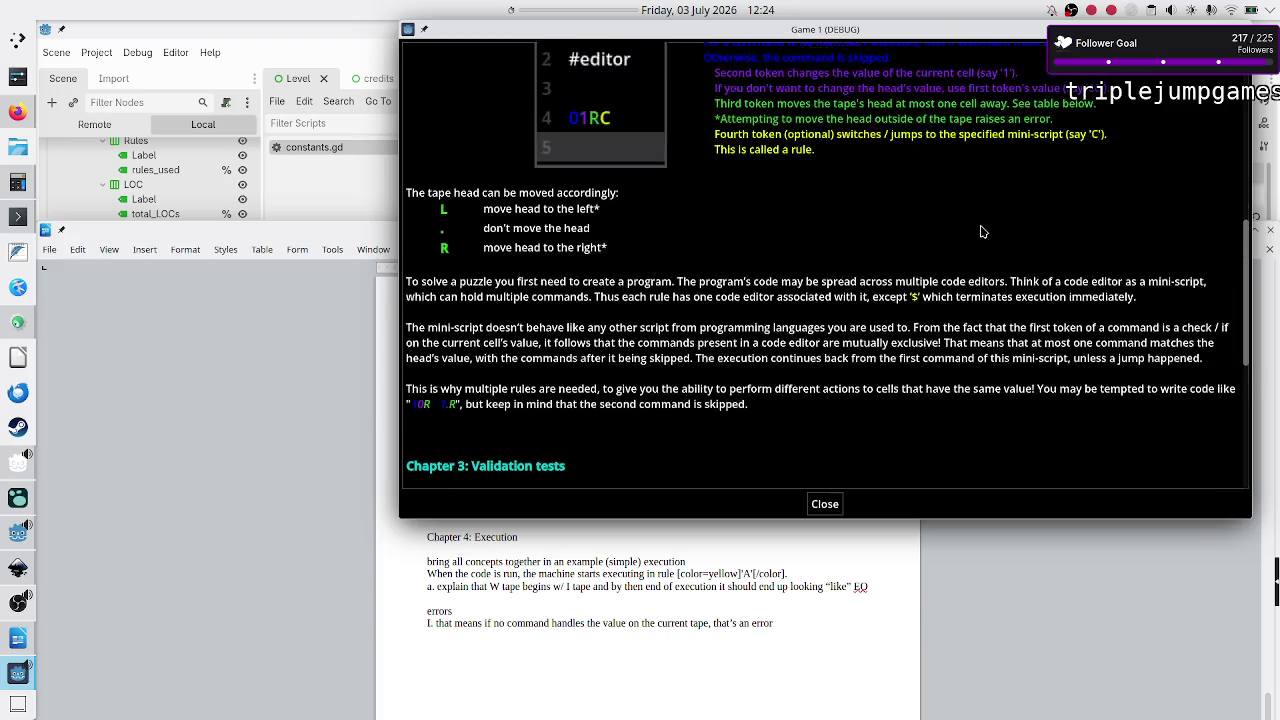
# Step: Review the game's Manual popup, then close the Game 1 debug window
pyautogui.scroll(5, 984, 232)
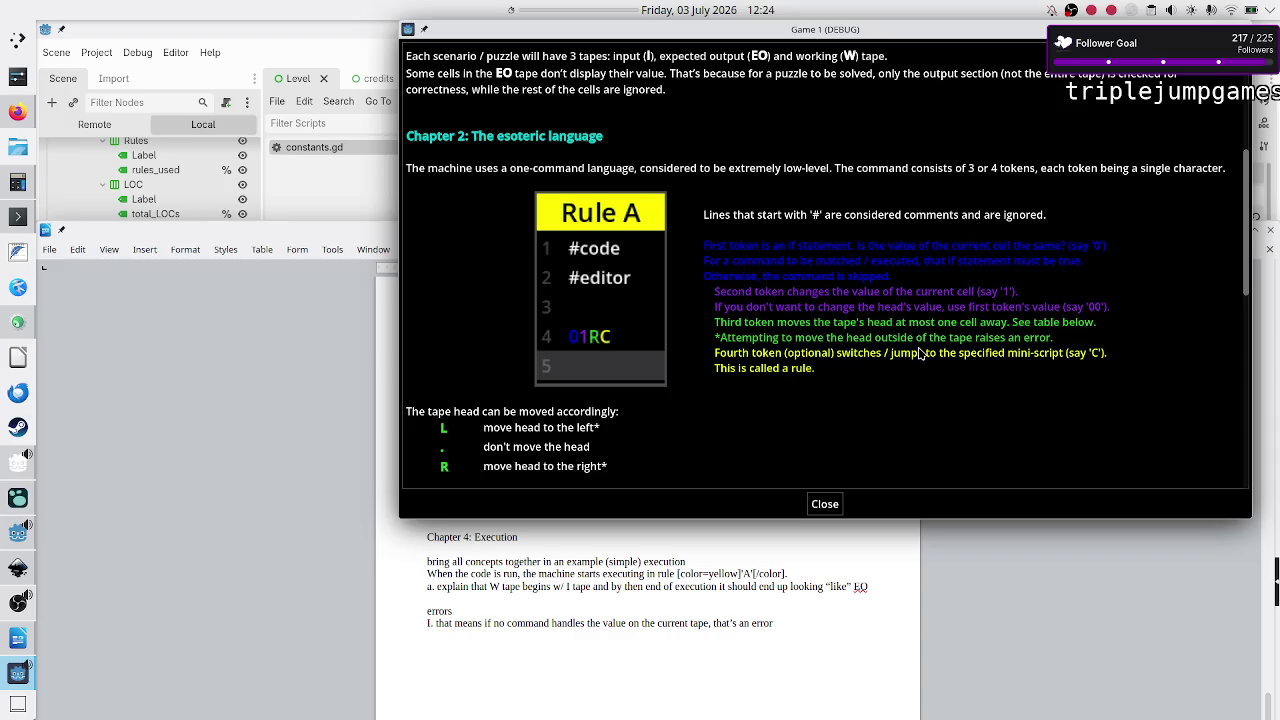
pyautogui.scroll(-3, 918, 386)
pyautogui.scroll(-1, 924, 430)
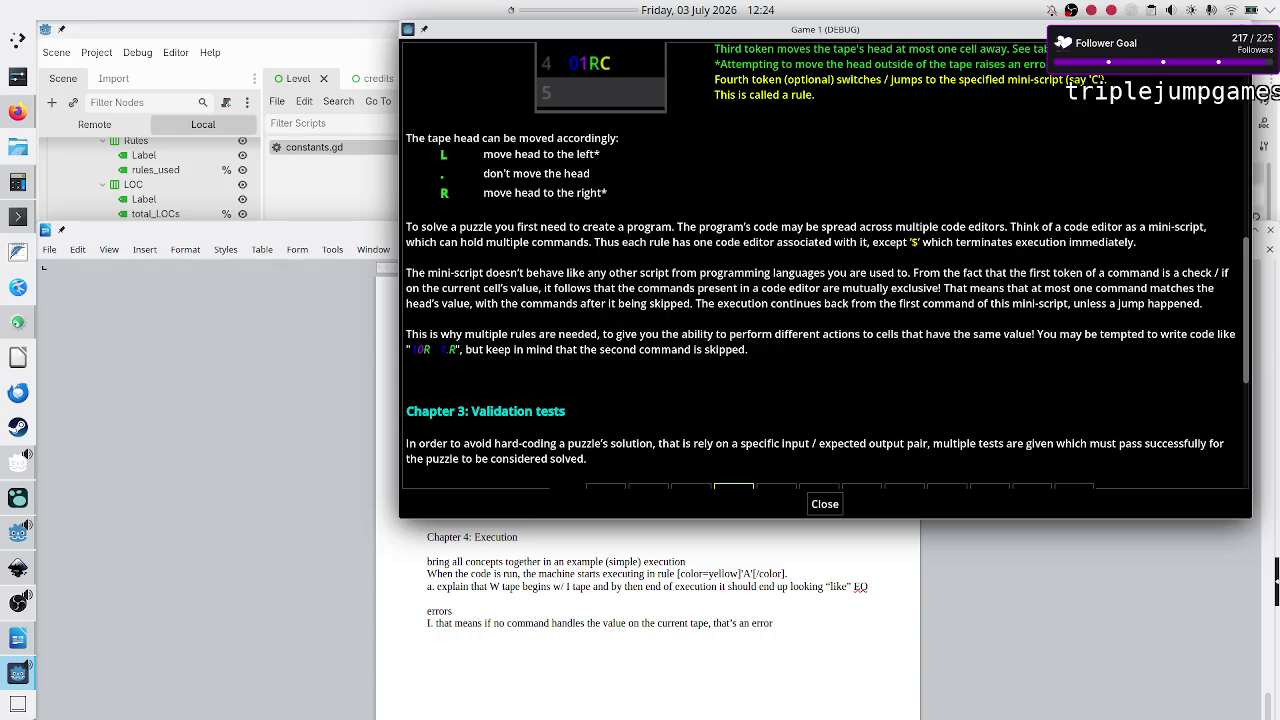
pyautogui.hotkey('alt', 'F4')
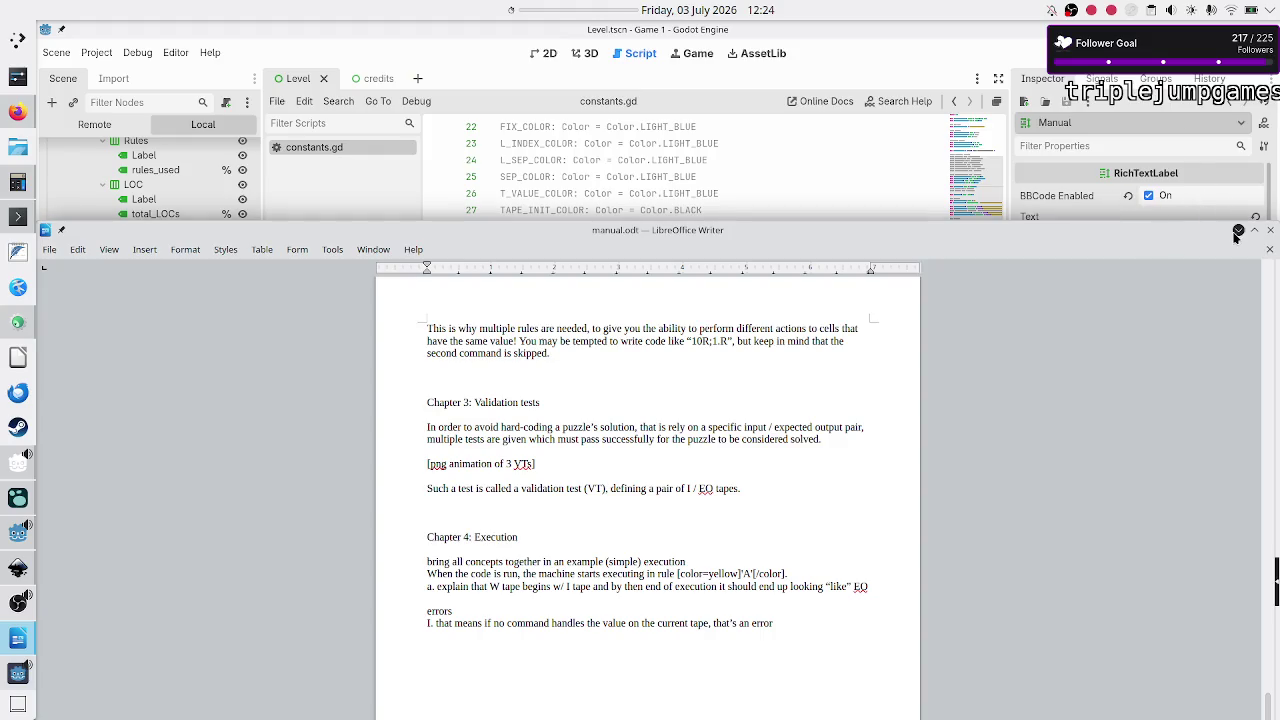
# Step: Wrap 'after it' in [b] bold tags in the Manual label's text
pyautogui.click(1237, 231)
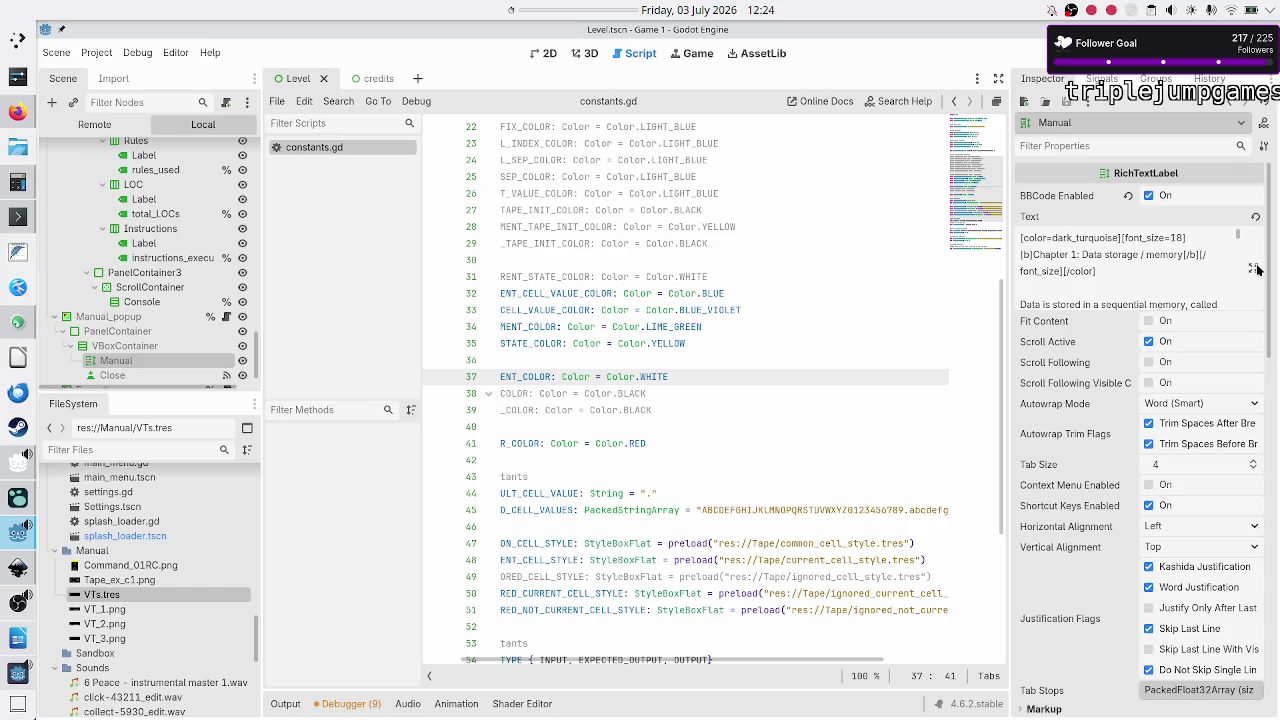
pyautogui.click(1254, 269)
pyautogui.scroll(-10, 650, 445)
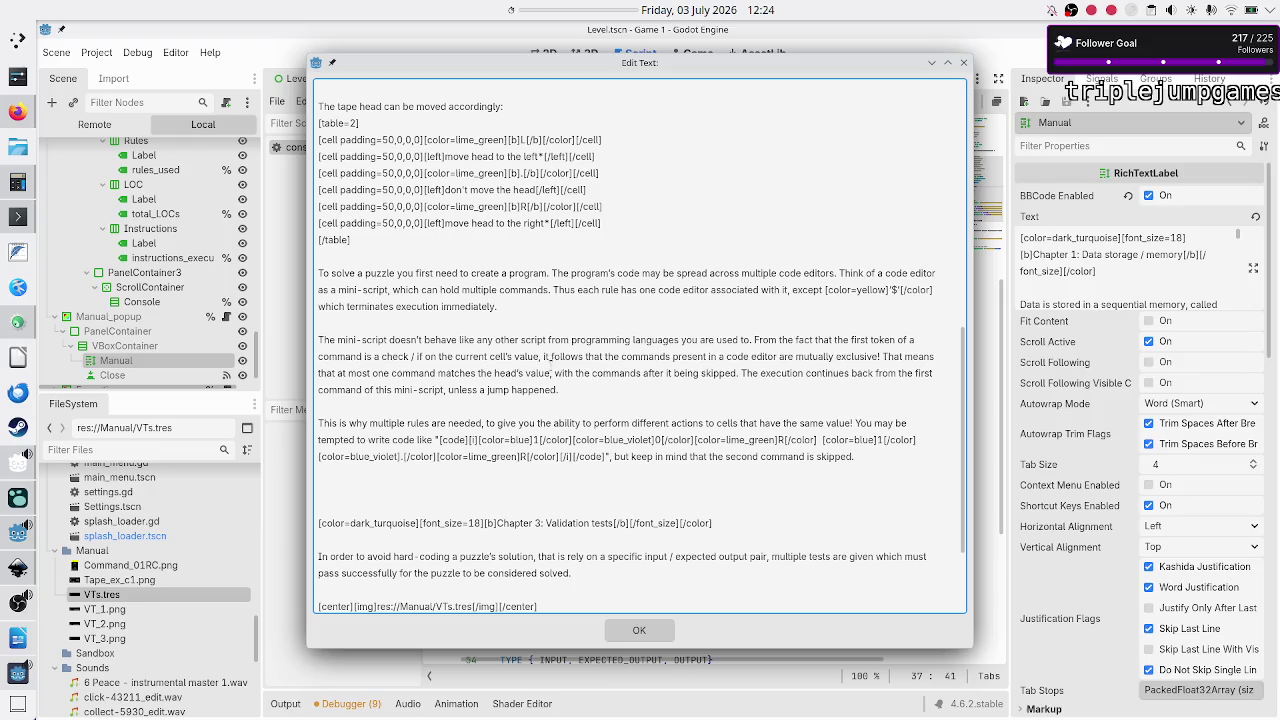
pyautogui.click(658, 373)
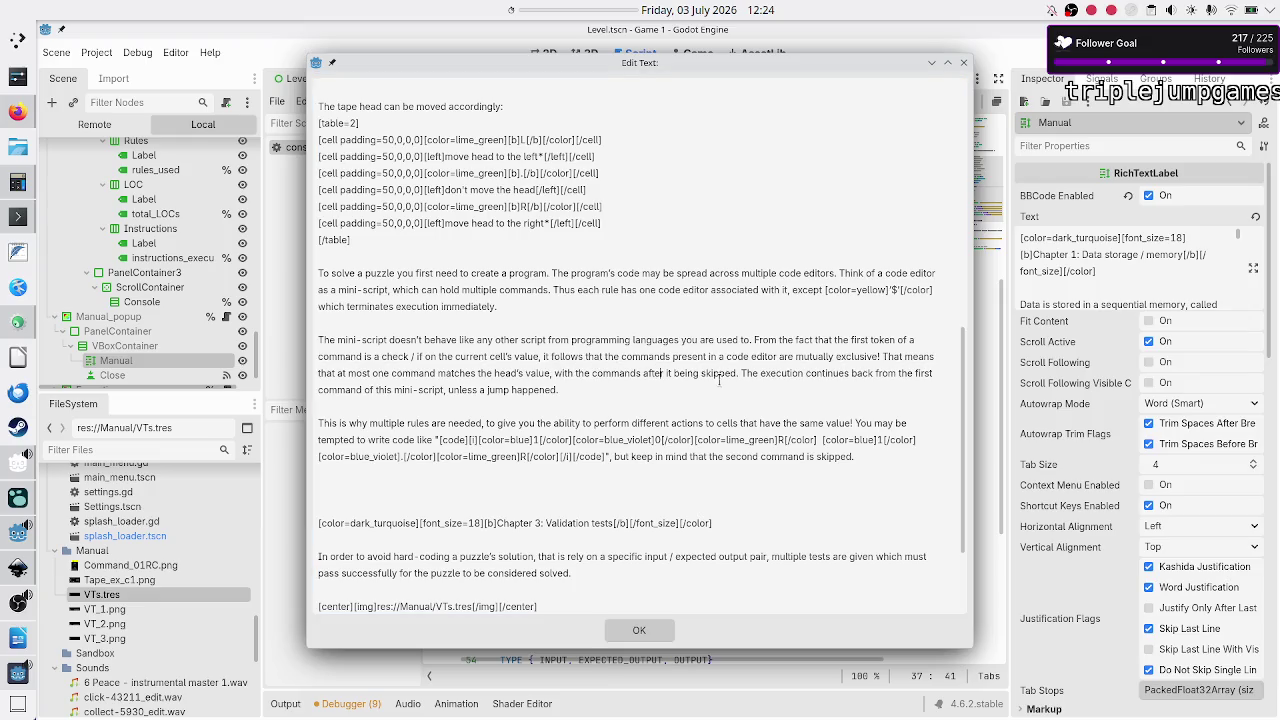
pyautogui.write('*')
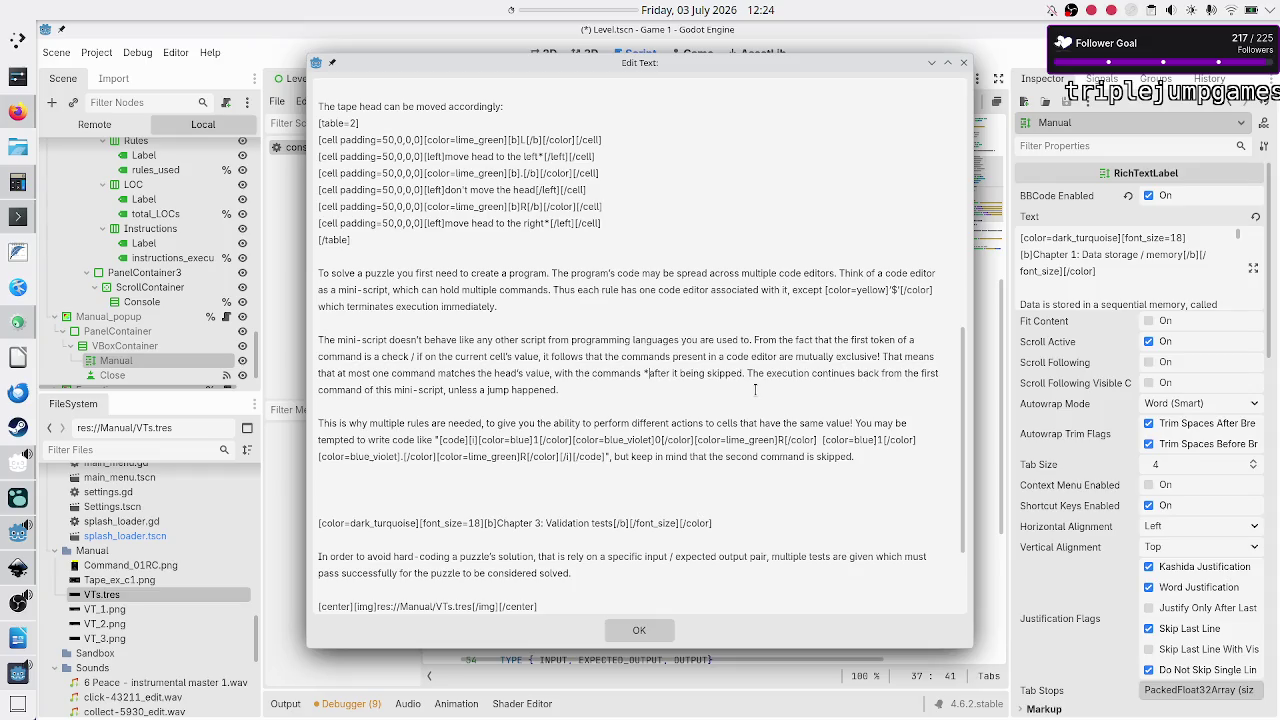
pyautogui.press('BackSpace')
pyautogui.write('[]')
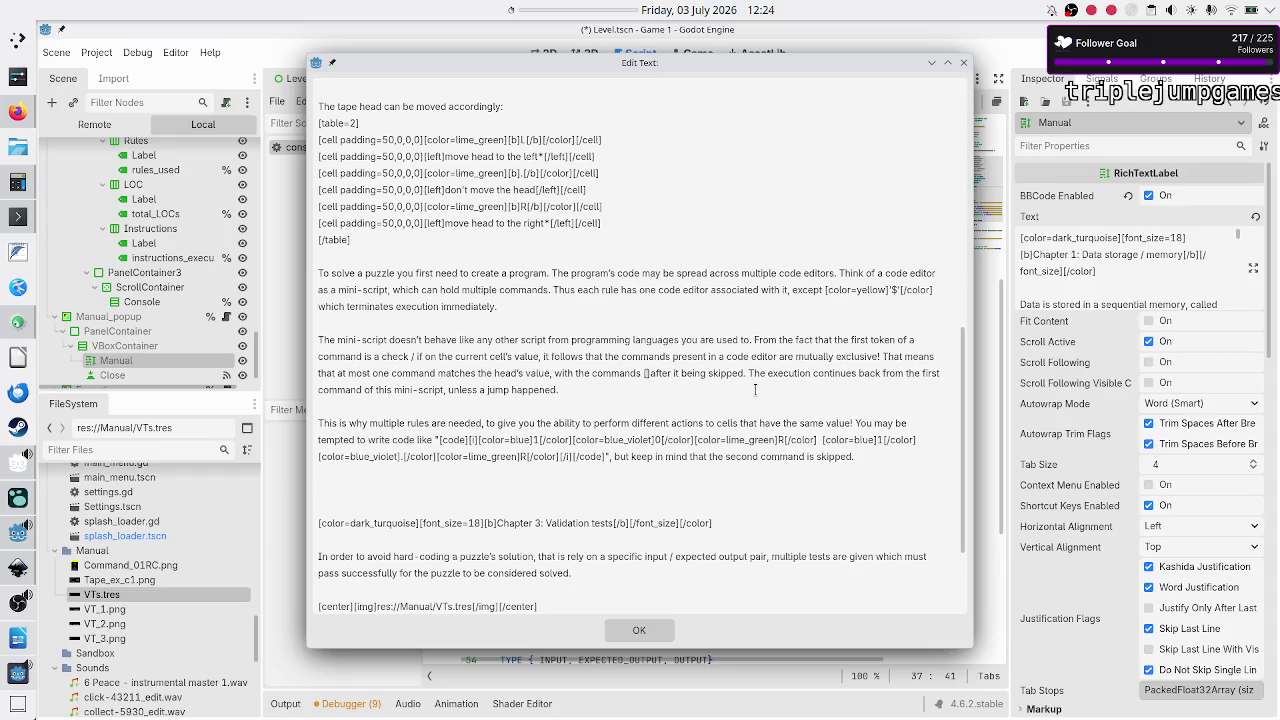
pyautogui.write('b')
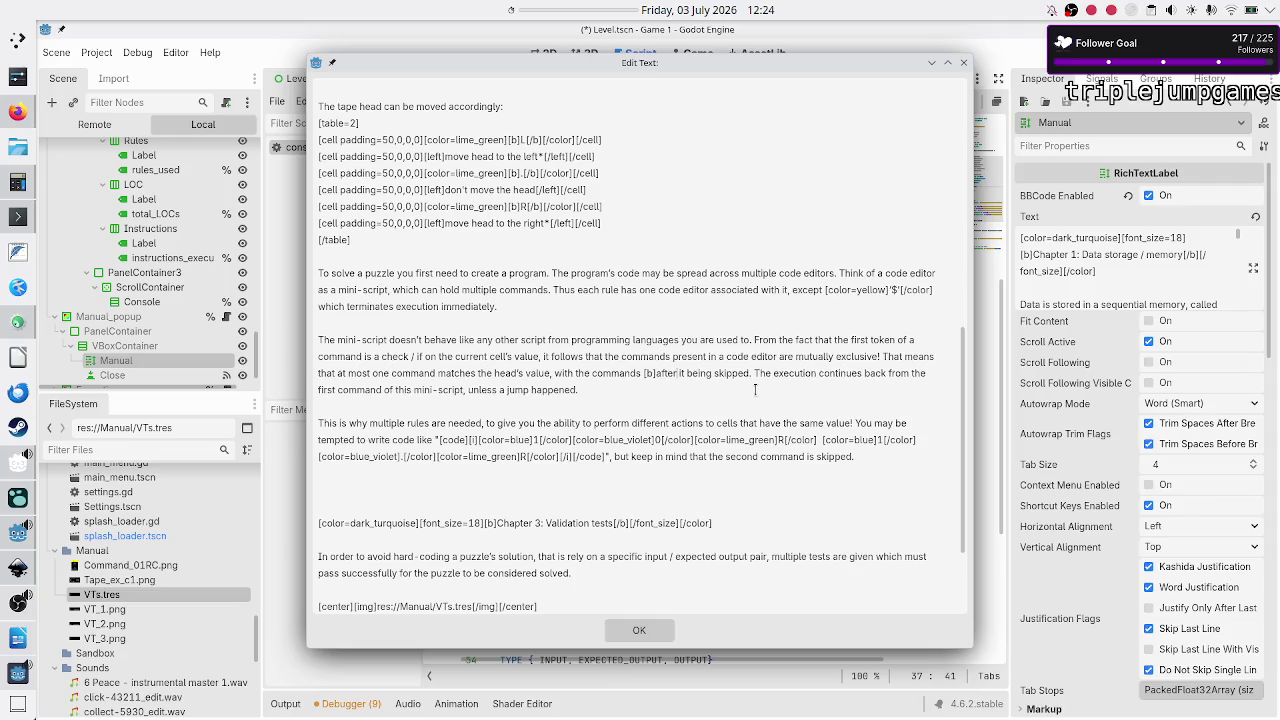
pyautogui.write('[]/b')
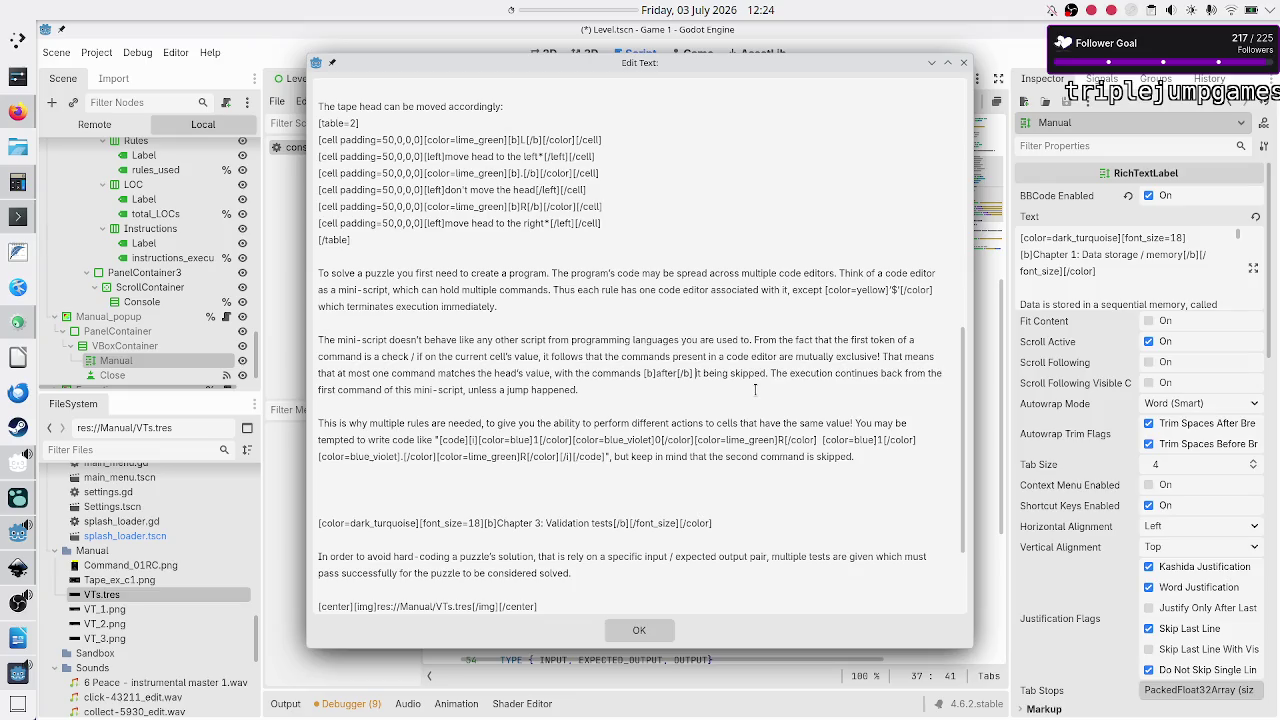
pyautogui.press('Left')
# Step: Replace 'skipped' with 'ignored' in that paragraph and confirm the text
pyautogui.write('it')
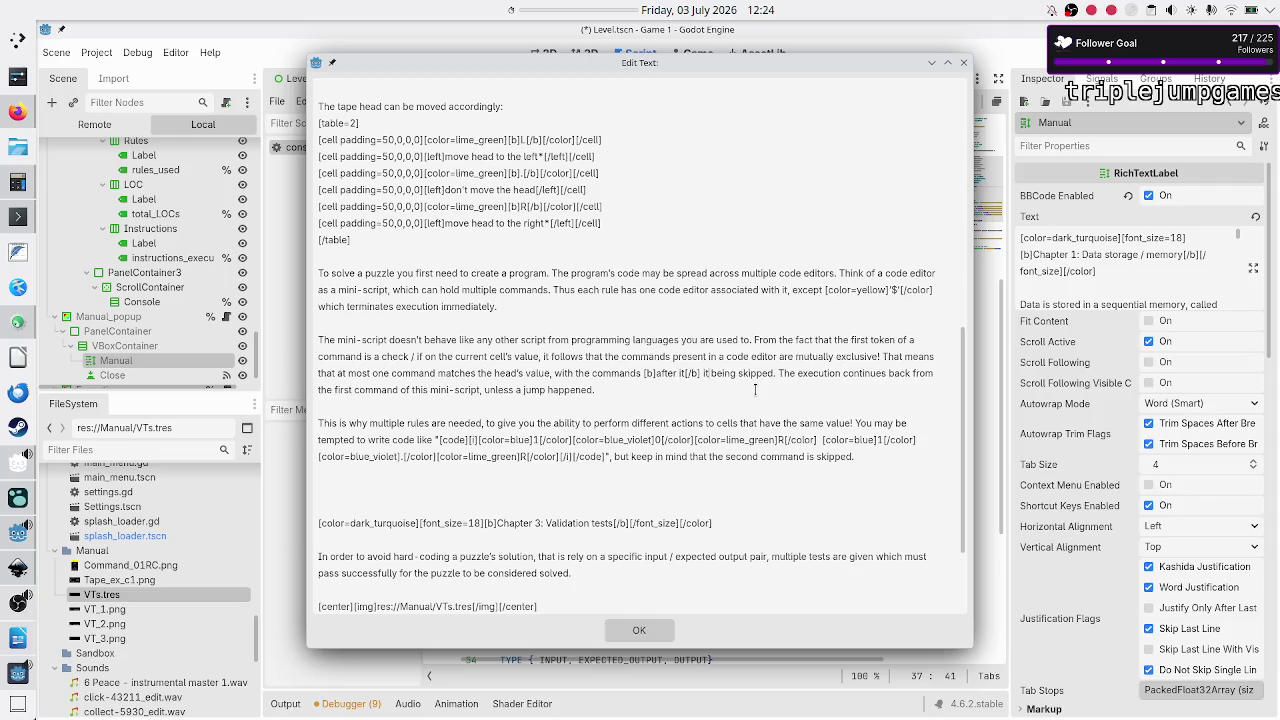
pyautogui.press('BackSpace')
pyautogui.press('BackSpace')
pyautogui.press('BackSpace')
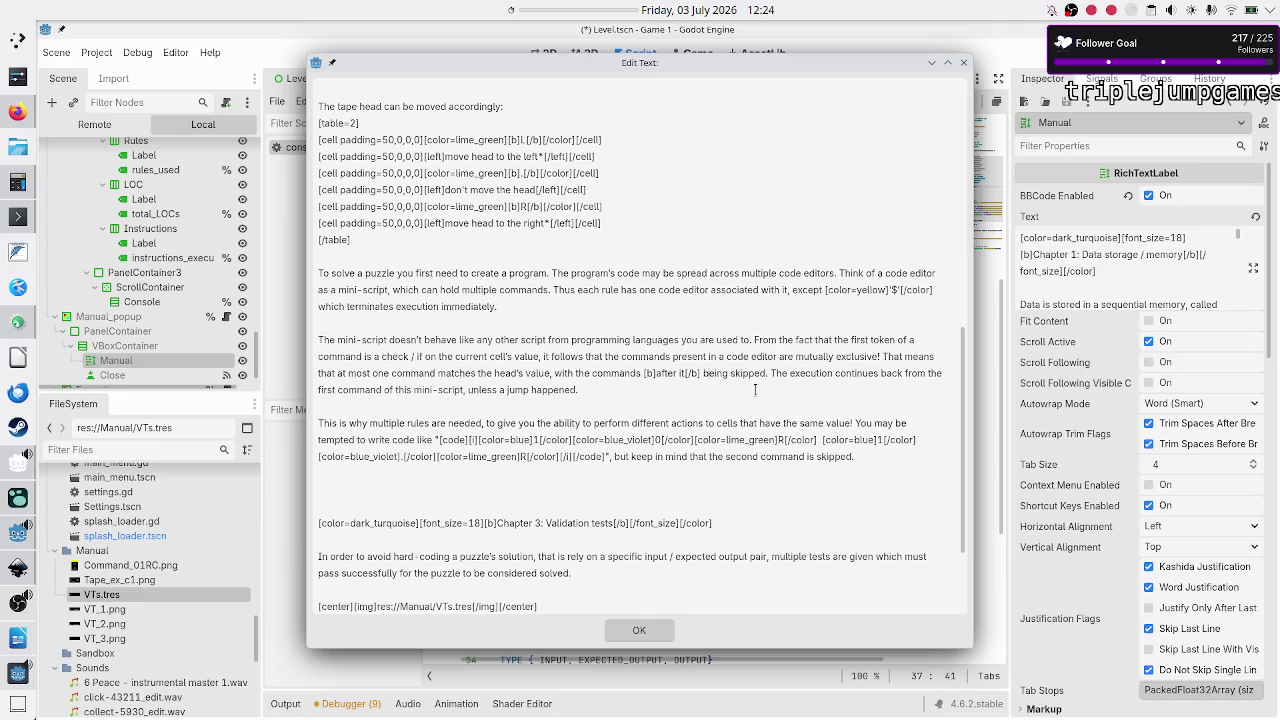
pyautogui.press('BackSpace')
pyautogui.press('BackSpace')
pyautogui.press('BackSpace')
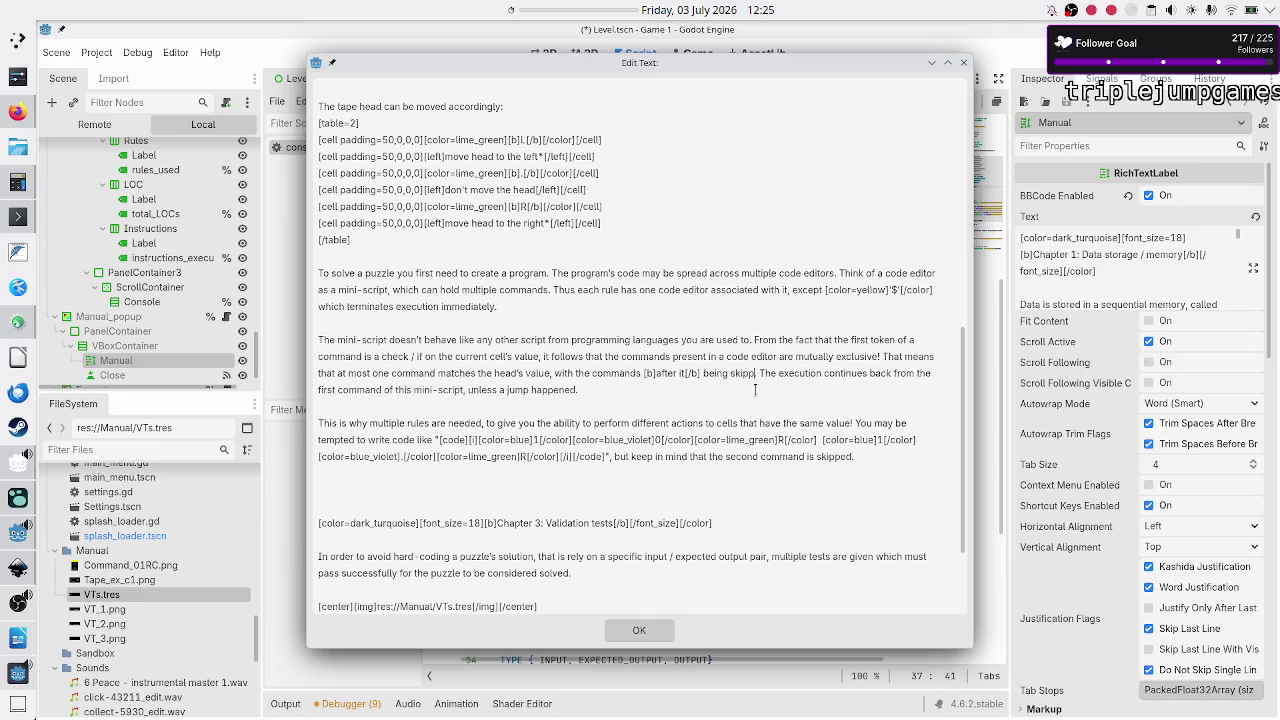
pyautogui.write('ignored')
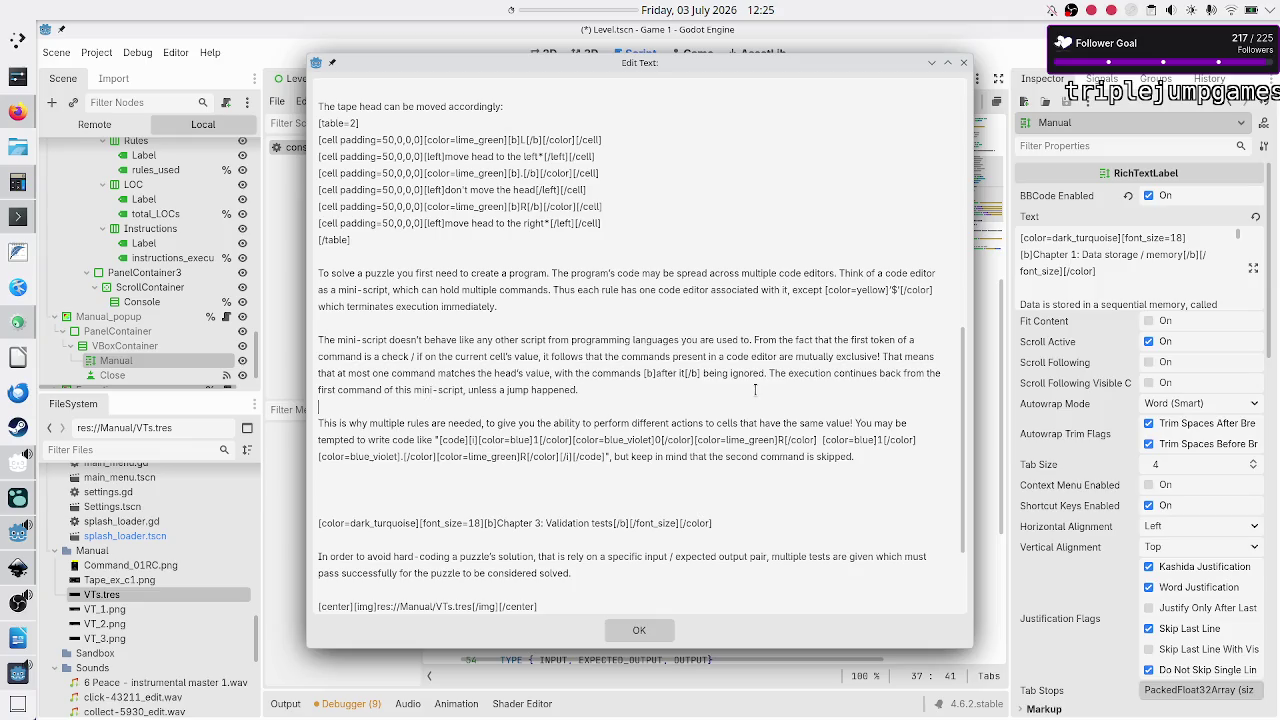
pyautogui.click(658, 634)
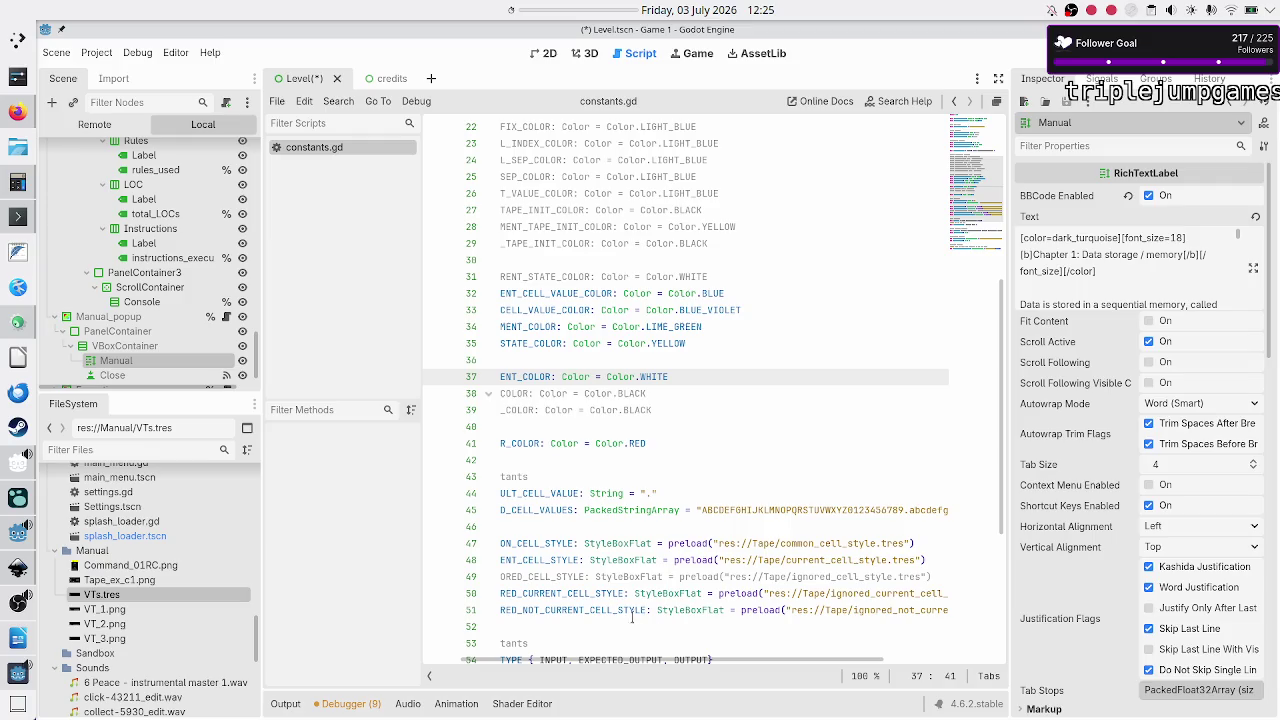
# Step: Save the Level scene, check the bold 'after it' in the running game's manual, then close it
pyautogui.click(627, 612)
pyautogui.hotkey('ctrl', 's')
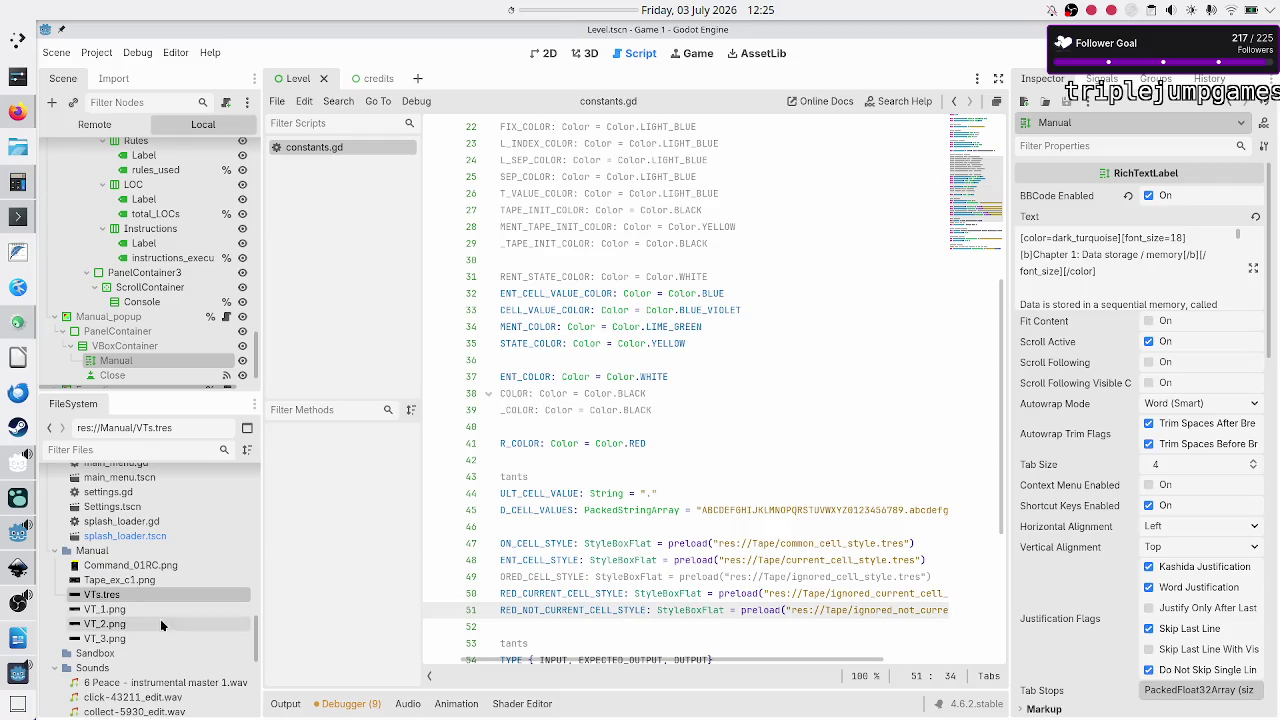
pyautogui.click(5, 678)
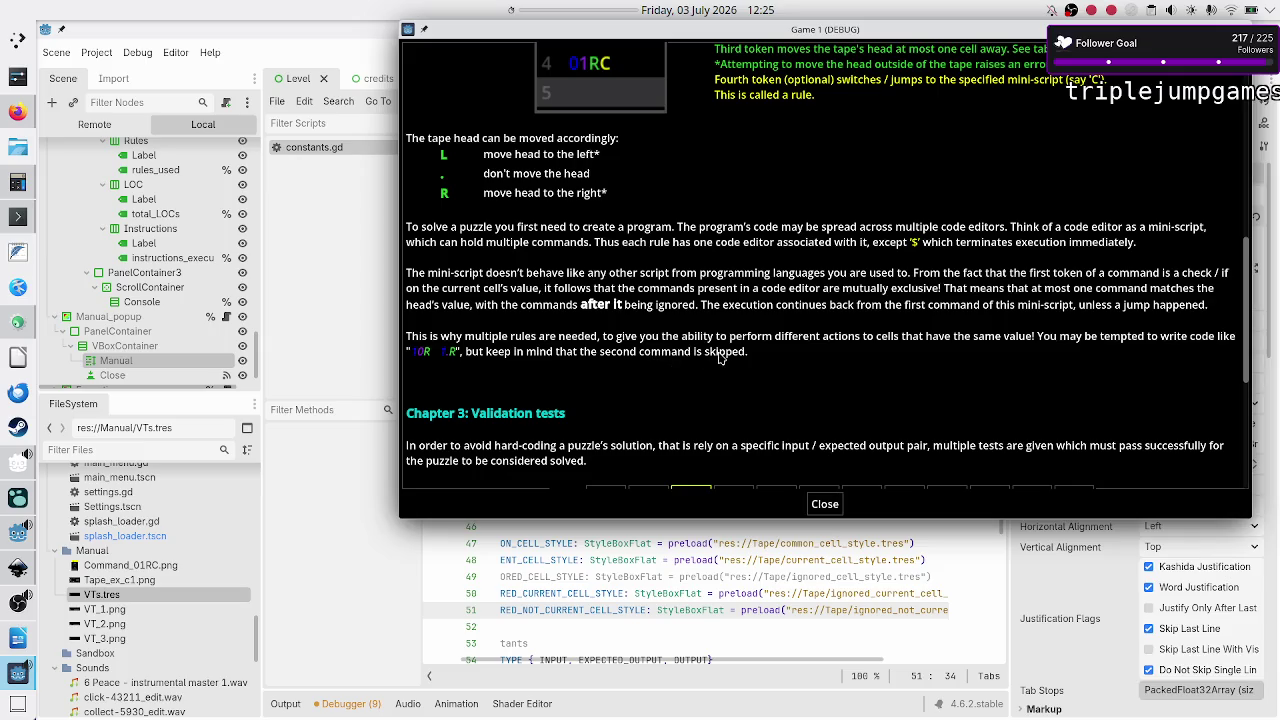
pyautogui.press('F8')
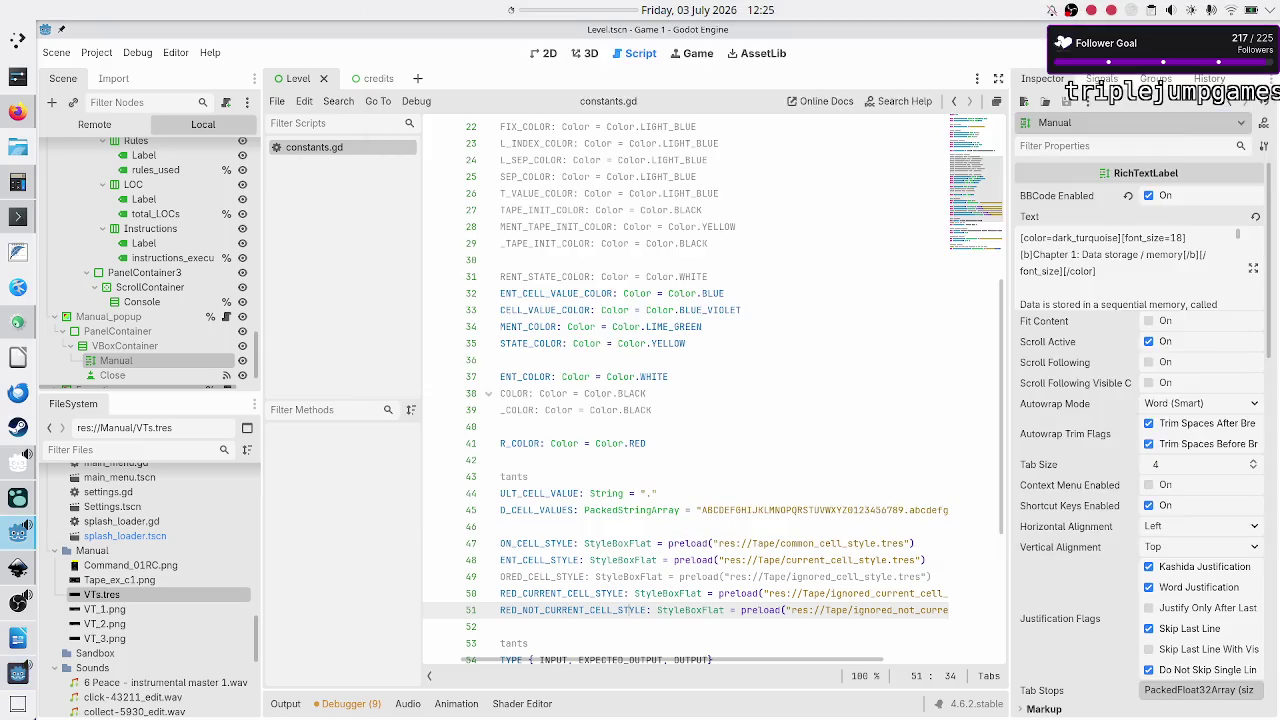
# Step: Change the paragraph ending to 'the second command is ignored' in the Manual label text
pyautogui.click(1253, 268)
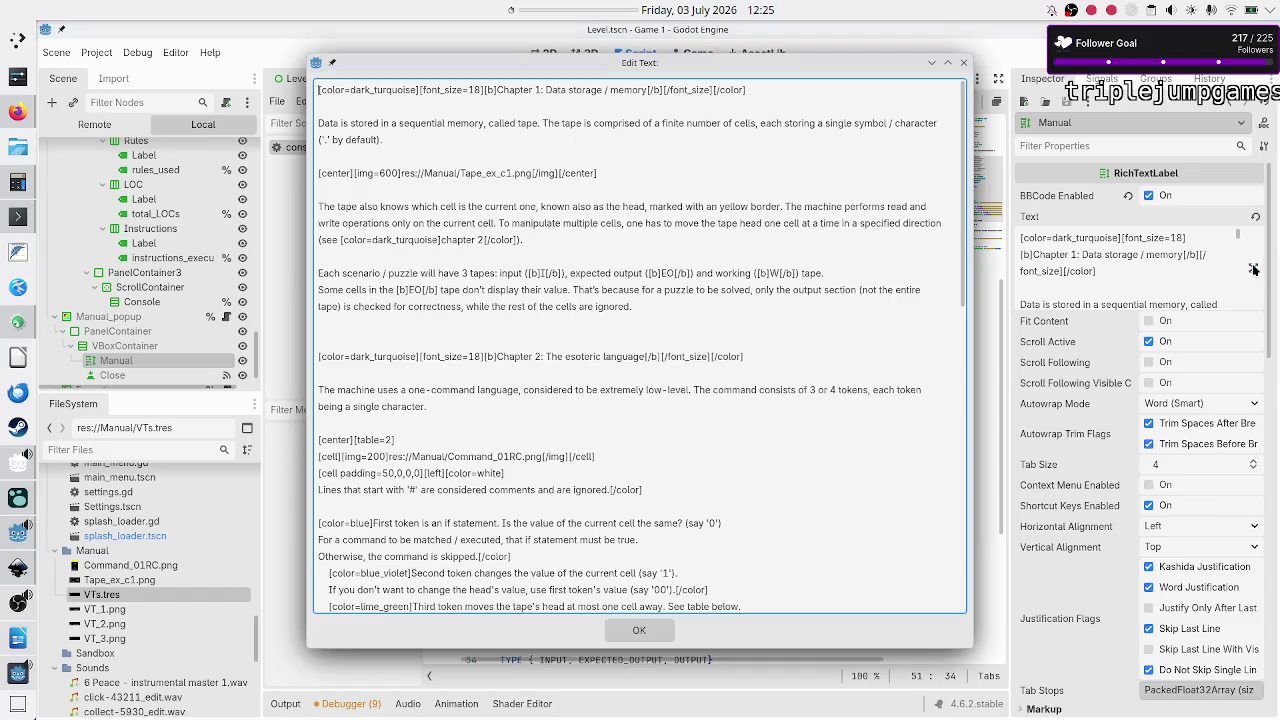
pyautogui.scroll(-12, 610, 455)
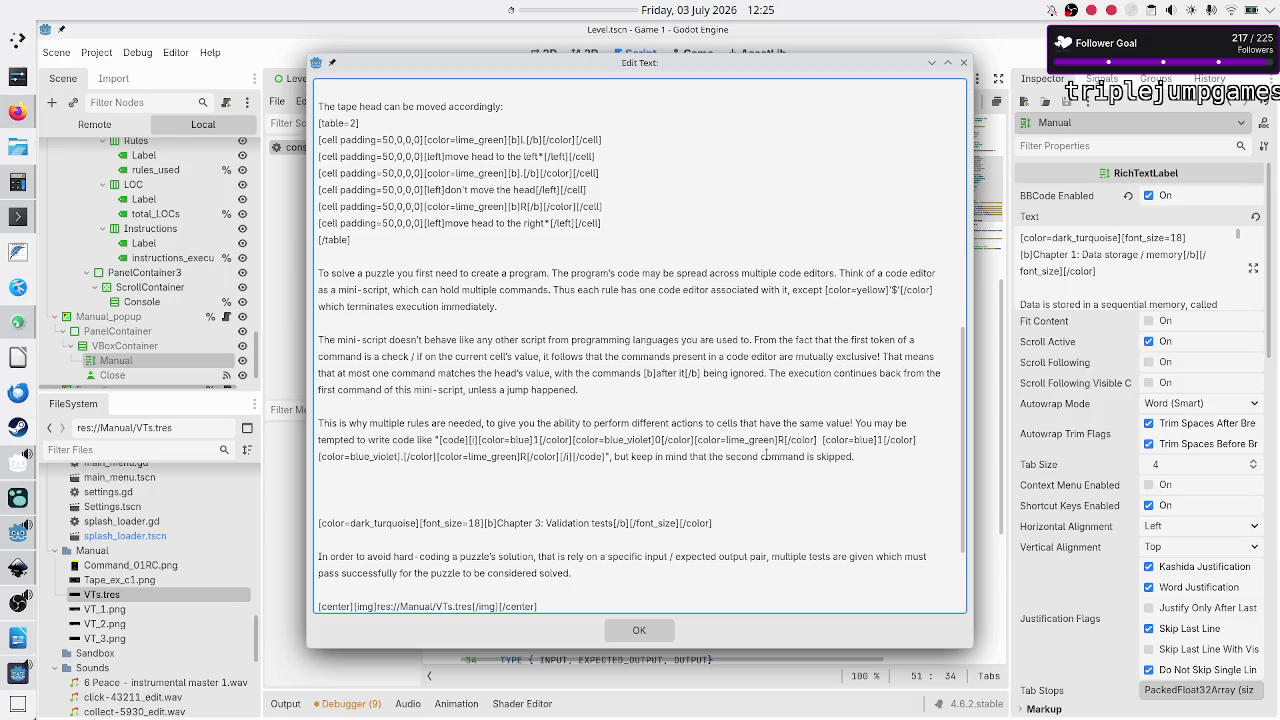
pyautogui.click(861, 456)
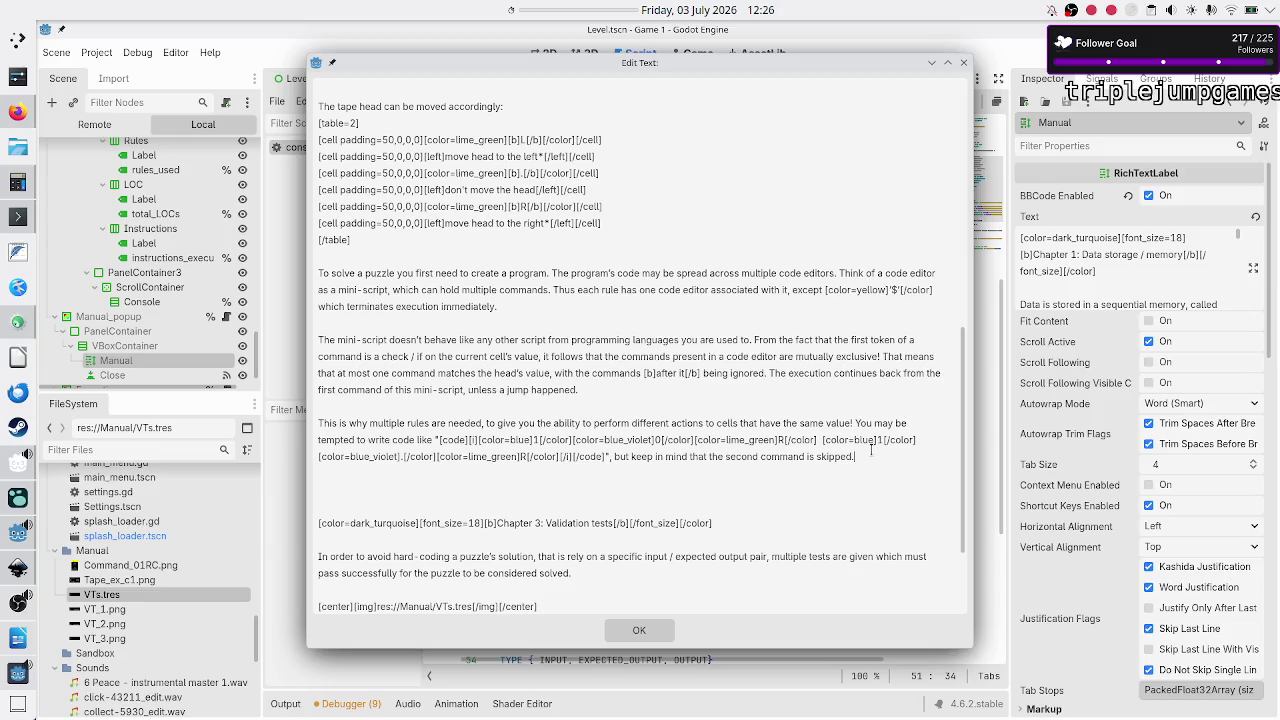
pyautogui.press('BackSpace')
pyautogui.press('BackSpace')
pyautogui.press('BackSpace')
pyautogui.write('ignored')
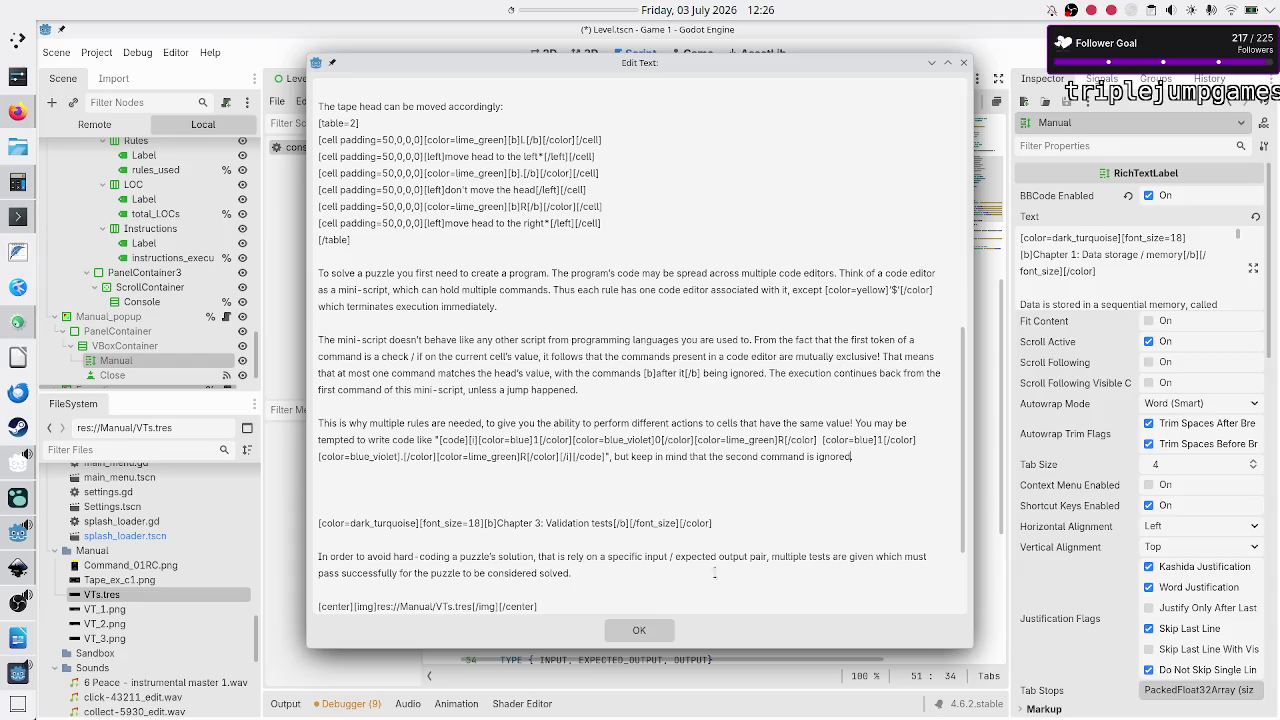
pyautogui.click(628, 630)
# Step: Save the Level scene and place the cursor on empty line 42 of constants.gd
pyautogui.moveTo(600, 577)
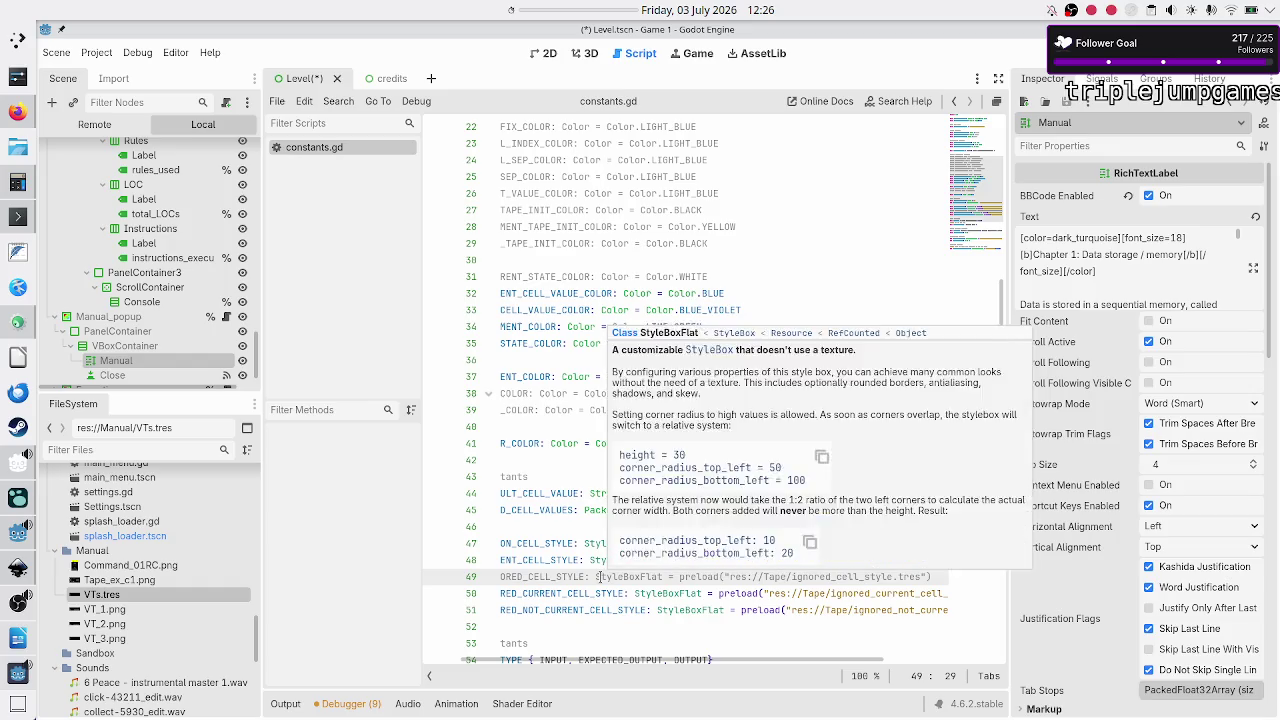
pyautogui.hotkey('ctrl', 's')
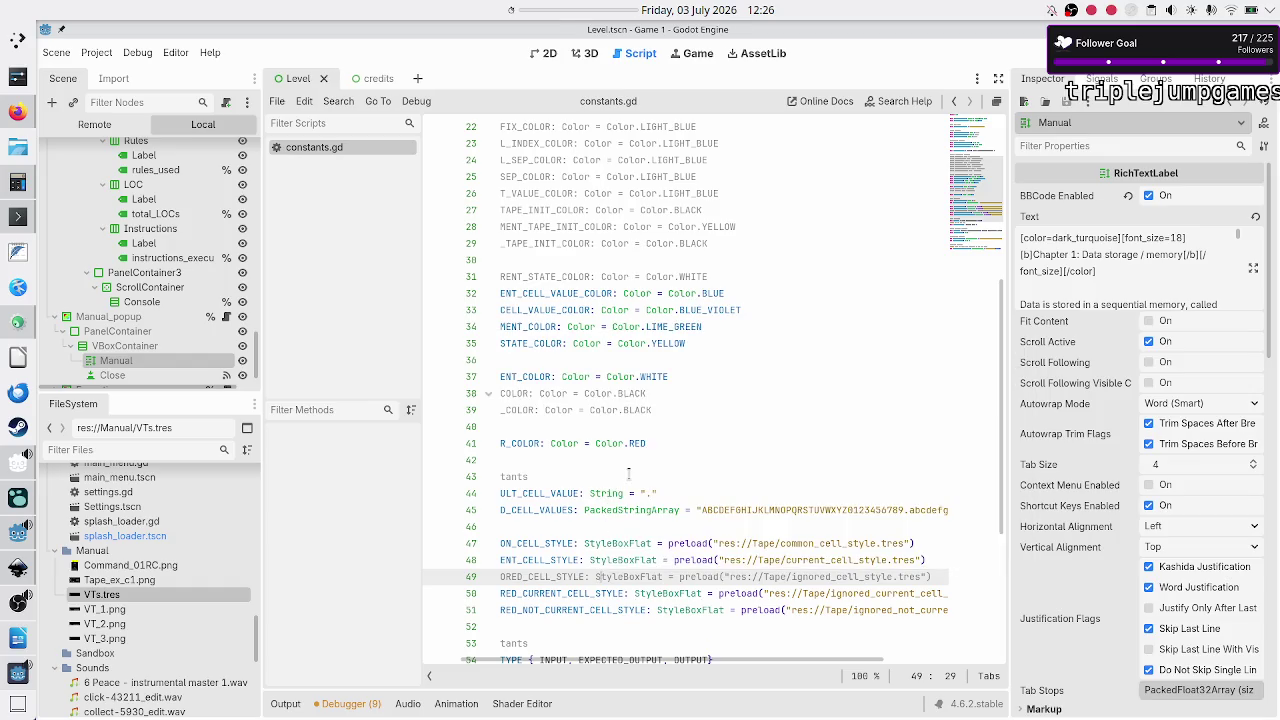
pyautogui.click(628, 475)
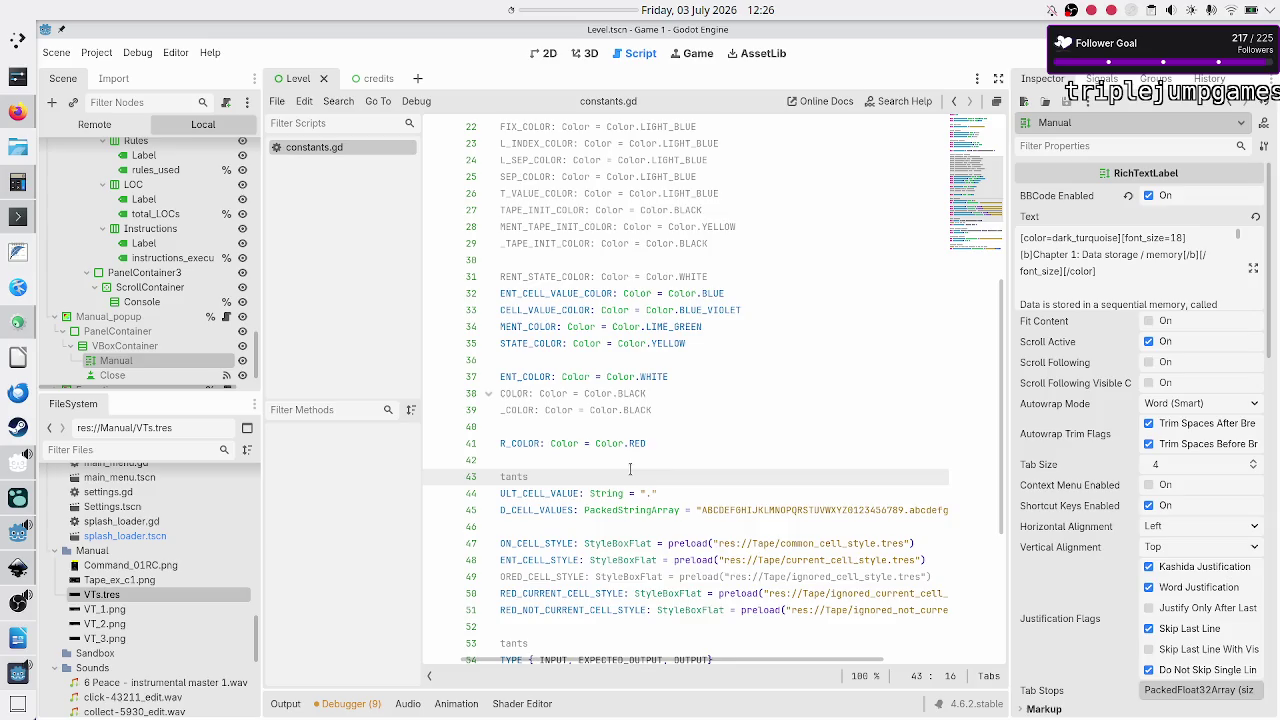
pyautogui.press('Home')
pyautogui.click(626, 459)
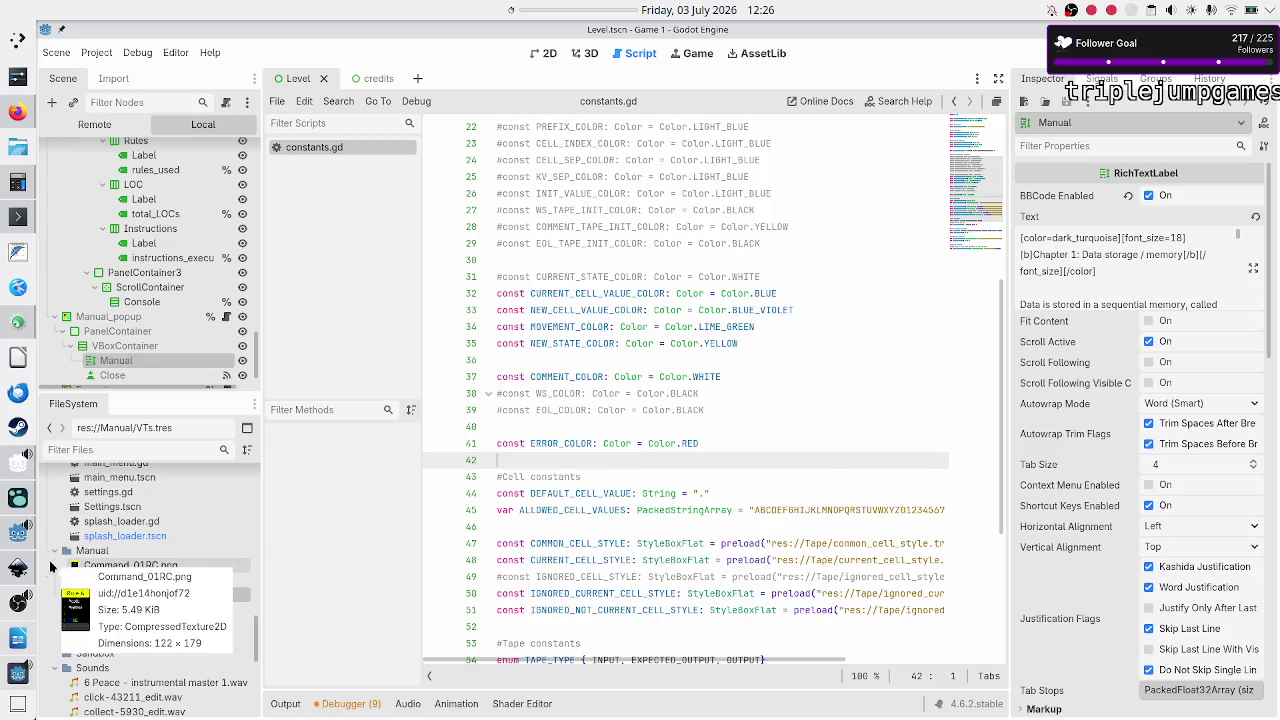
# Step: Read Chapter 3 in the game's manual, then add a paragraph break after the execution line in manual.odt
pyautogui.click(10, 670)
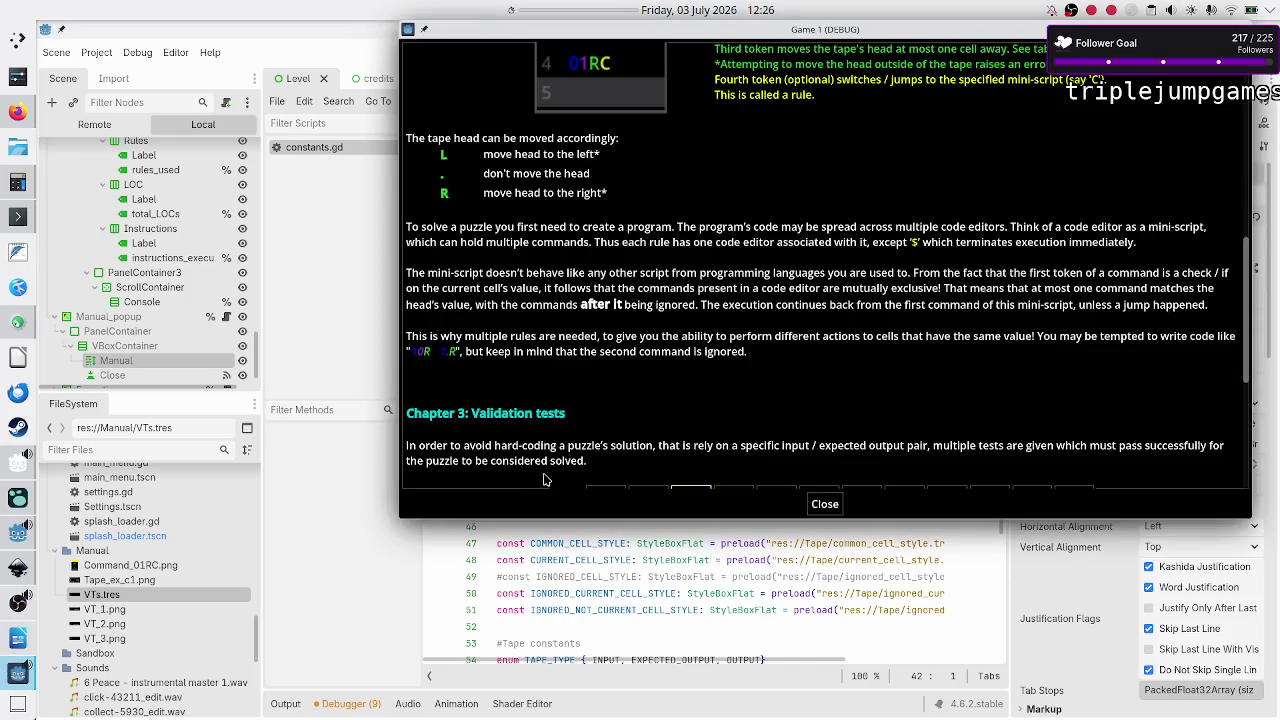
pyautogui.scroll(-5, 726, 360)
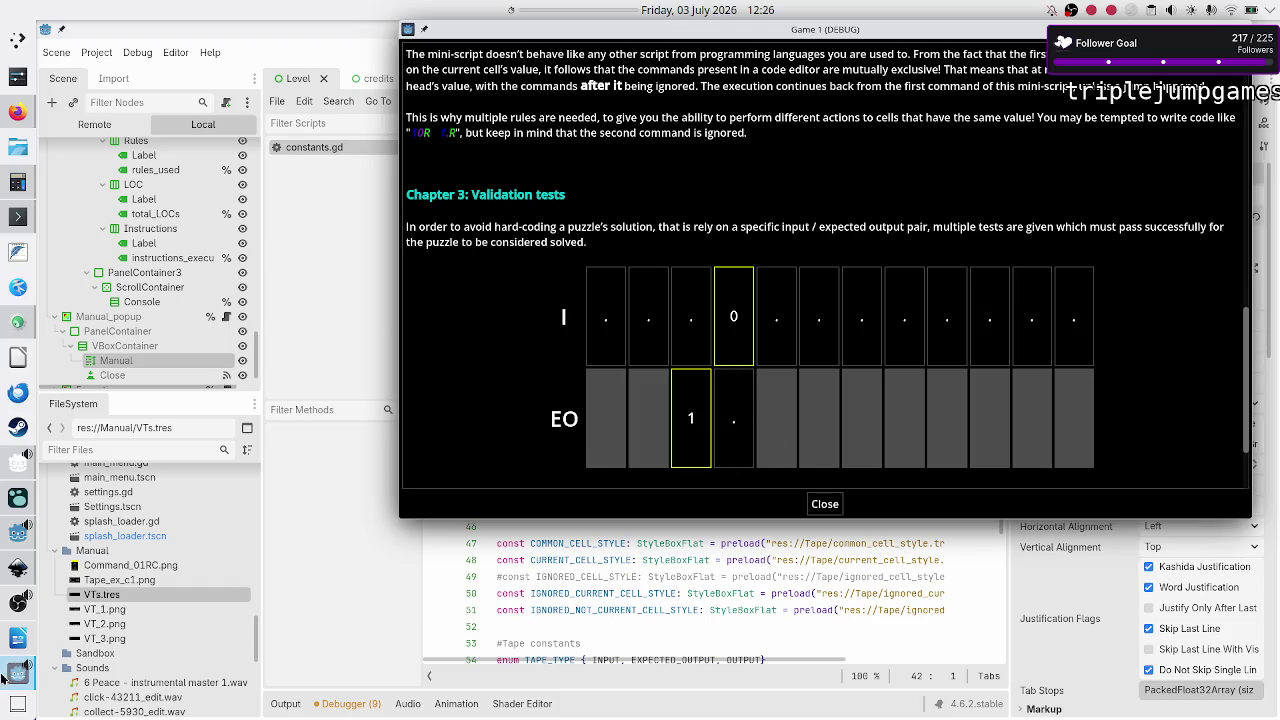
pyautogui.click(18, 638)
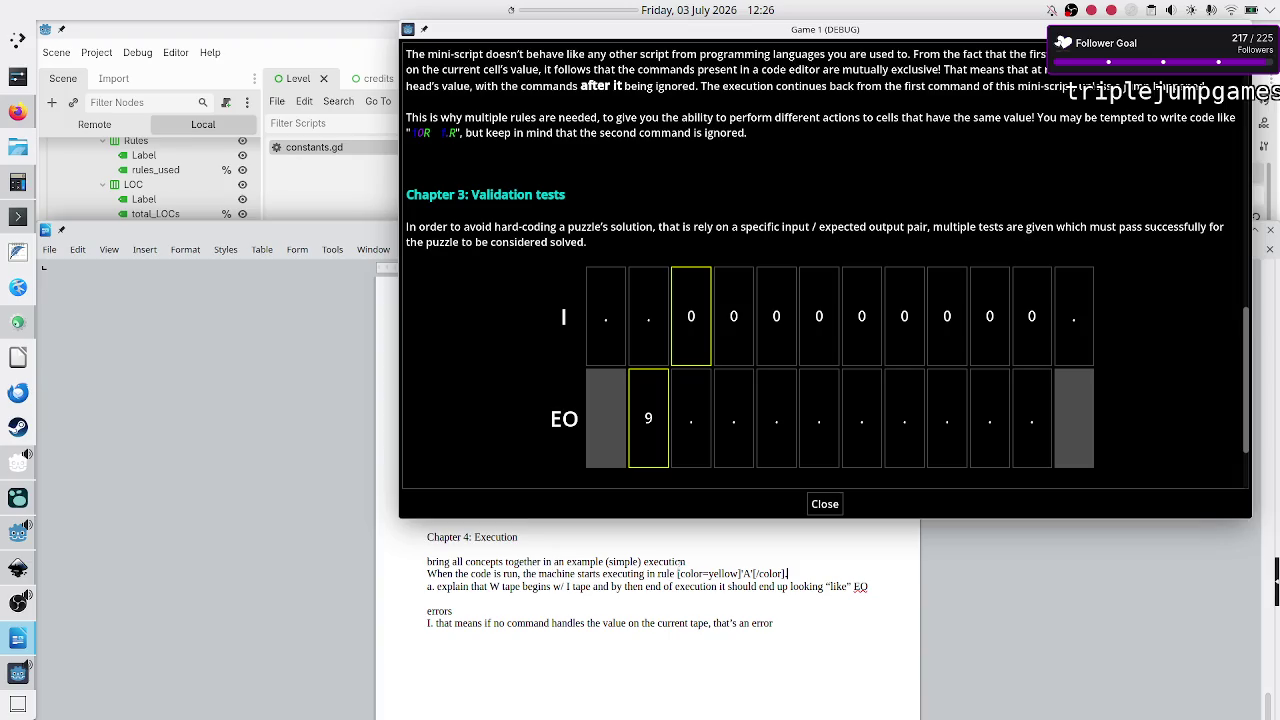
pyautogui.press('Return')
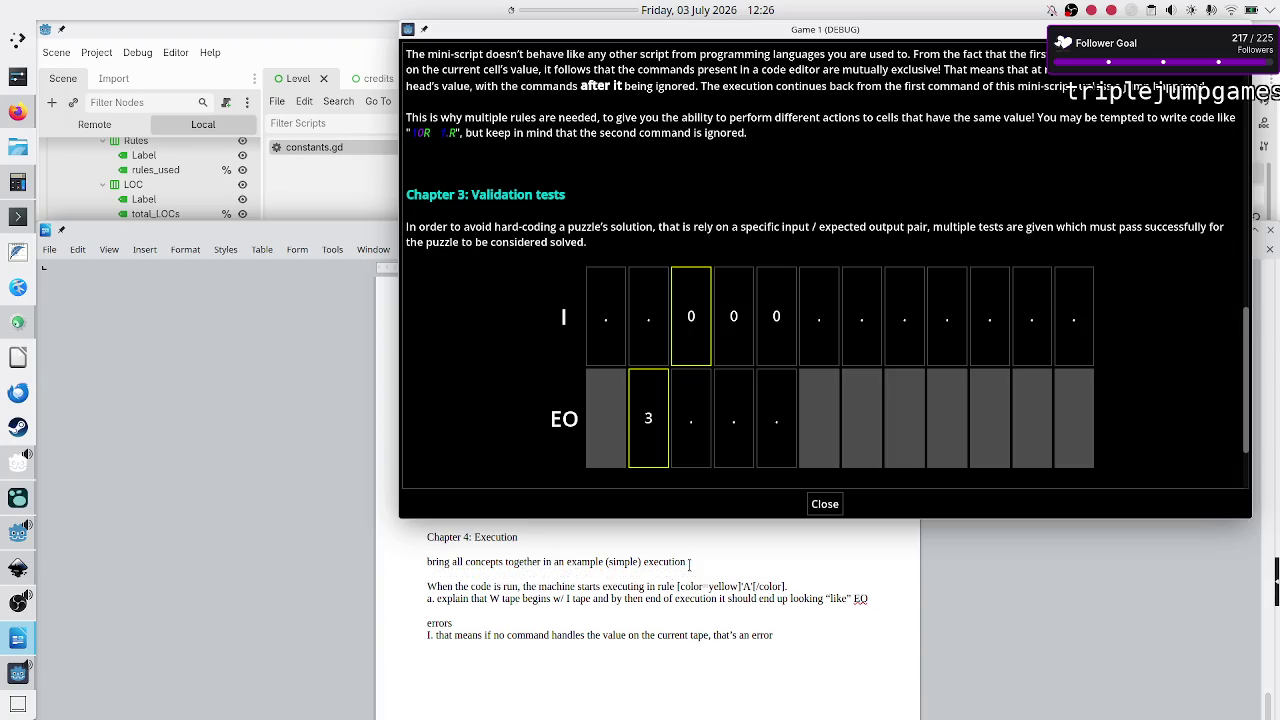
# Step: Remove the stray blank line and type point b on skipped vs ignored commands and the instructions-executed metric
pyautogui.press('Up')
pyautogui.press('BackSpace')
pyautogui.press('Down')
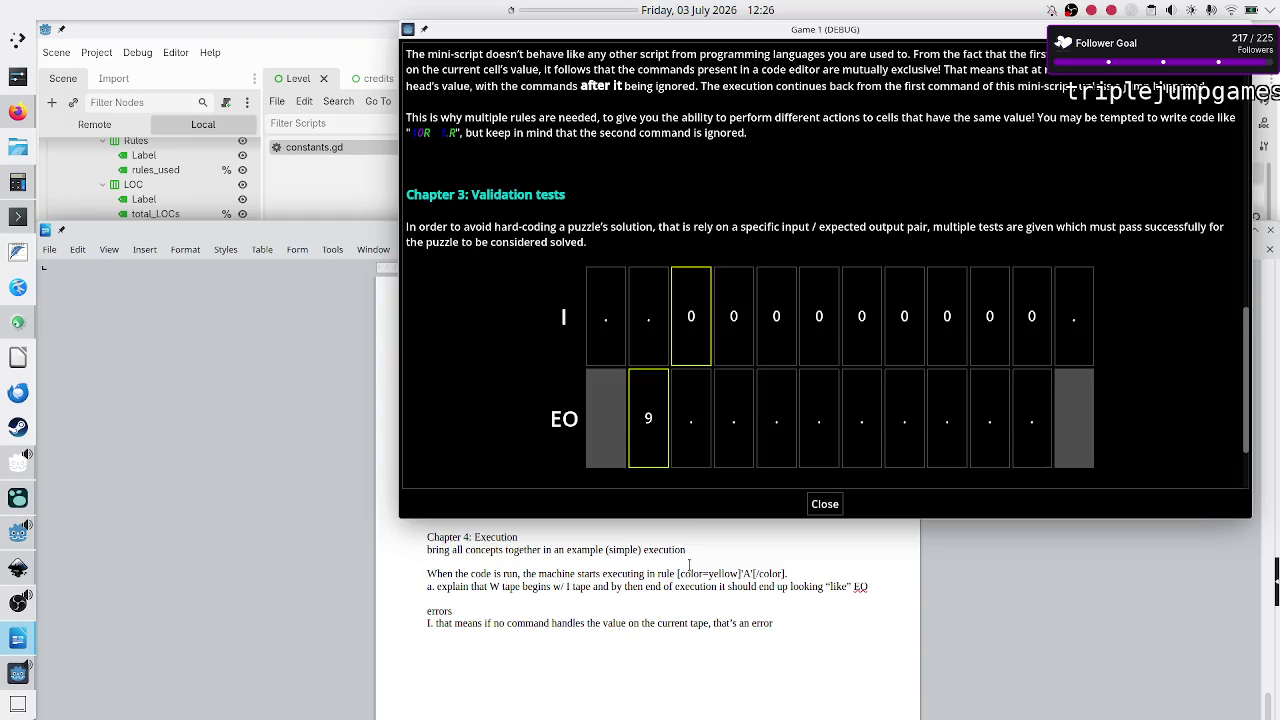
pyautogui.press('Down')
pyautogui.write('b. differ')
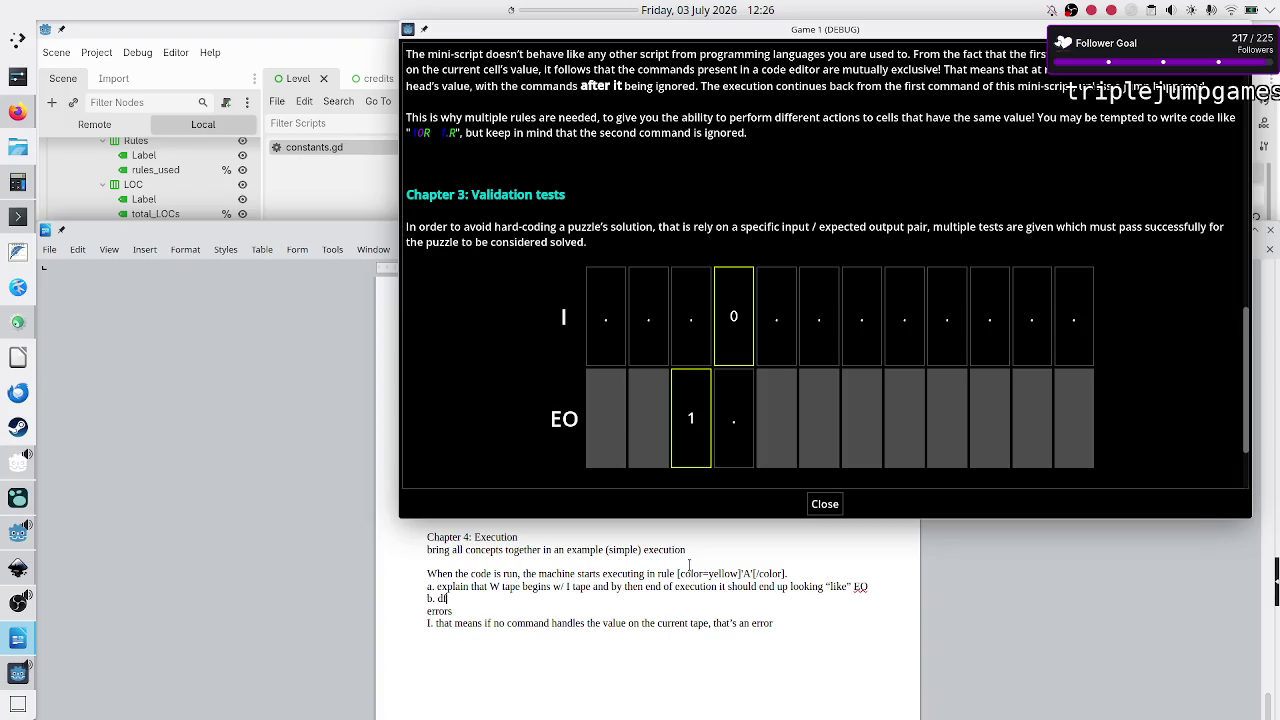
pyautogui.write('ence betw')
pyautogui.write('een')
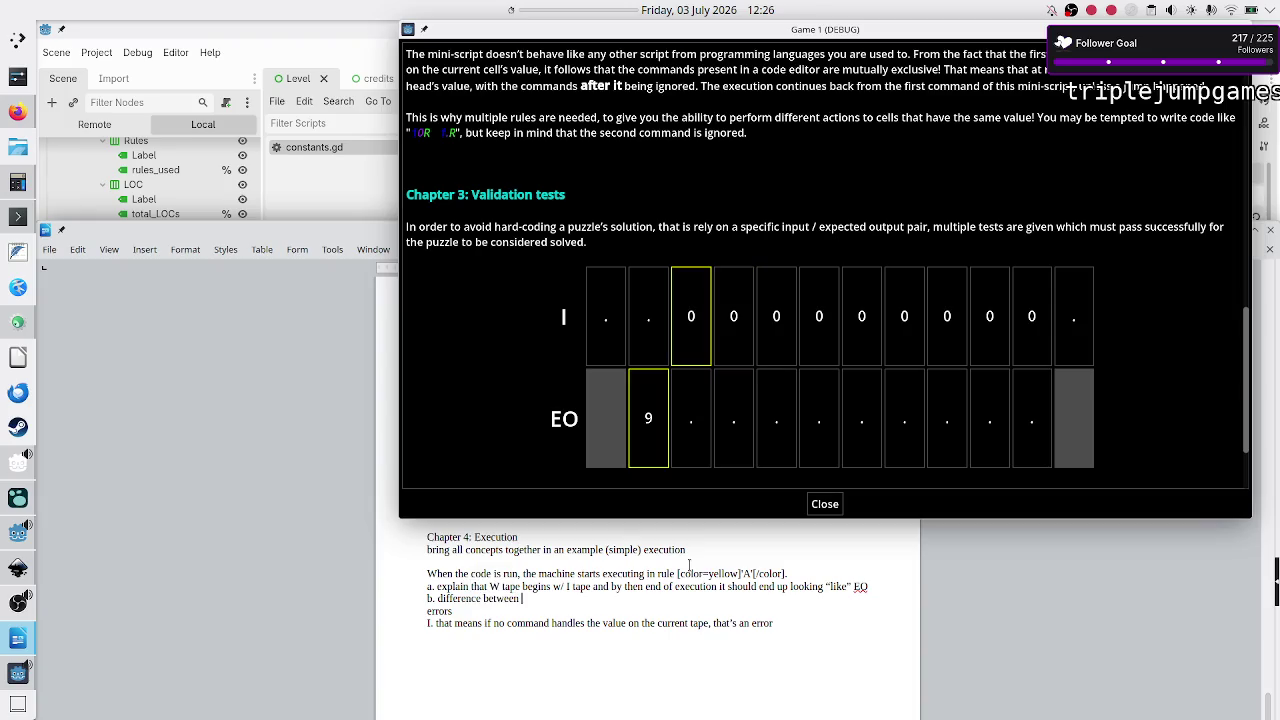
pyautogui.write(' k')
pyautogui.press('BackSpace')
pyautogui.write('skipped')
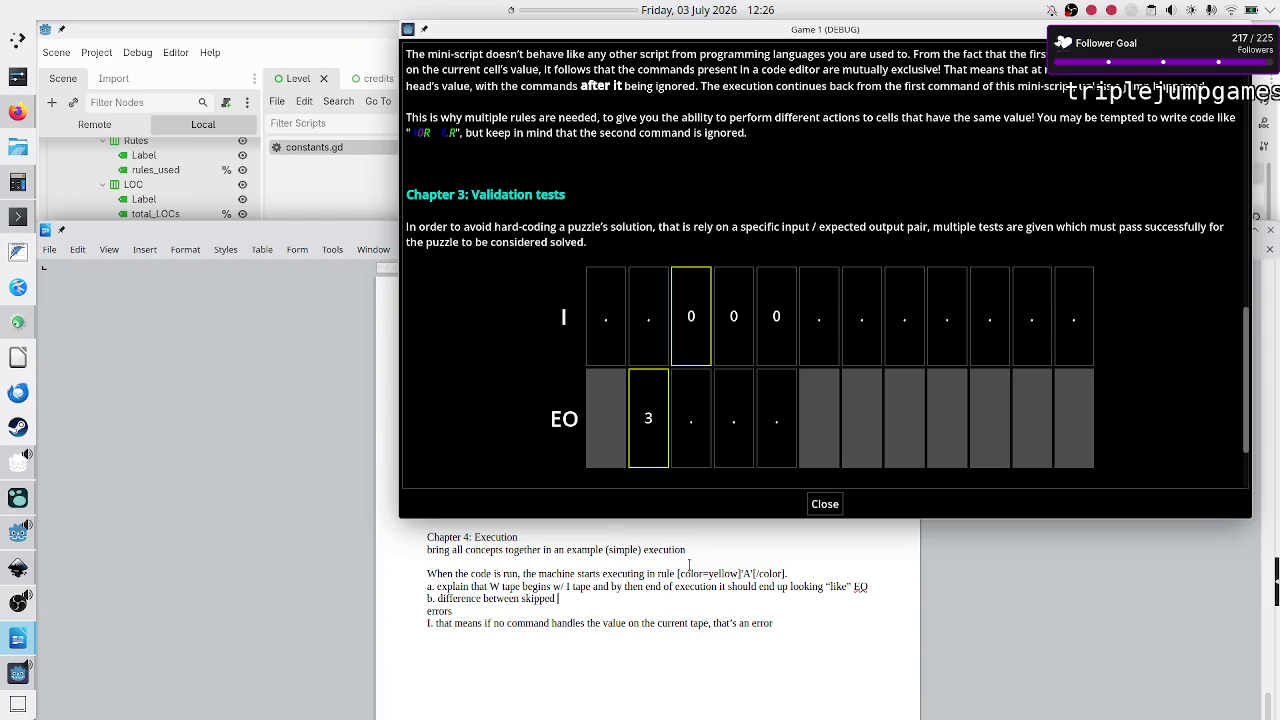
pyautogui.write(' and ignored commands')
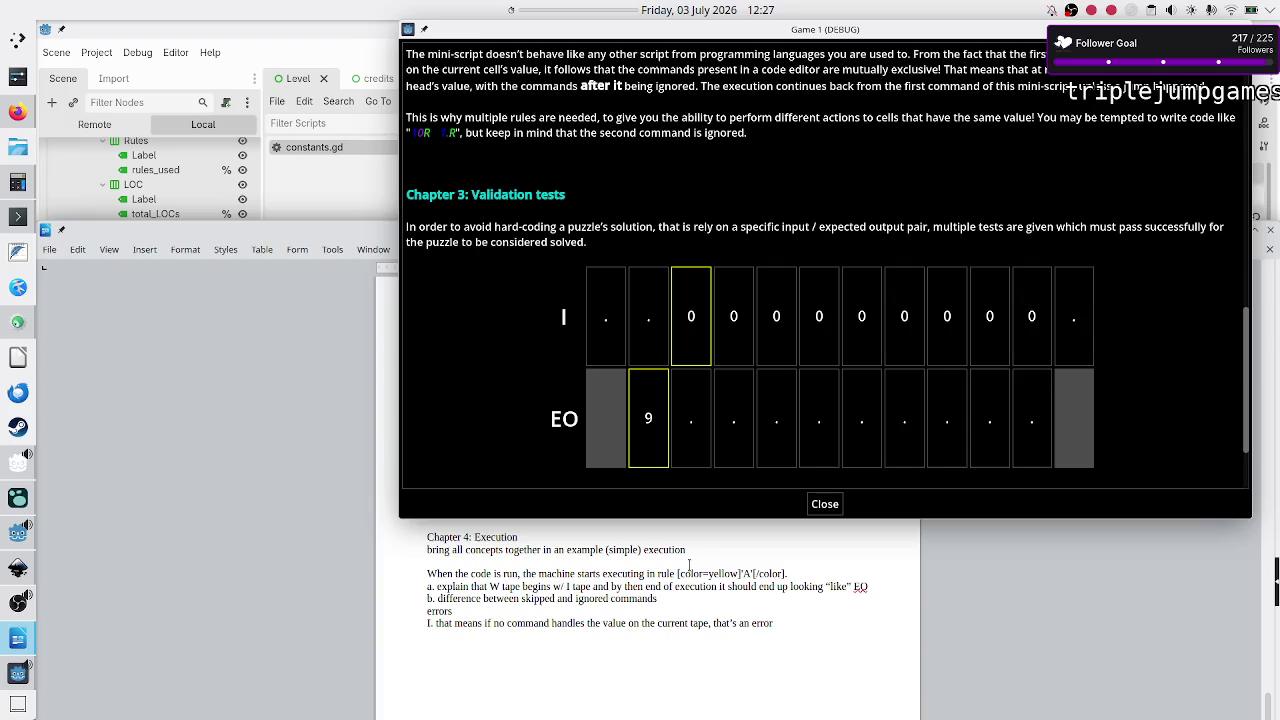
pyautogui.write('(')
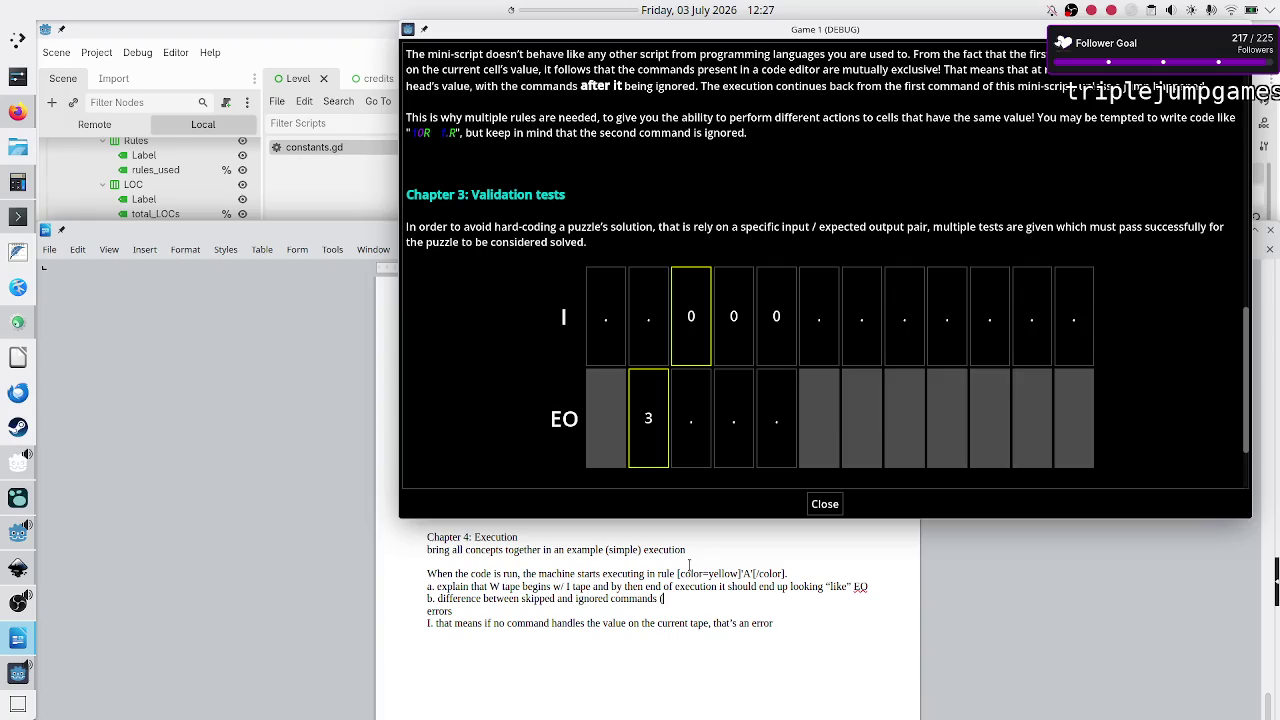
pyautogui.write('lat')
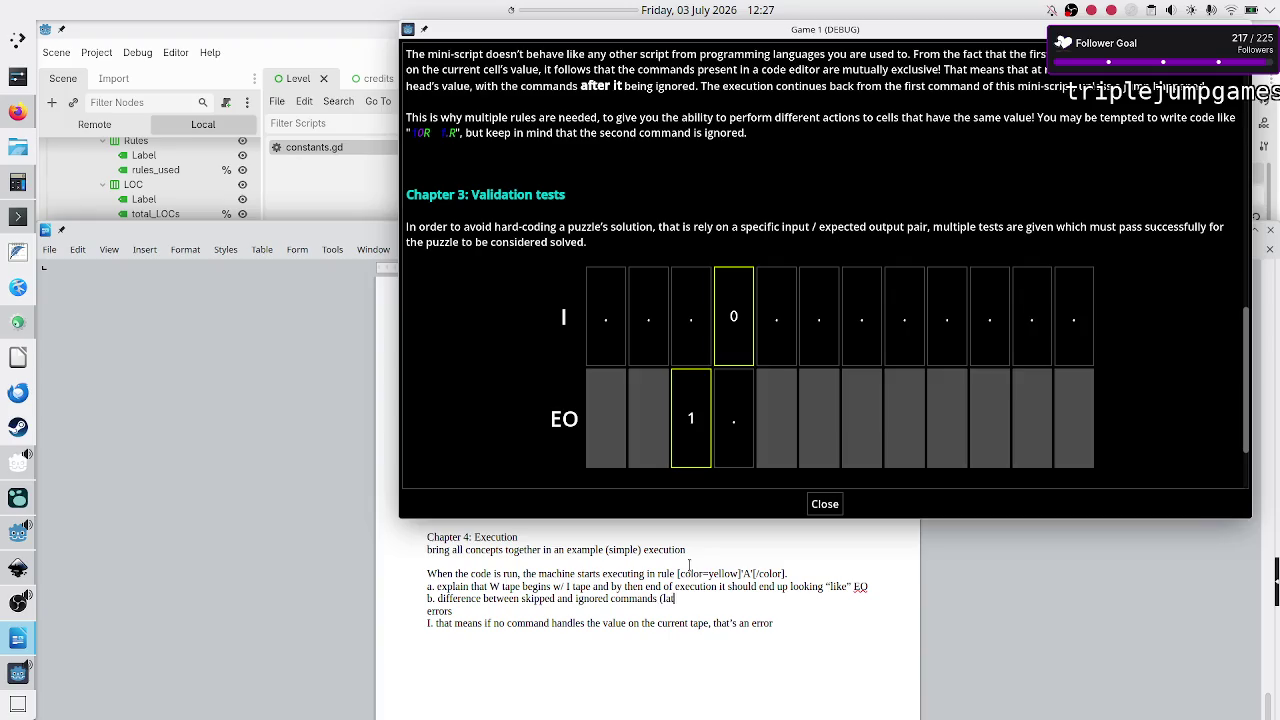
pyautogui.write("er don't count towa")
pyautogui.write('rds')
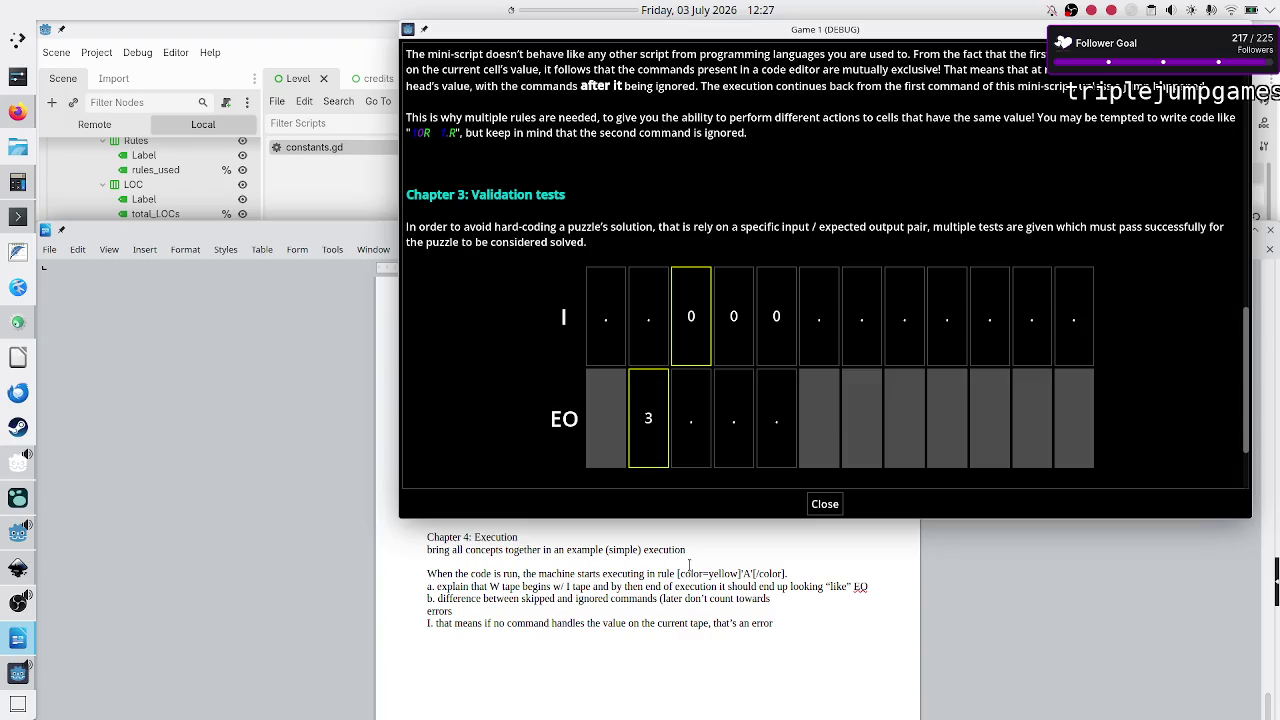
pyautogui.write('instructions execute')
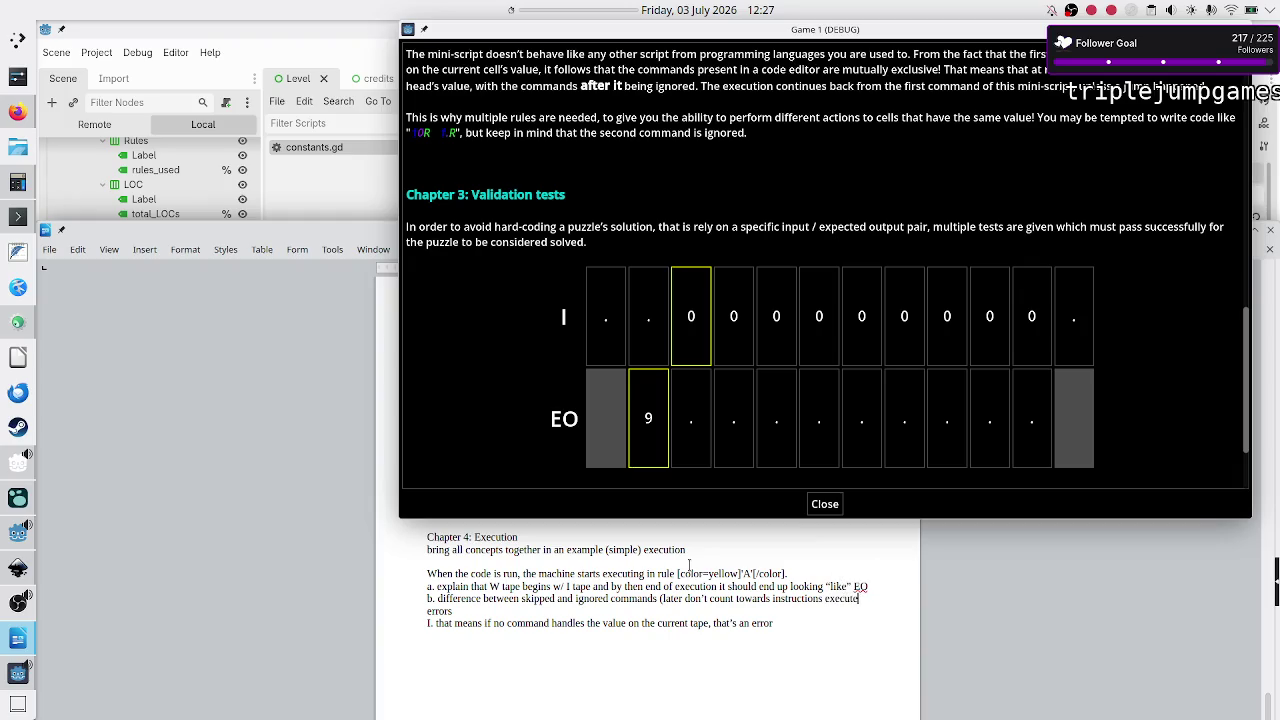
pyautogui.write('d metric)')
pyautogui.write('> ')
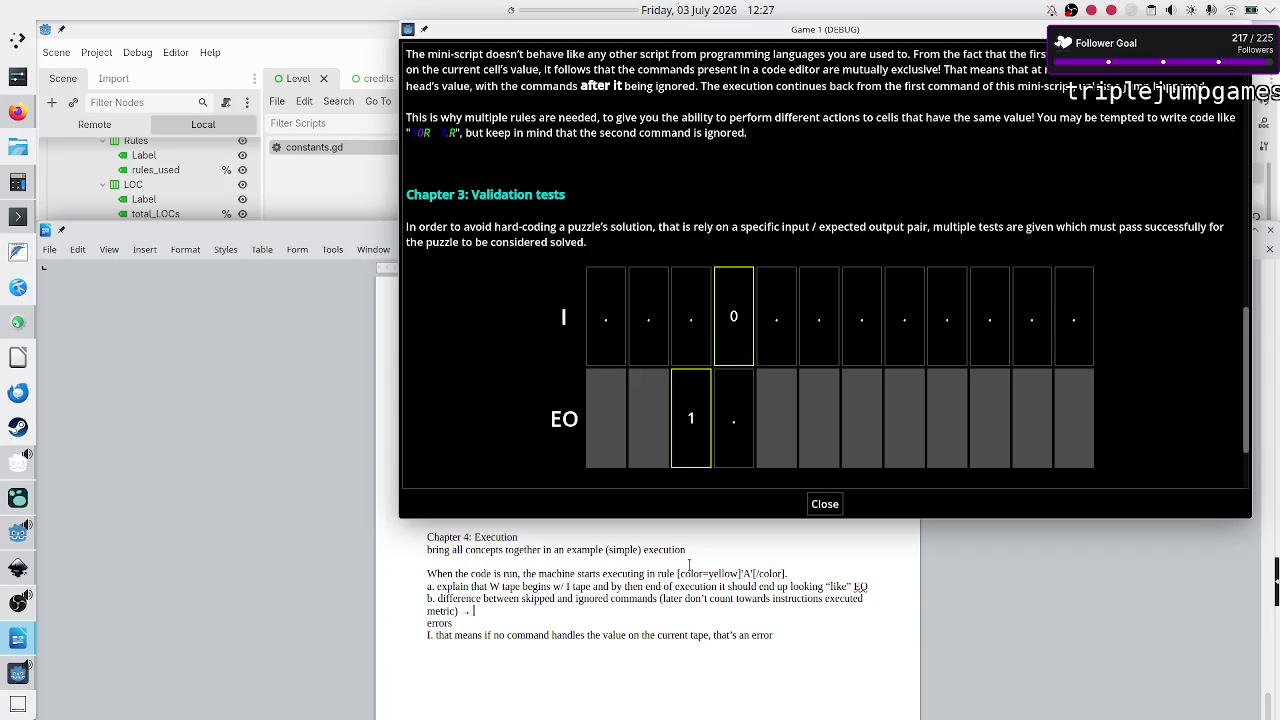
pyautogui.write('a possible wa')
pyautogui.write('y yo')
# Step: End point b with 'a possible way to optimize a program.' and leave a blank line before errors
pyautogui.press('BackSpace')
pyautogui.press('BackSpace')
pyautogui.write('to opt')
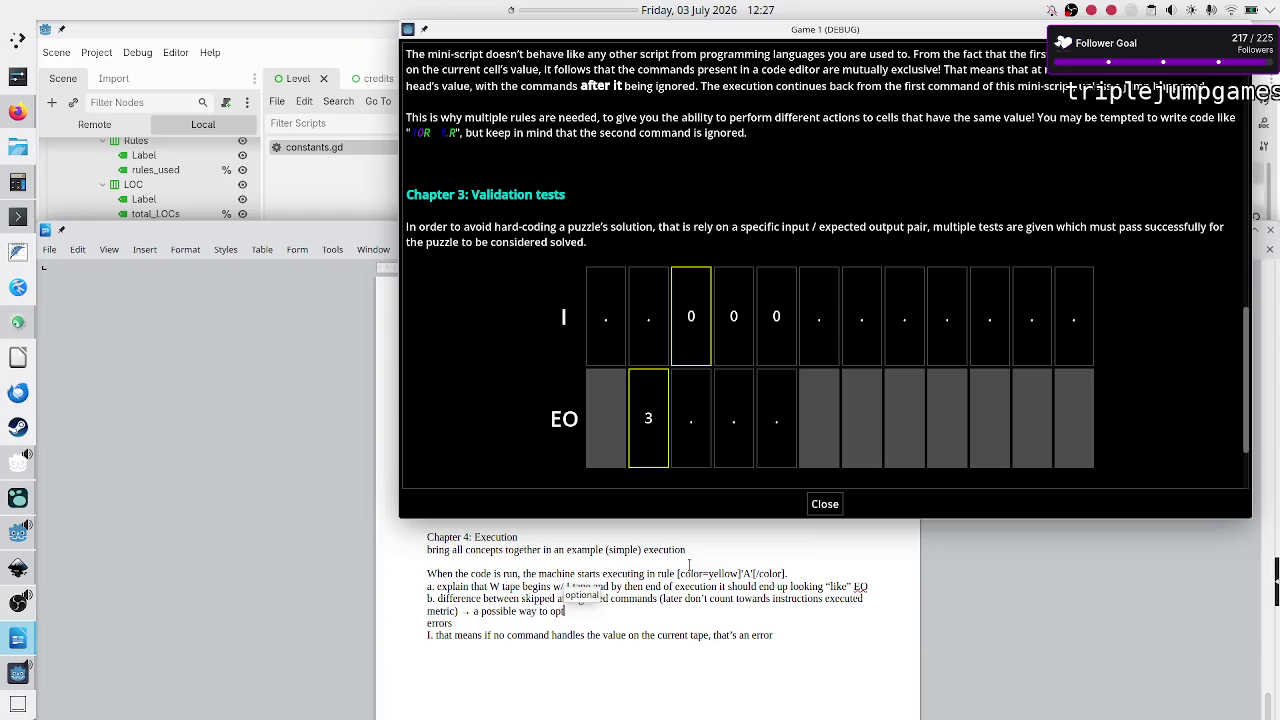
pyautogui.write('imize the')
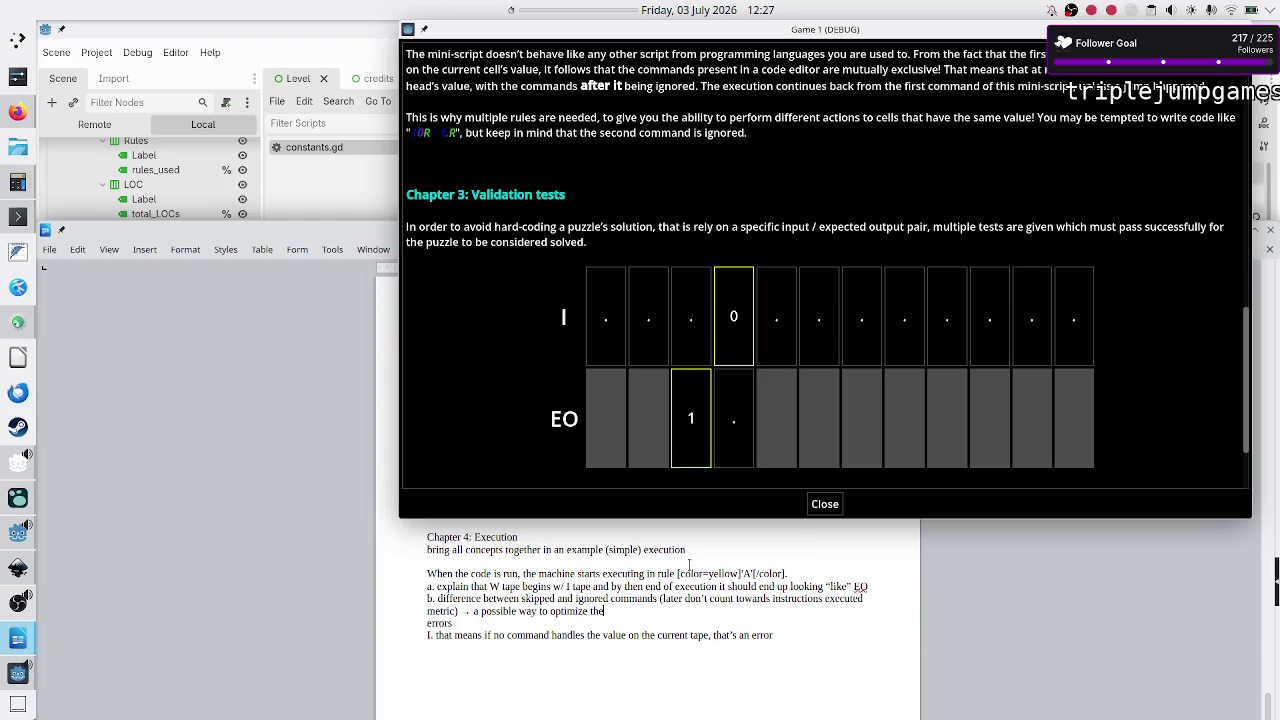
pyautogui.press('BackSpace')
pyautogui.press('BackSpace')
pyautogui.press('BackSpace')
pyautogui.write('a solutio')
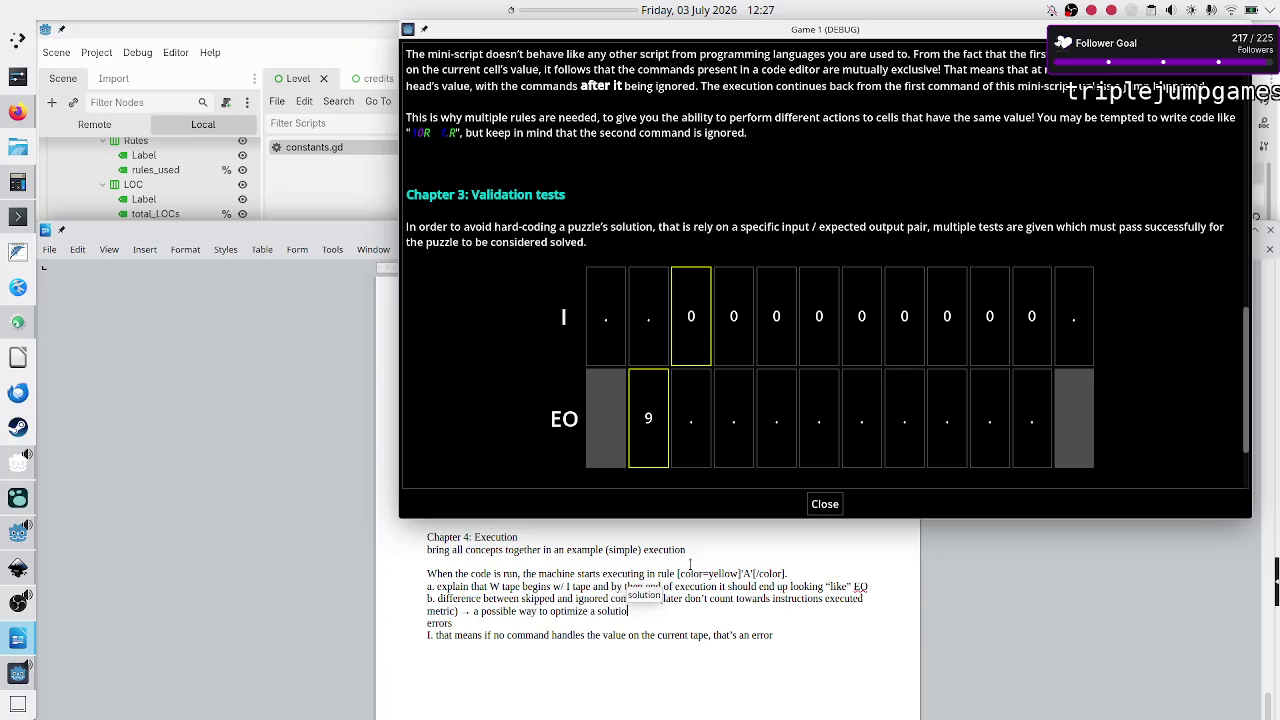
pyautogui.write('n.')
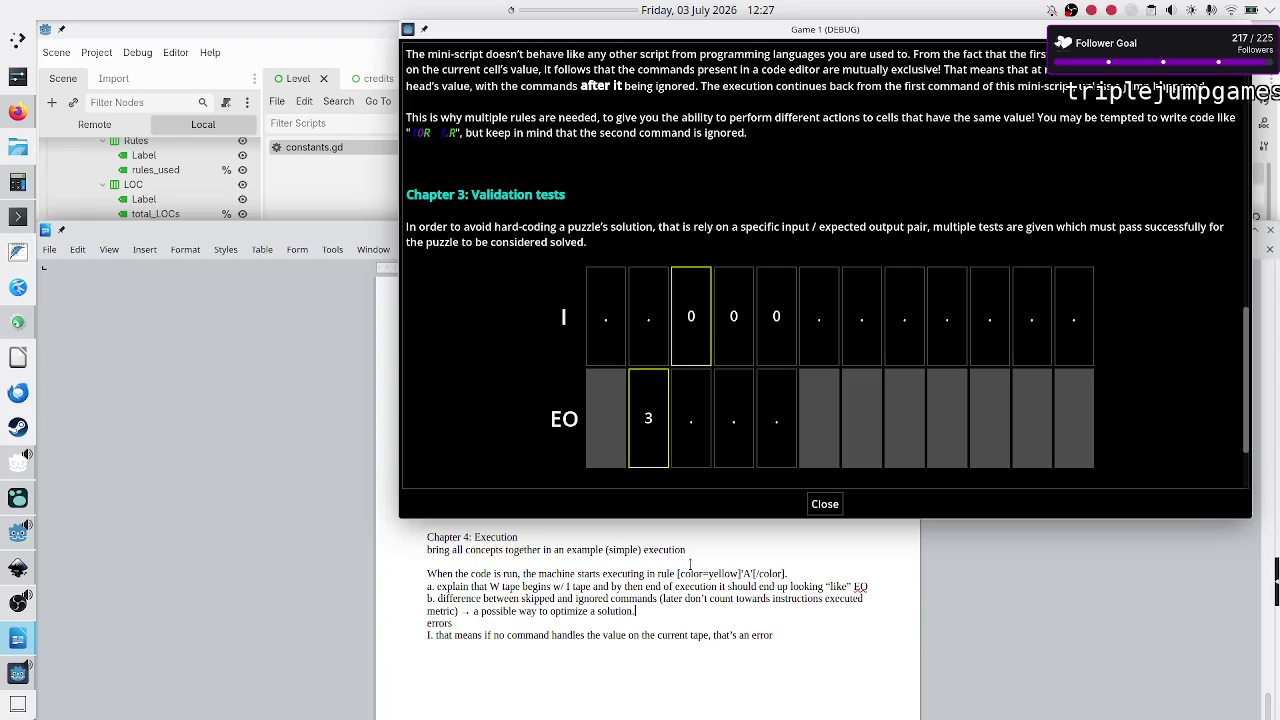
pyautogui.press('BackSpace')
pyautogui.press('BackSpace')
pyautogui.press('BackSpace')
pyautogui.write('program.')
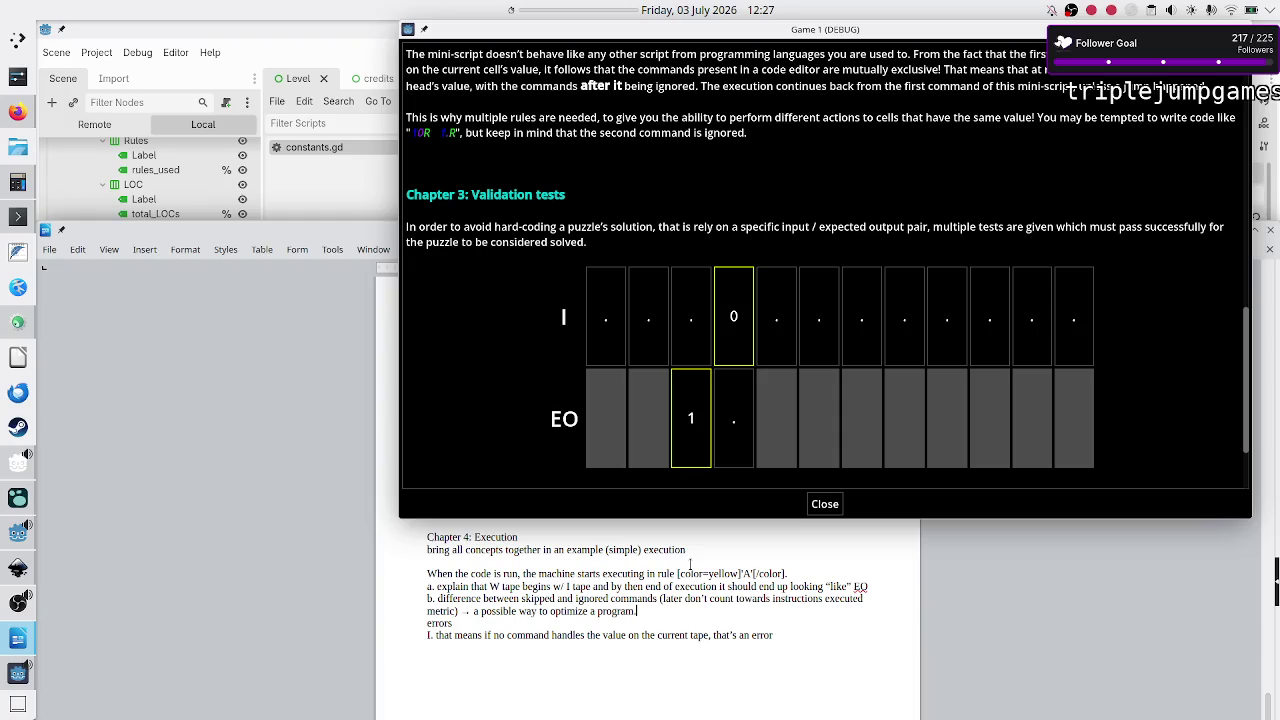
pyautogui.press('Return')
pyautogui.press('Down')
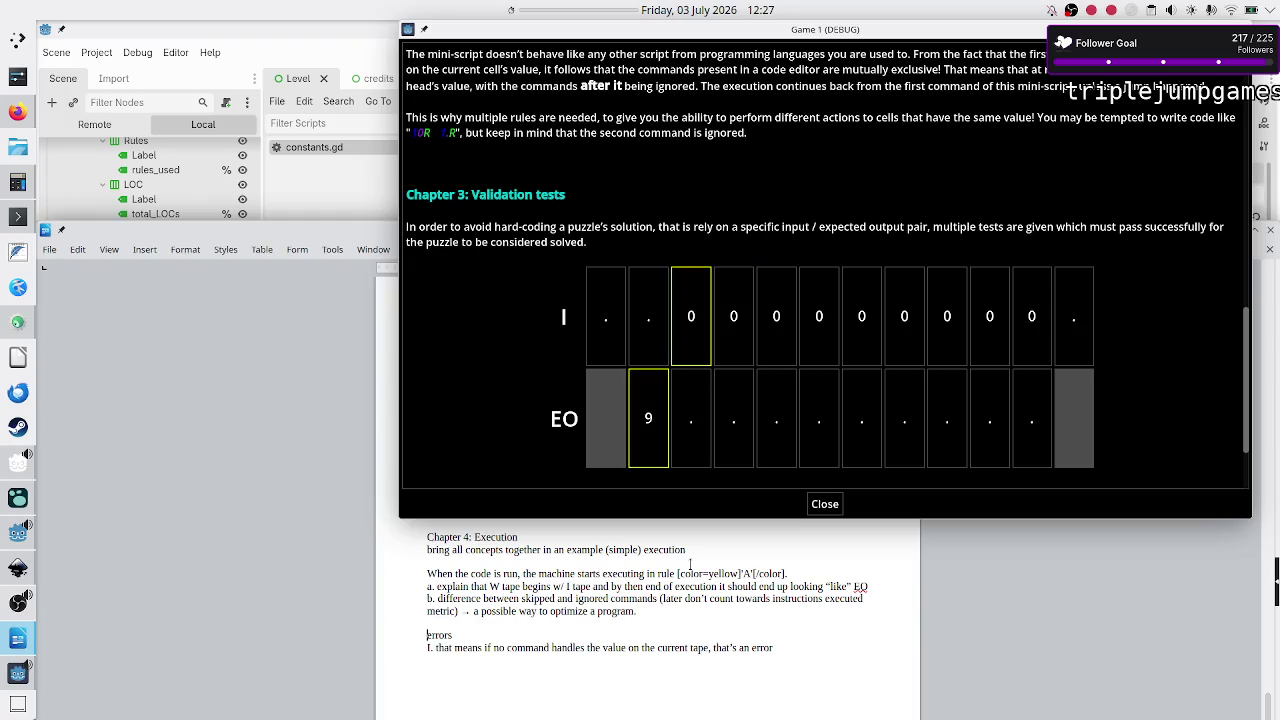
pyautogui.click(825, 504)
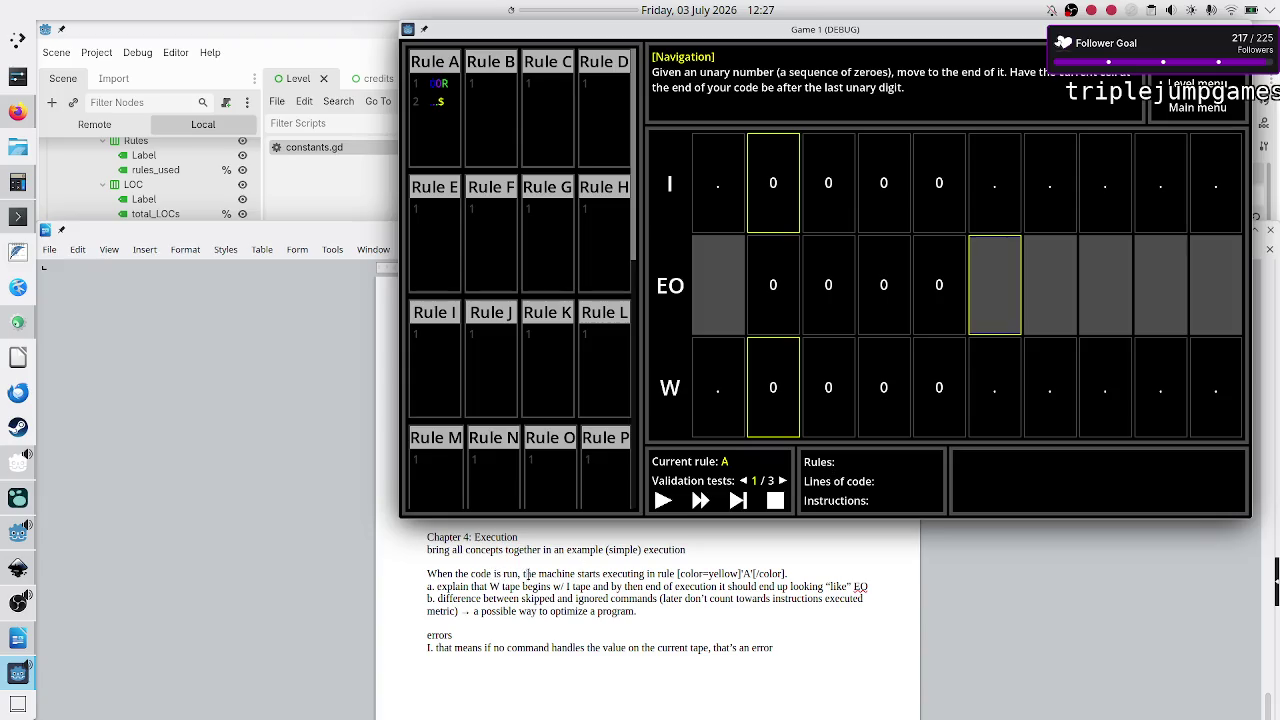
# Step: Reword the sentence start to 'When the code is about to run,'
pyautogui.click(558, 573)
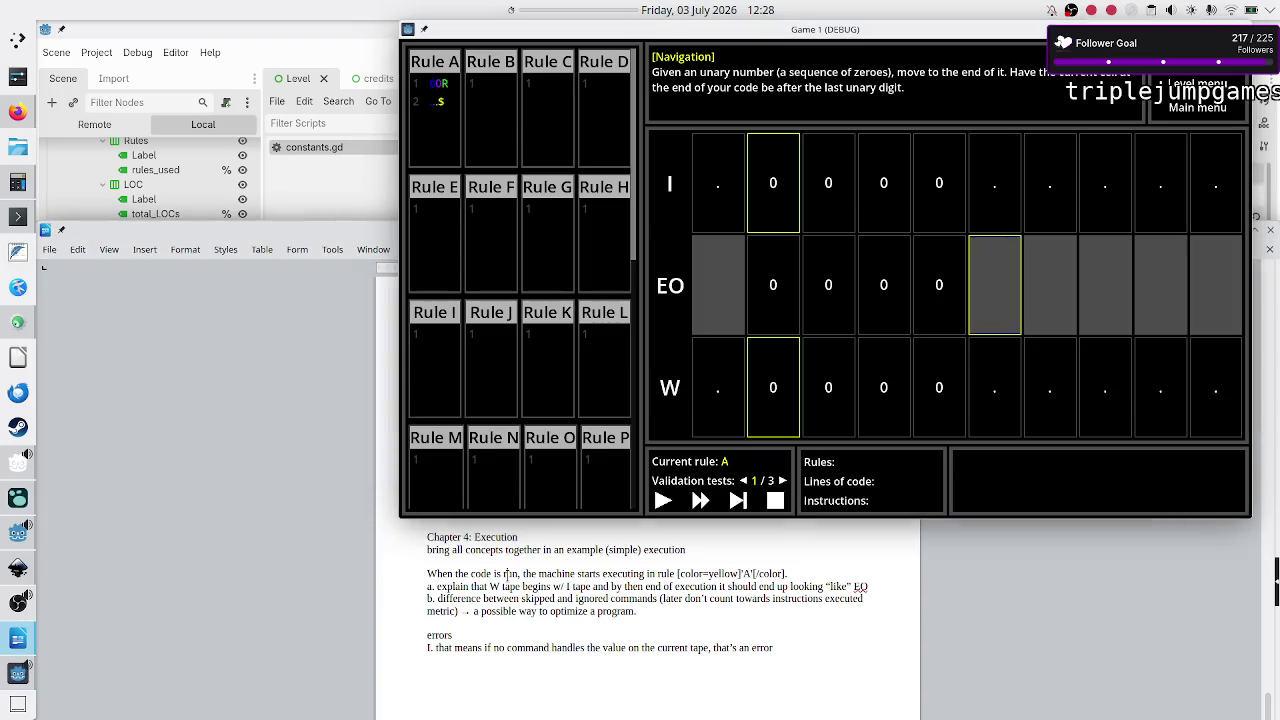
pyautogui.press('BackSpace')
pyautogui.press('BackSpace')
pyautogui.press('BackSpace')
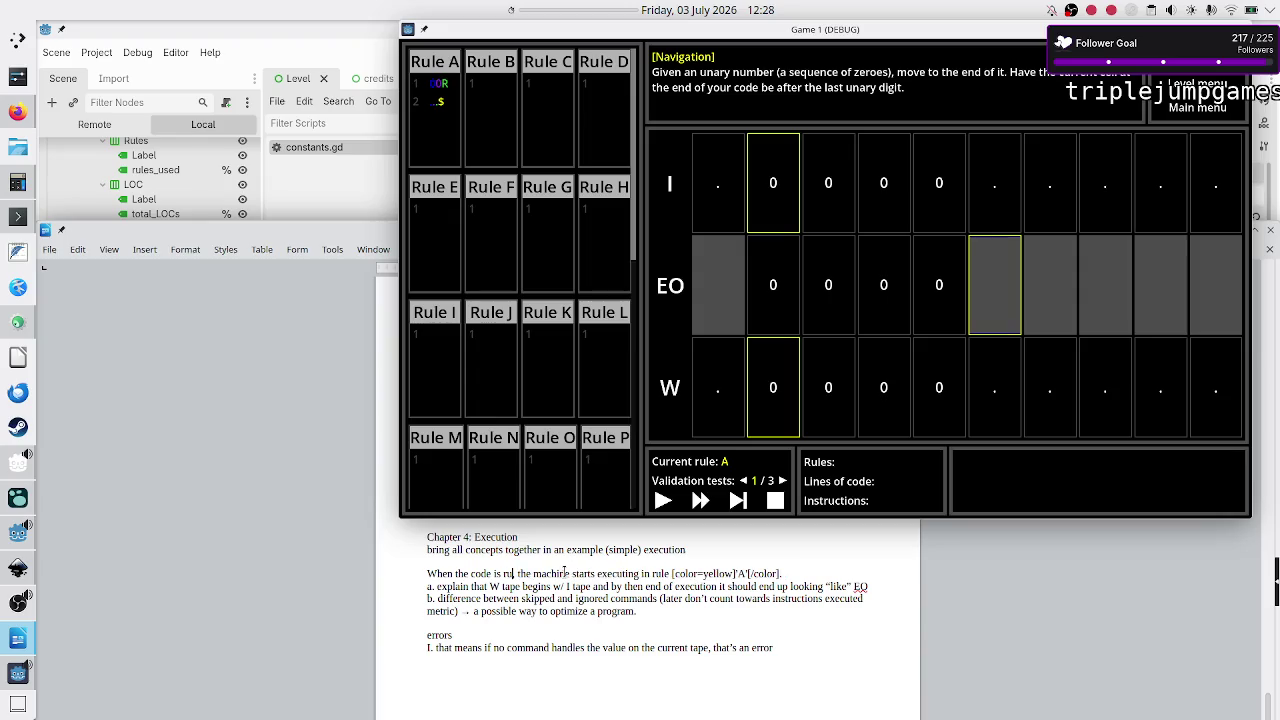
pyautogui.press('BackSpace')
pyautogui.write('sta')
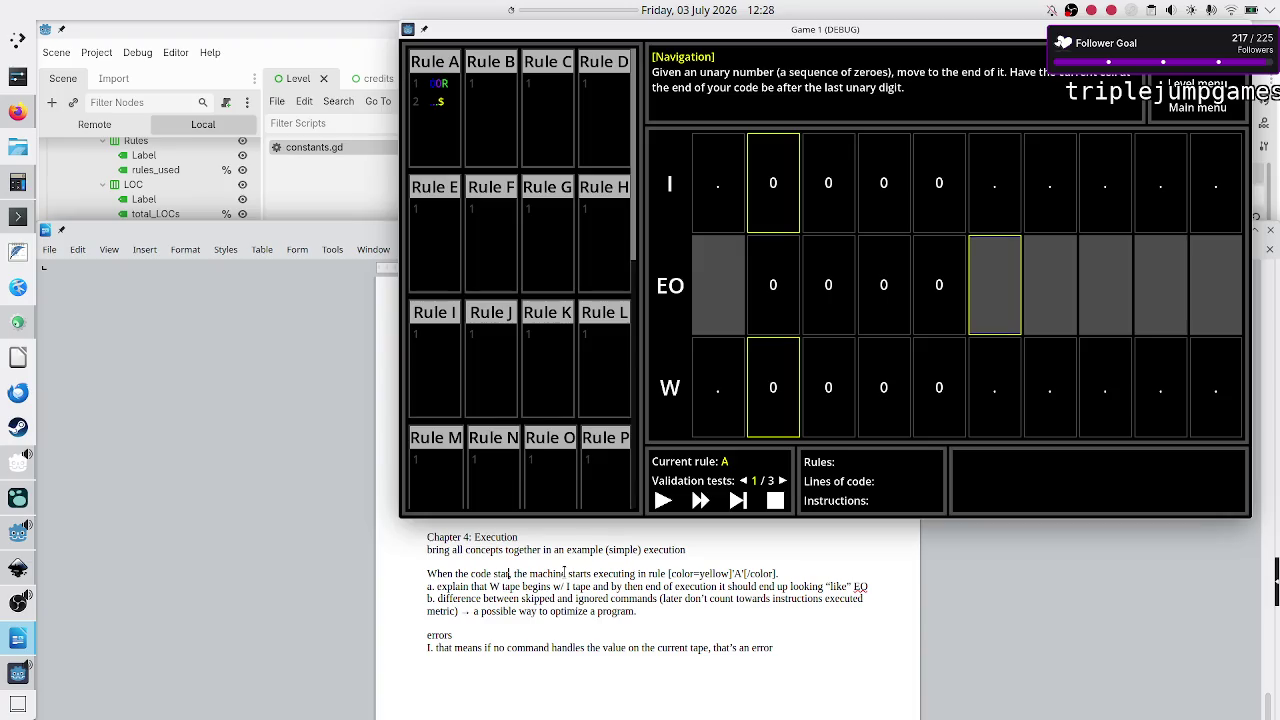
pyautogui.press('BackSpace')
pyautogui.press('BackSpace')
pyautogui.press('BackSpace')
pyautogui.press('Delete')
pyautogui.write('is about to run,')
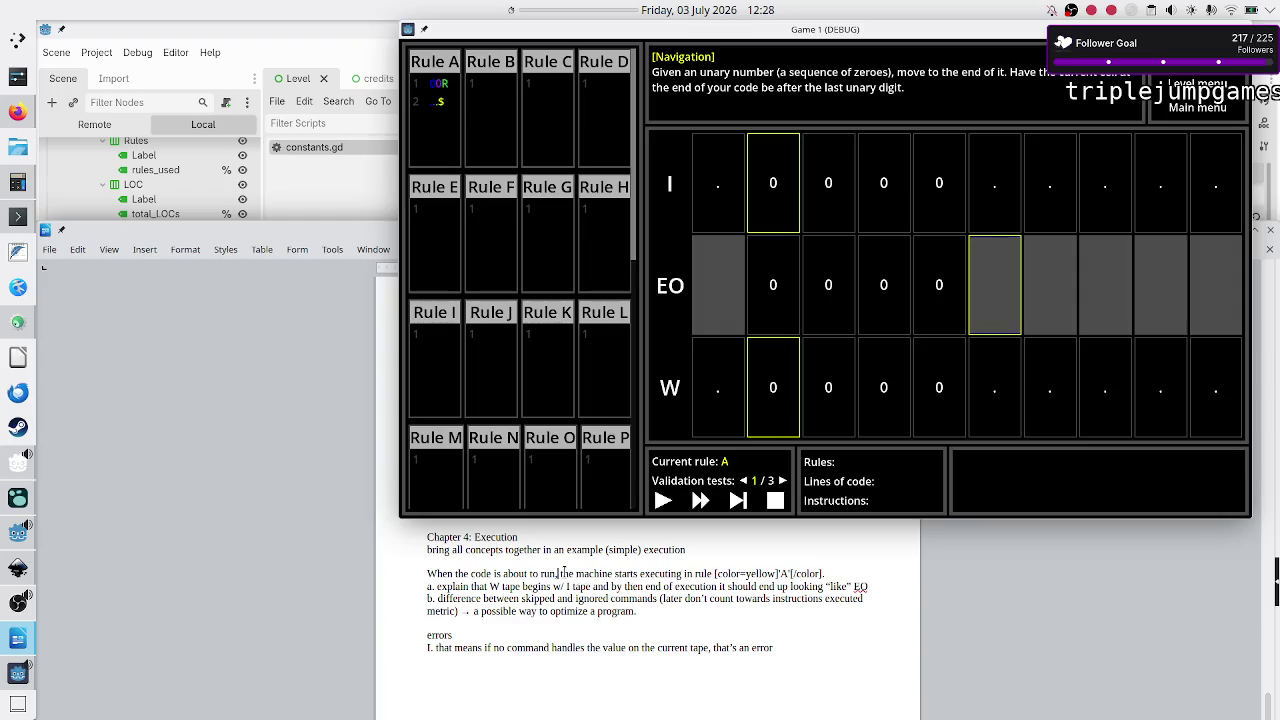
# Step: Replace the sentence's final period with ' using the tapes from VT 1'
pyautogui.press('Right')
pyautogui.press('Right')
pyautogui.press('Right')
pyautogui.press('BackSpace')
pyautogui.write('using t')
pyautogui.write('he')
pyautogui.write('ta')
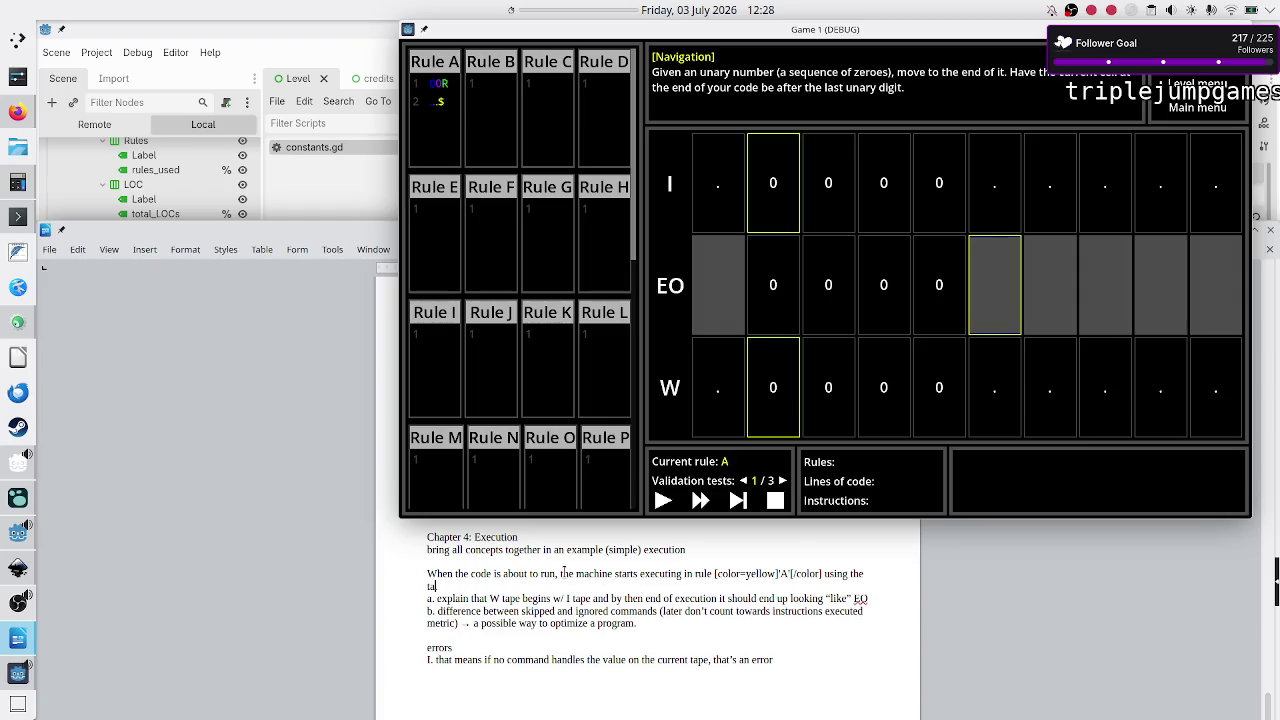
pyautogui.write('pe')
pyautogui.write('s from VT')
pyautogui.write(' 1.')
# Step: Add a new line under item a reading 'b. when is the next VT loaded??'
pyautogui.press('Return')
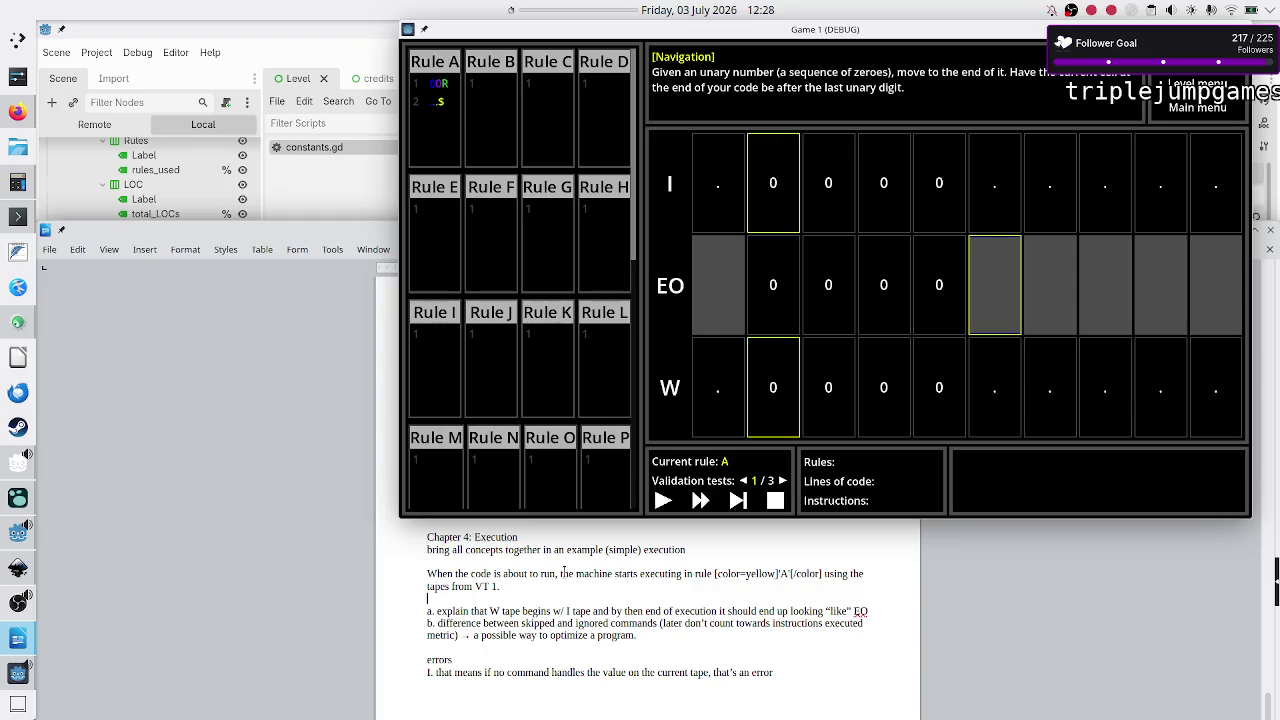
pyautogui.press('BackSpace')
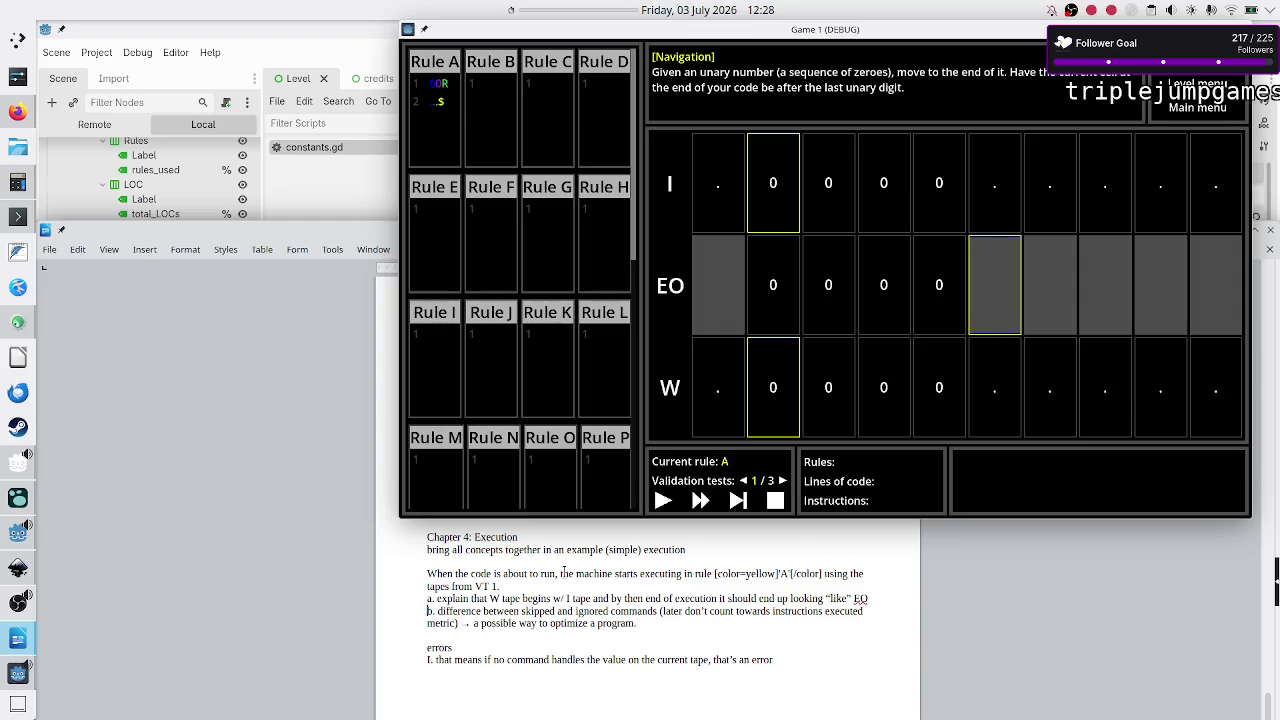
pyautogui.press('Return')
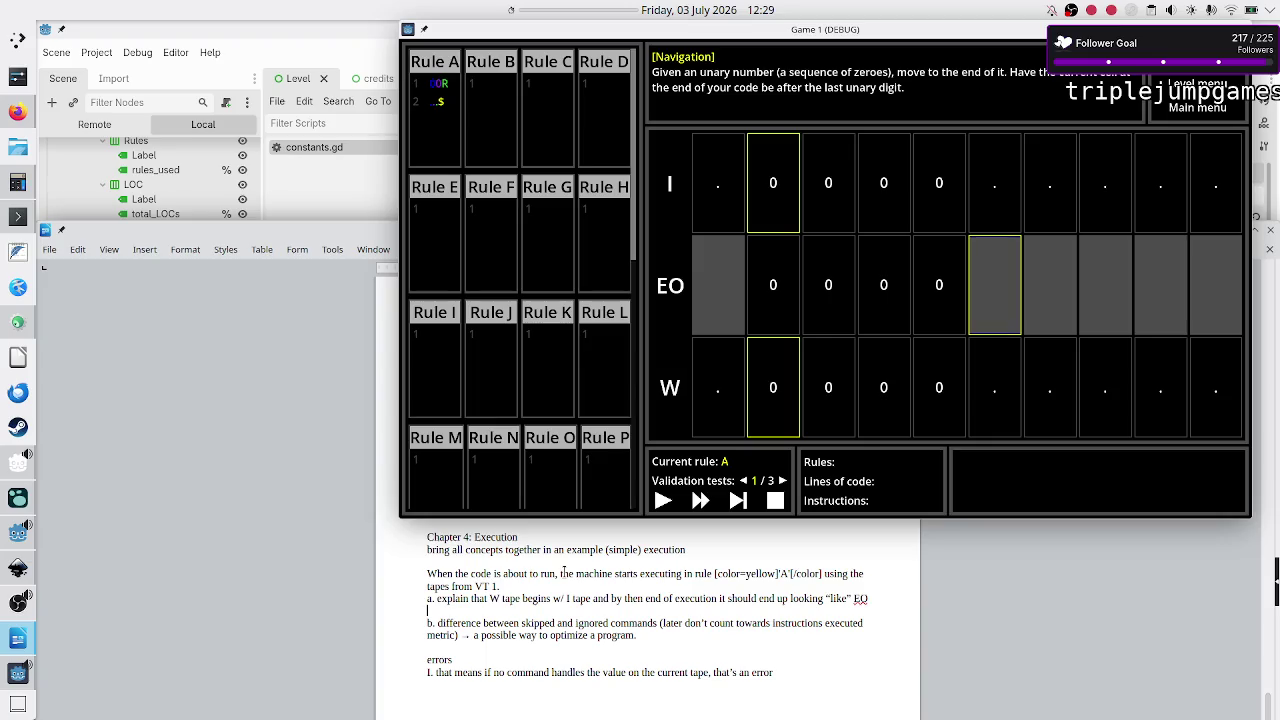
pyautogui.press('Return')
pyautogui.press('Up')
pyautogui.write('b.')
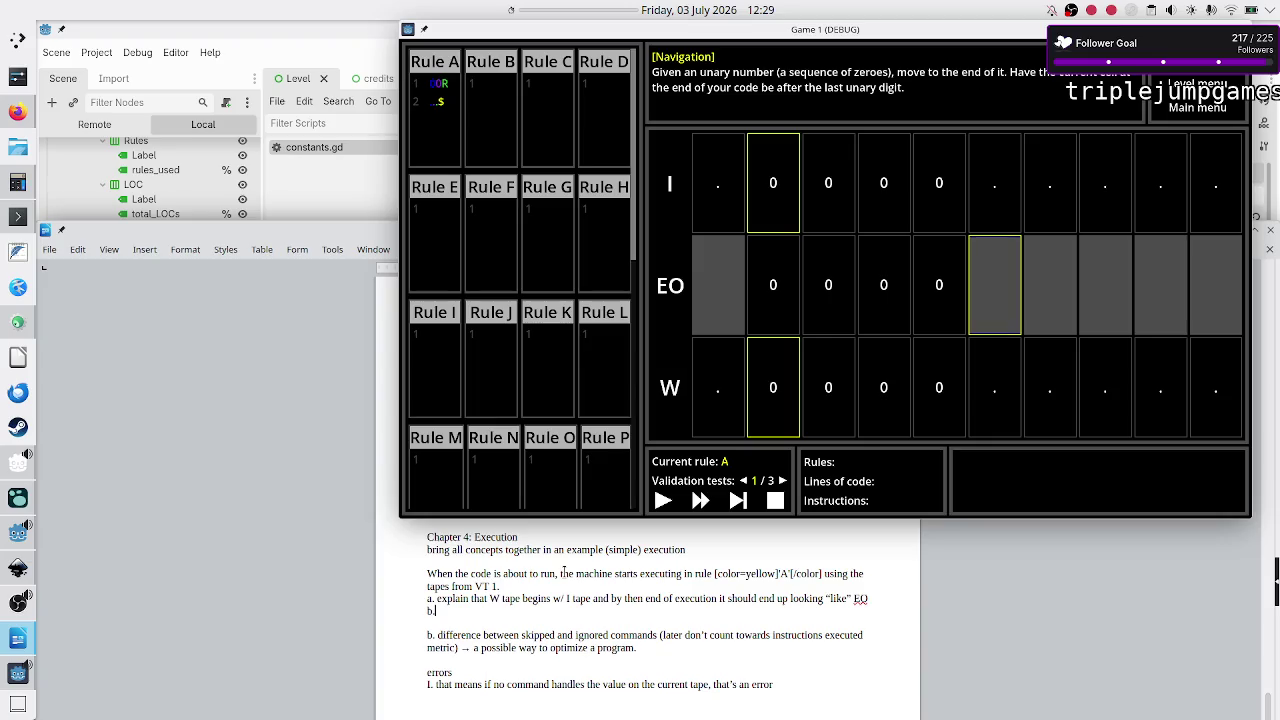
pyautogui.write(' when is the next V')
pyautogui.write('T loaded??')
# Step: Insert a comma after the word 'tape' in the notes
pyautogui.press('Right')
pyautogui.press('Right')
pyautogui.press('Right')
pyautogui.write('given')
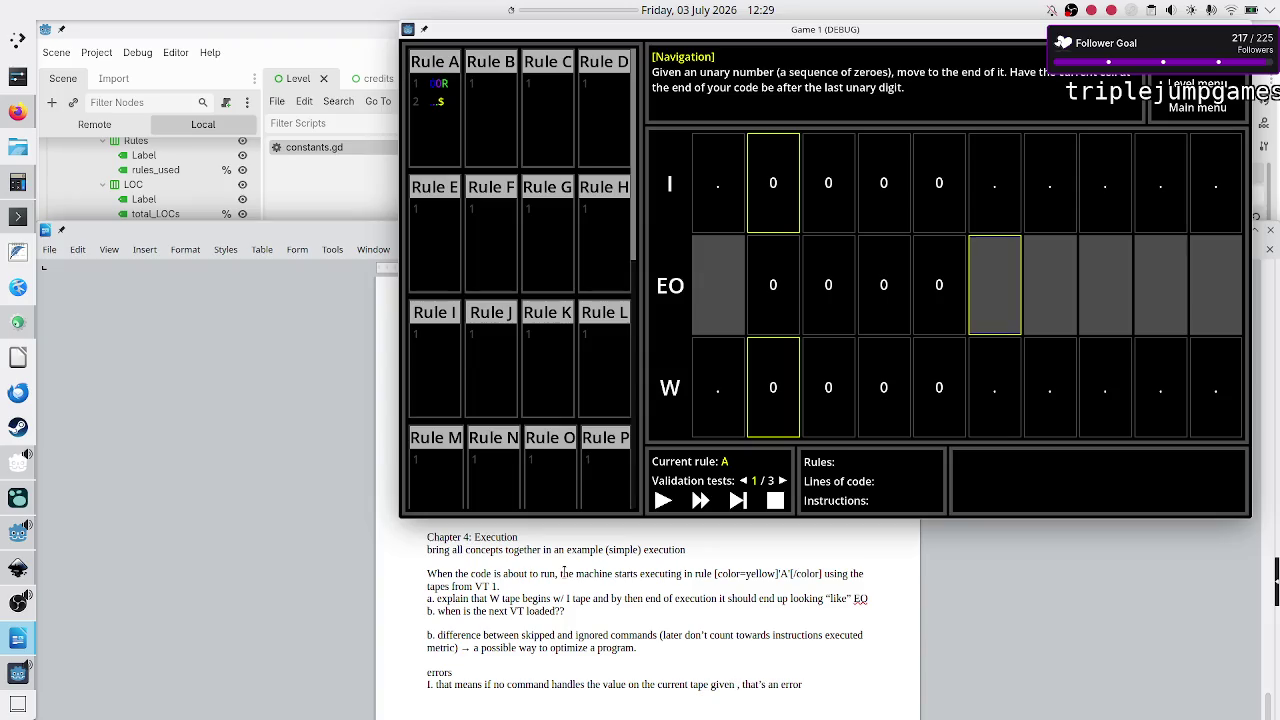
pyautogui.press('BackSpace')
pyautogui.press('BackSpace')
pyautogui.press('BackSpace')
pyautogui.write(',')
# Step: Insert 'from current rule's script' after 'command' in the errors line
pyautogui.press('Right')
pyautogui.press('Right')
pyautogui.press('Right')
pyautogui.write('from ')
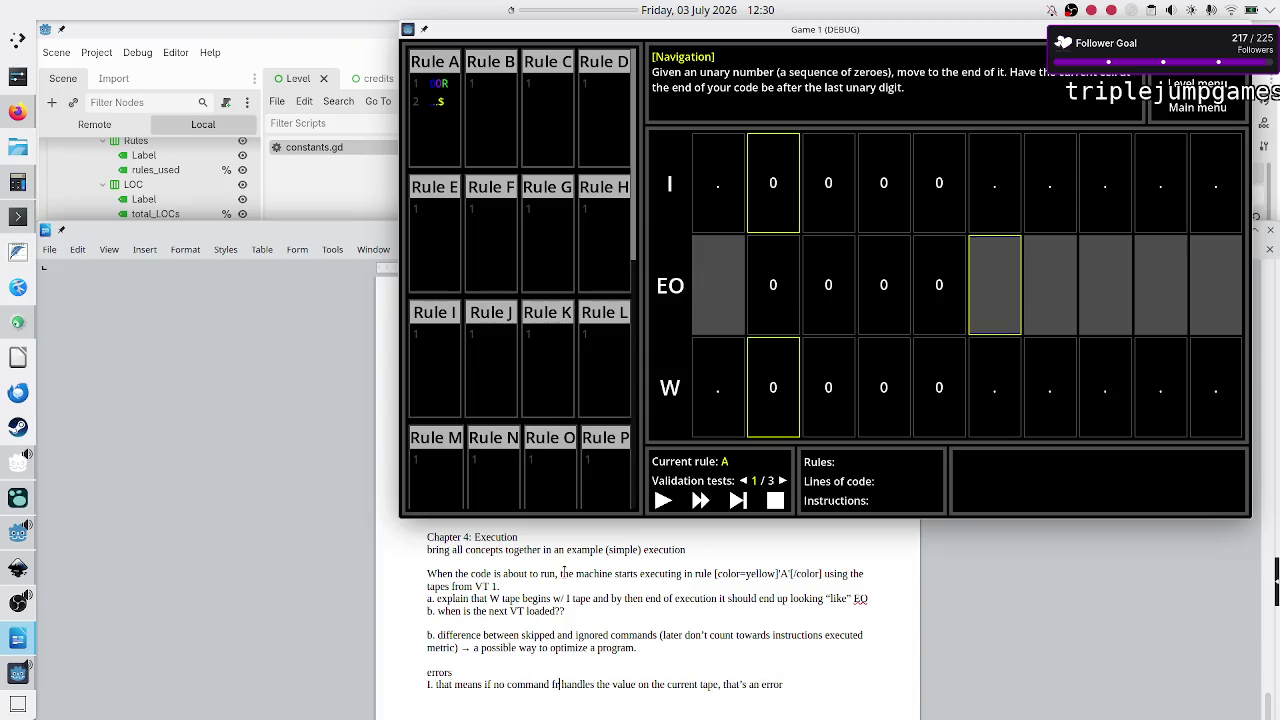
pyautogui.write('current')
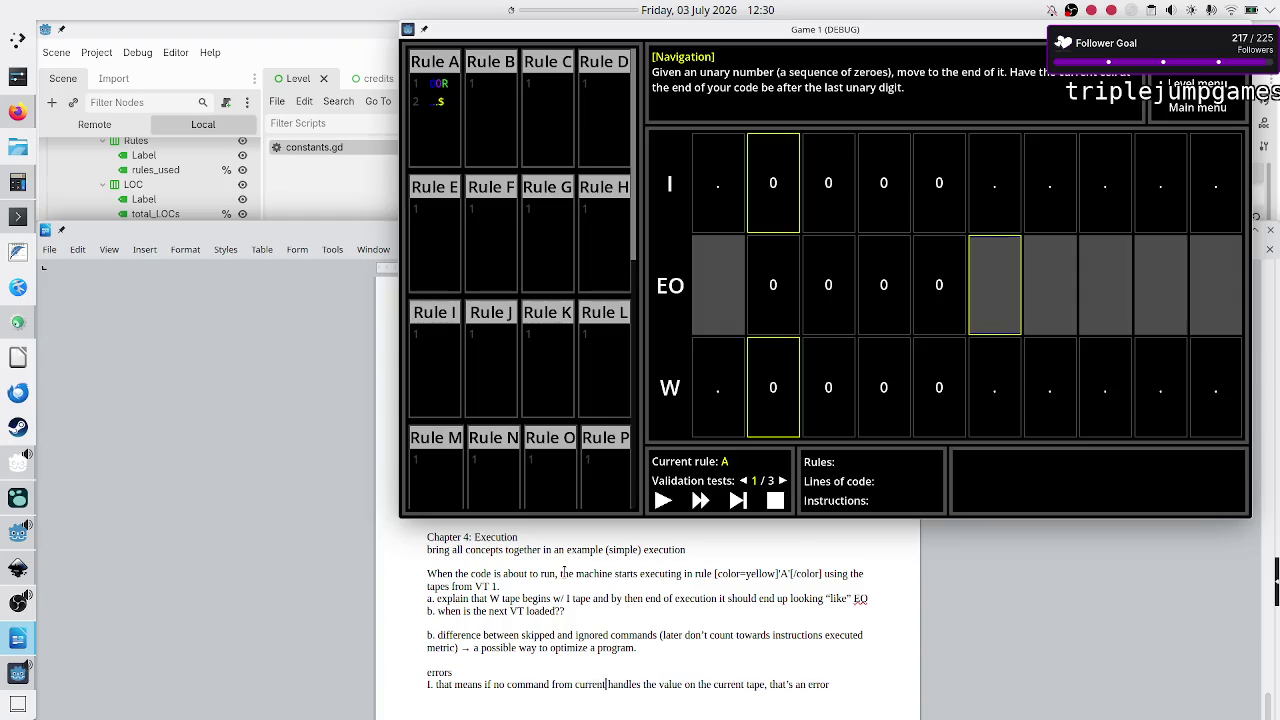
pyautogui.press('BackSpace')
pyautogui.press('BackSpace')
pyautogui.press('BackSpace')
pyautogui.write('s')
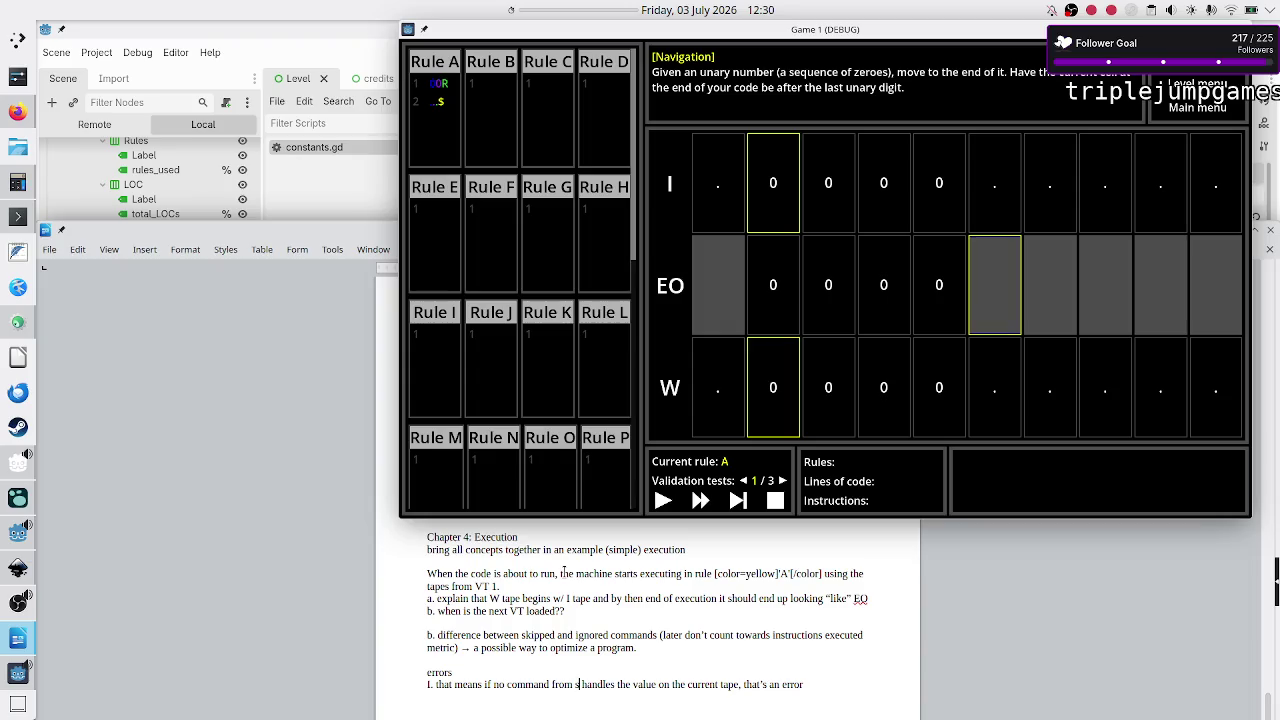
pyautogui.press('BackSpace')
pyautogui.write('current ru')
pyautogui.write("le's code")
pyautogui.press('BackSpace')
pyautogui.press('BackSpace')
pyautogui.press('BackSpace')
pyautogui.write('edito')
pyautogui.press('BackSpace')
pyautogui.press('BackSpace')
pyautogui.press('BackSpace')
pyautogui.write('script')
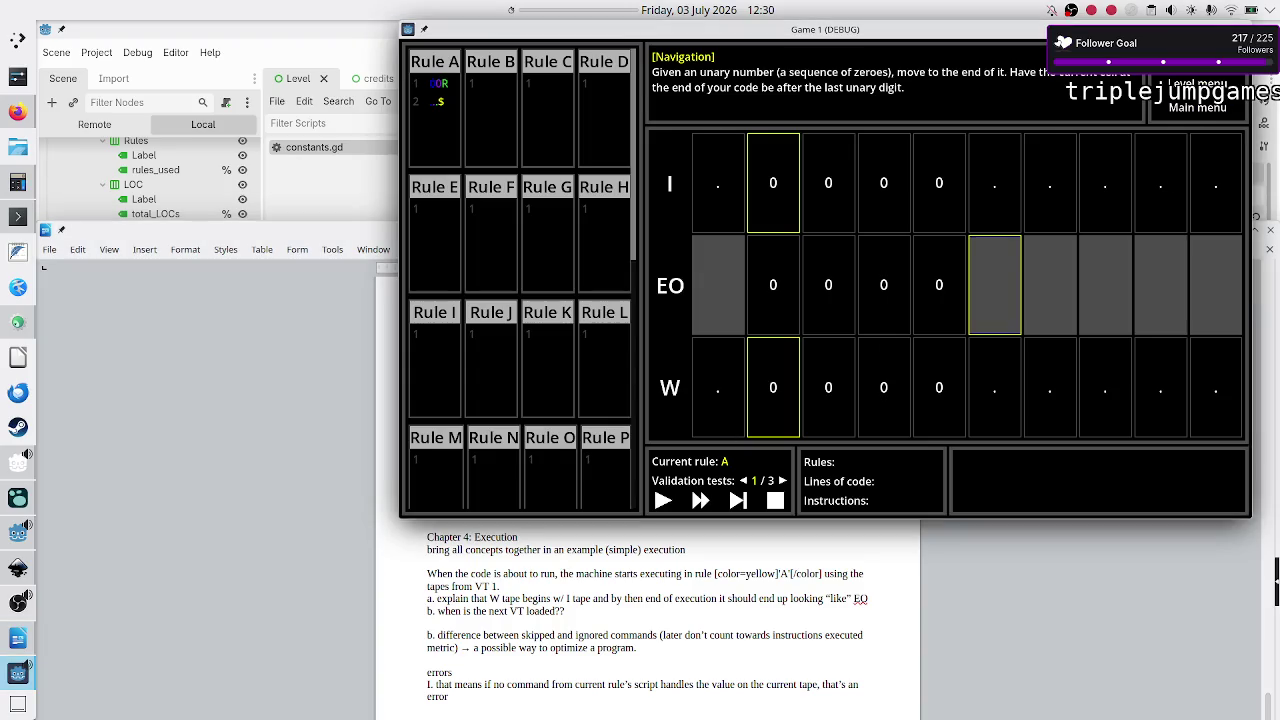
# Step: Open the game's rules help and scroll up to read it
pyautogui.click(1197, 84)
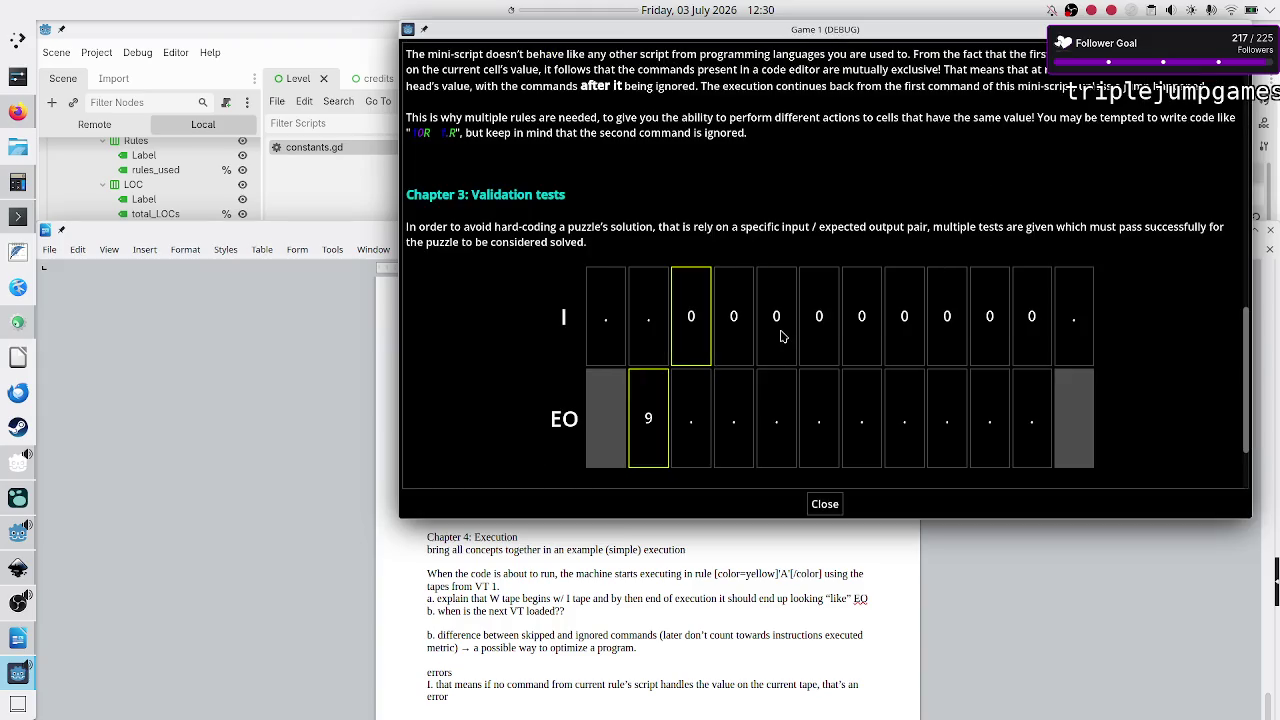
pyautogui.scroll(3, 780, 335)
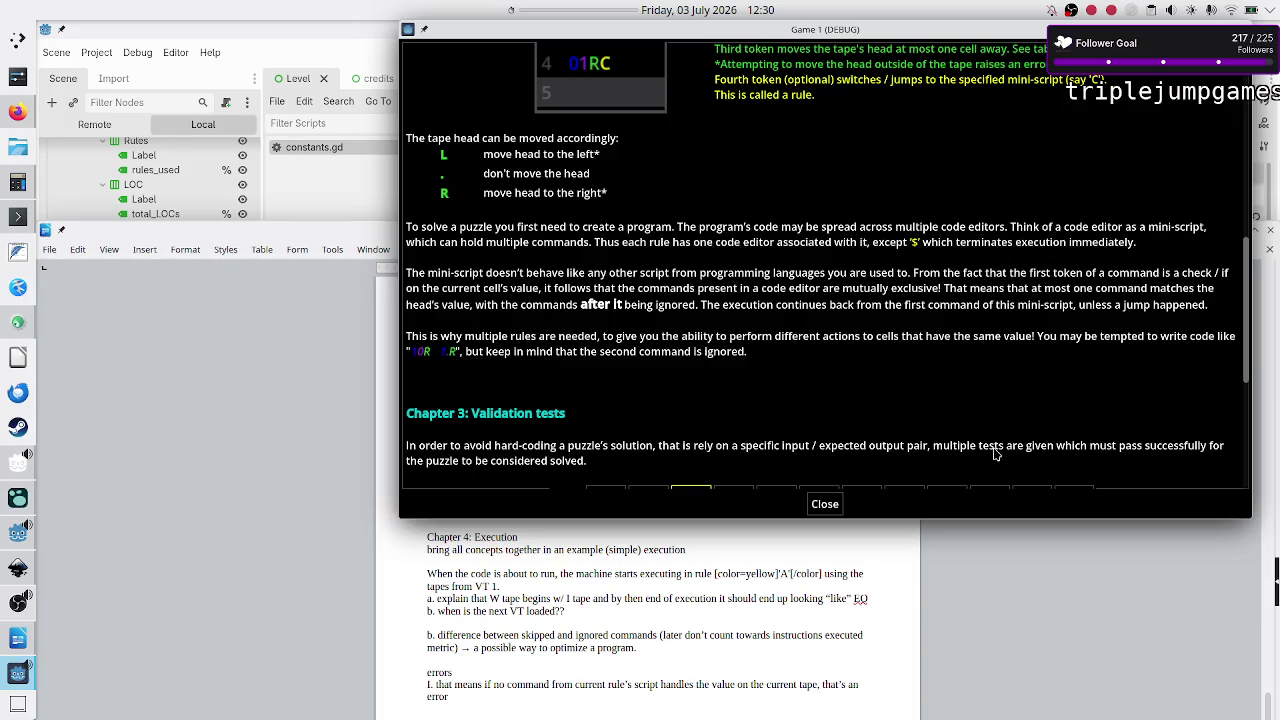
pyautogui.click(643, 648)
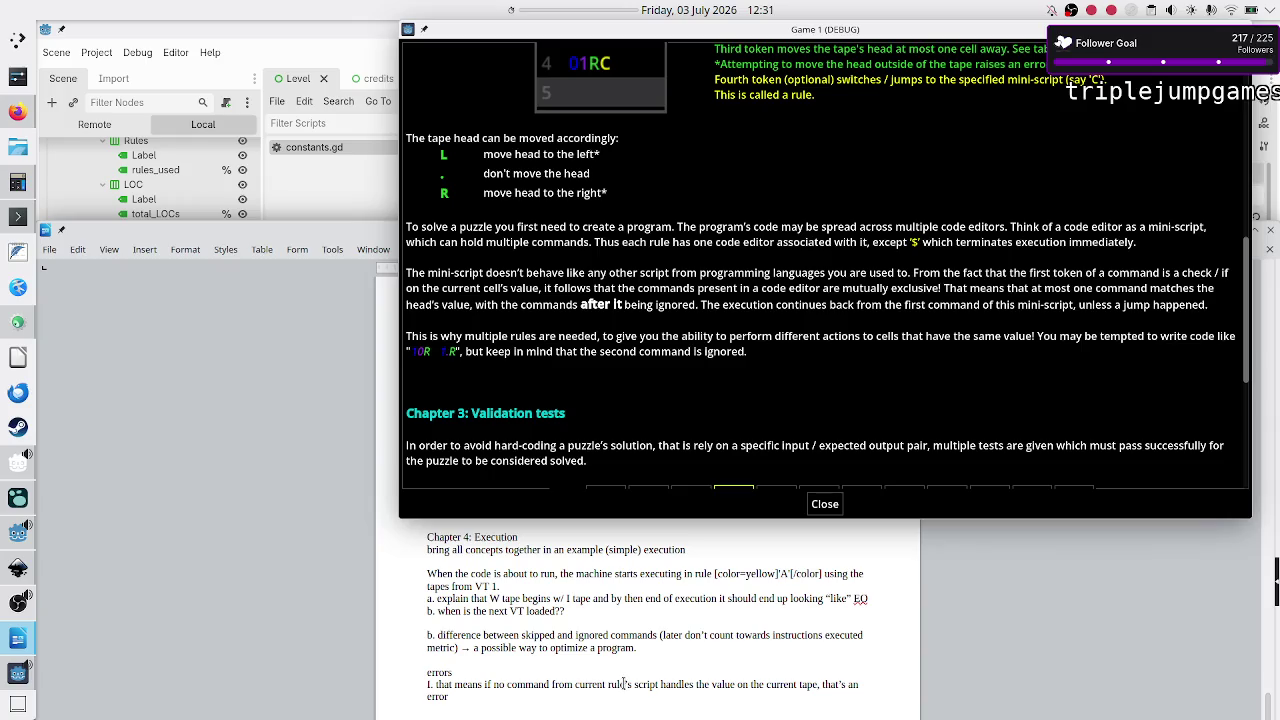
# Step: Replace 'rule's script' with 'mini-script' and end the errors note with 'error!' followed by a new line
pyautogui.press('Left')
pyautogui.press('Left')
pyautogui.press('Left')
pyautogui.hotkey('shift', 'Right')
pyautogui.hotkey('shift', 'Right')
pyautogui.hotkey('shift', 'Right')
pyautogui.hotkey('shift', 'Right')
pyautogui.hotkey('shift', 'Left')
pyautogui.hotkey('shift', 'Left')
pyautogui.write('mini-script')
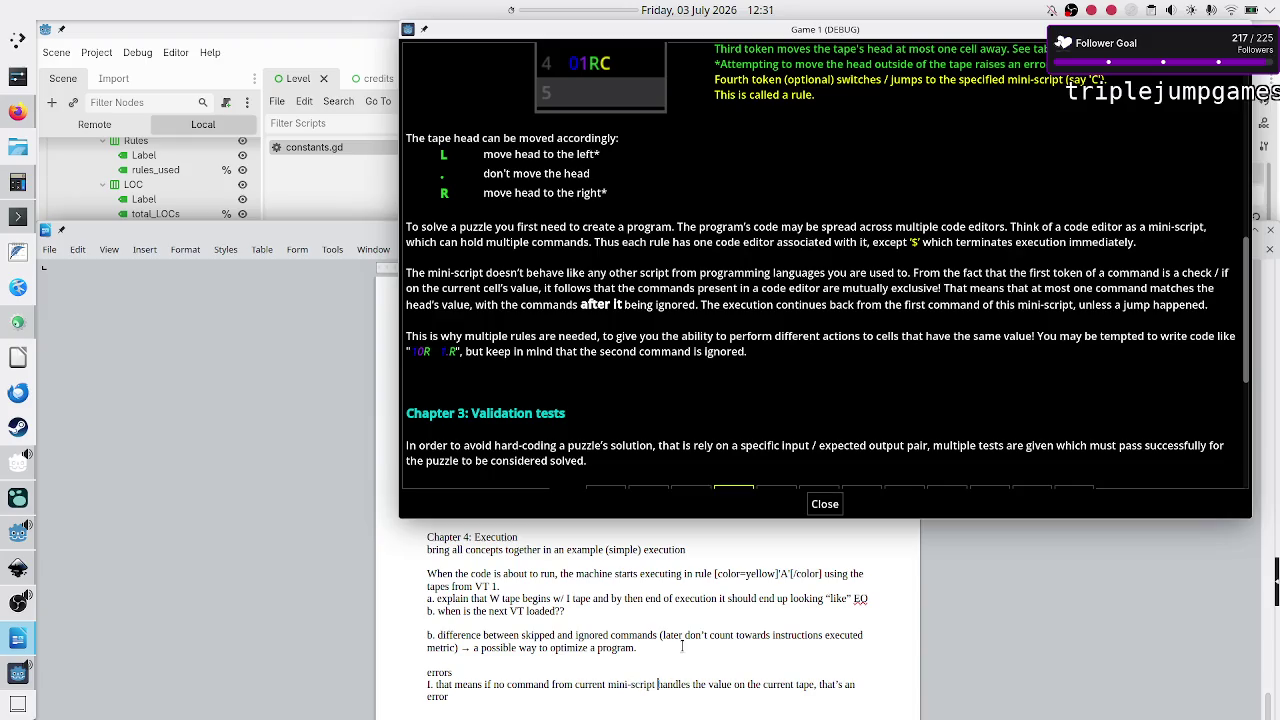
pyautogui.press('Right')
pyautogui.press('Right')
pyautogui.press('Right')
pyautogui.press('Right')
pyautogui.write('!')
pyautogui.press('Return')
pyautogui.click(829, 504)
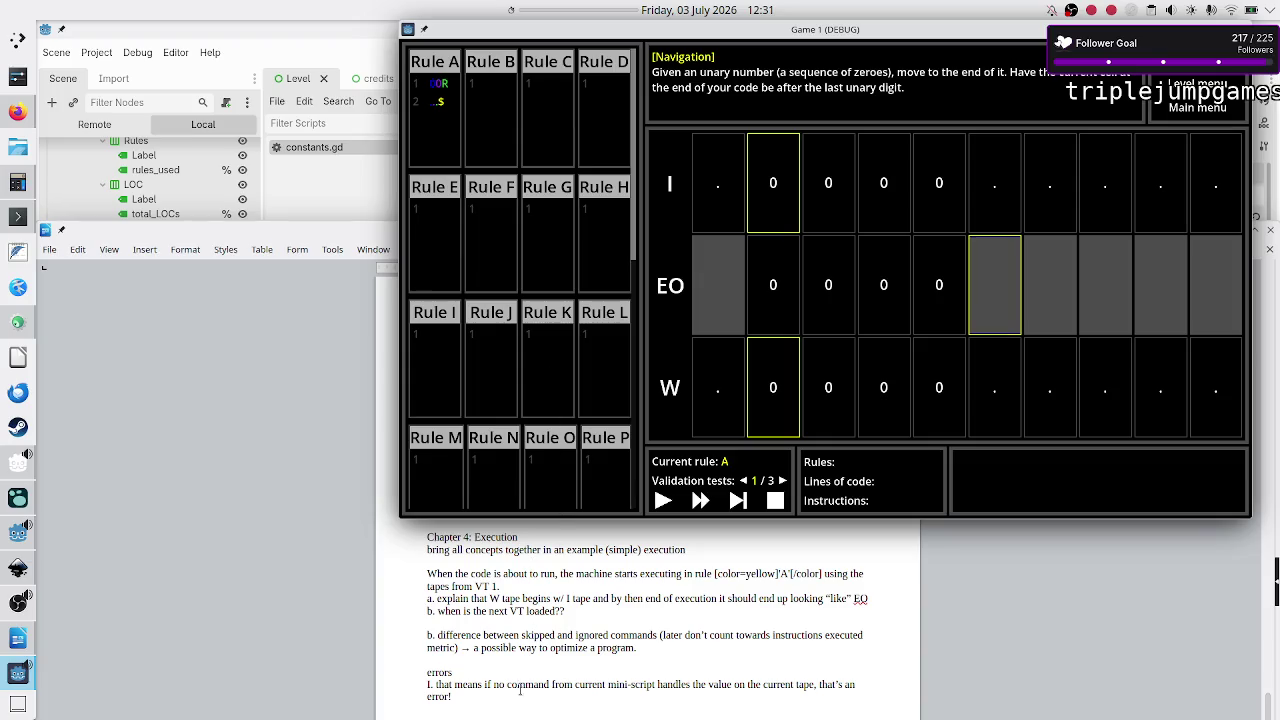
# Step: Reread the Rule A section in the game's rules help, then hide the Game 1 debug window
pyautogui.doubleClick(520, 688)
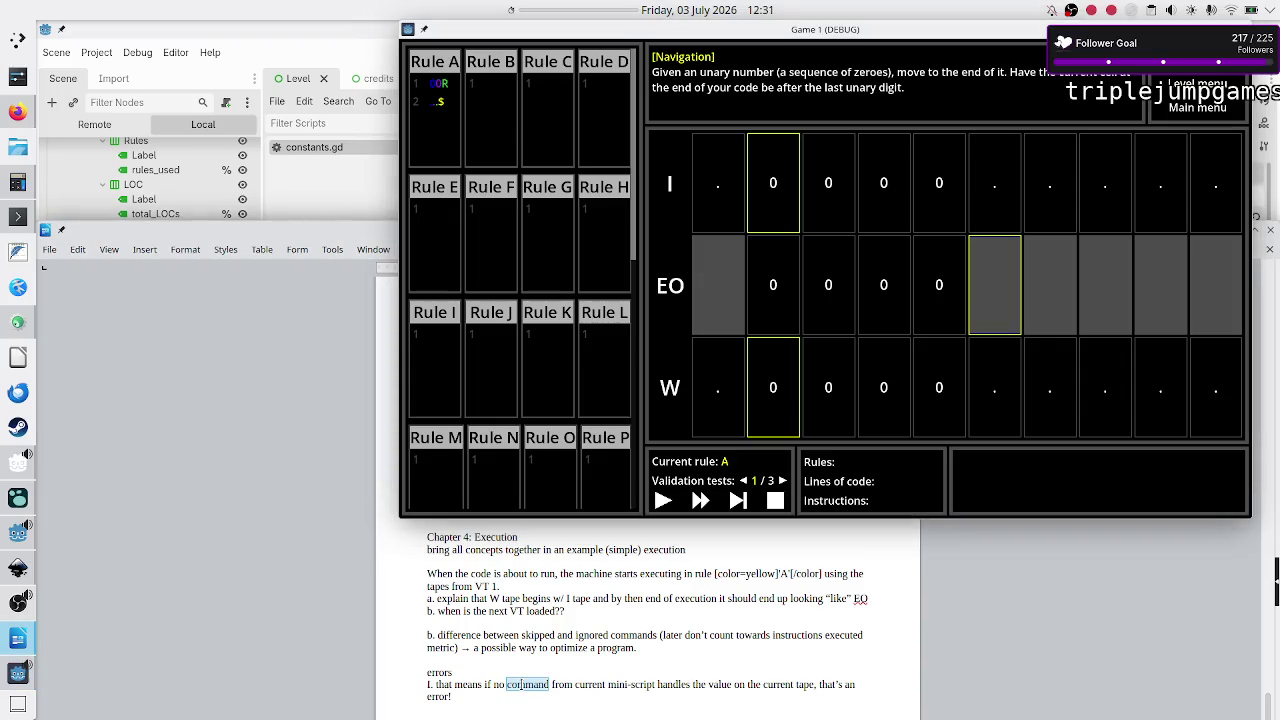
pyautogui.click(511, 697)
pyautogui.press('F1')
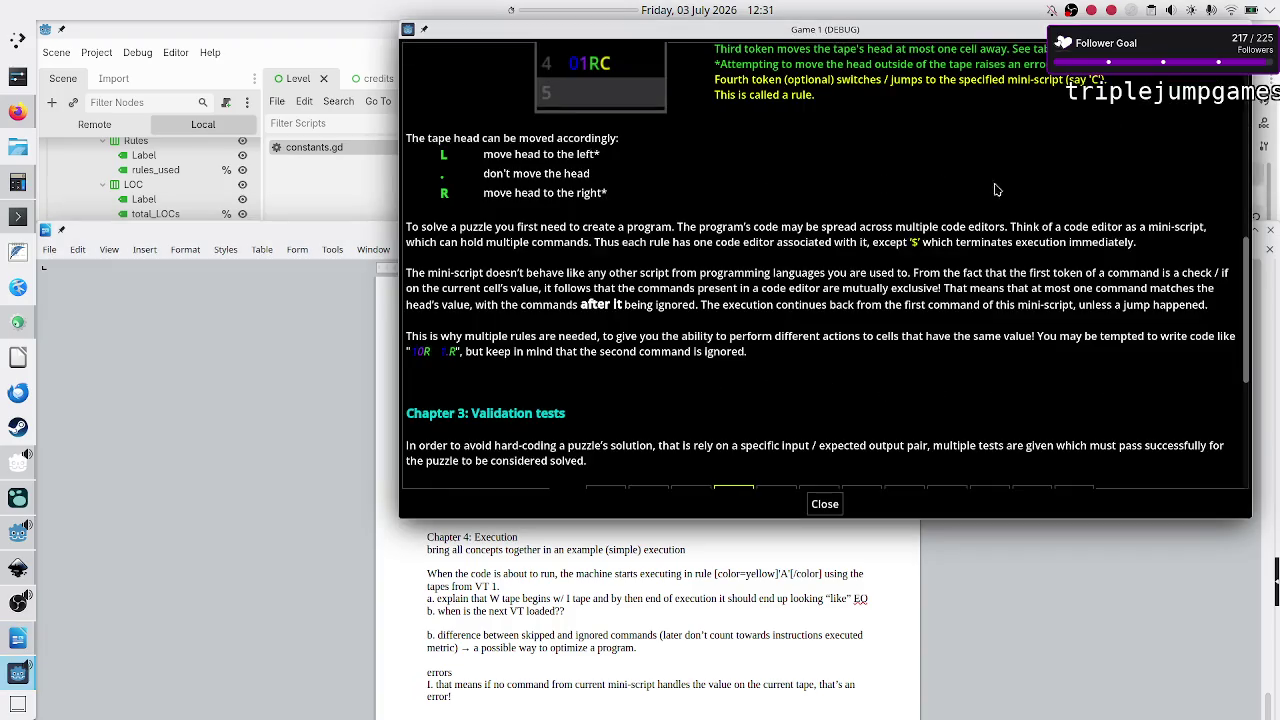
pyautogui.scroll(4, 785, 338)
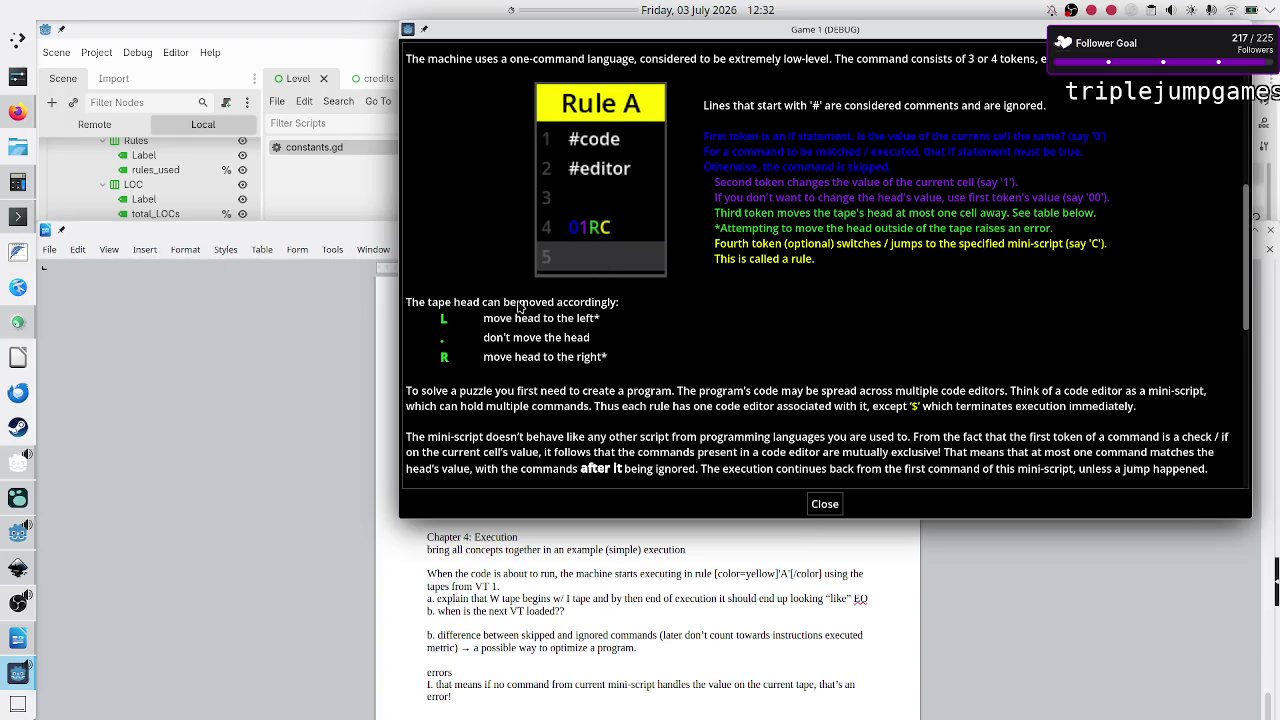
pyautogui.hotkey('alt', 'F4')
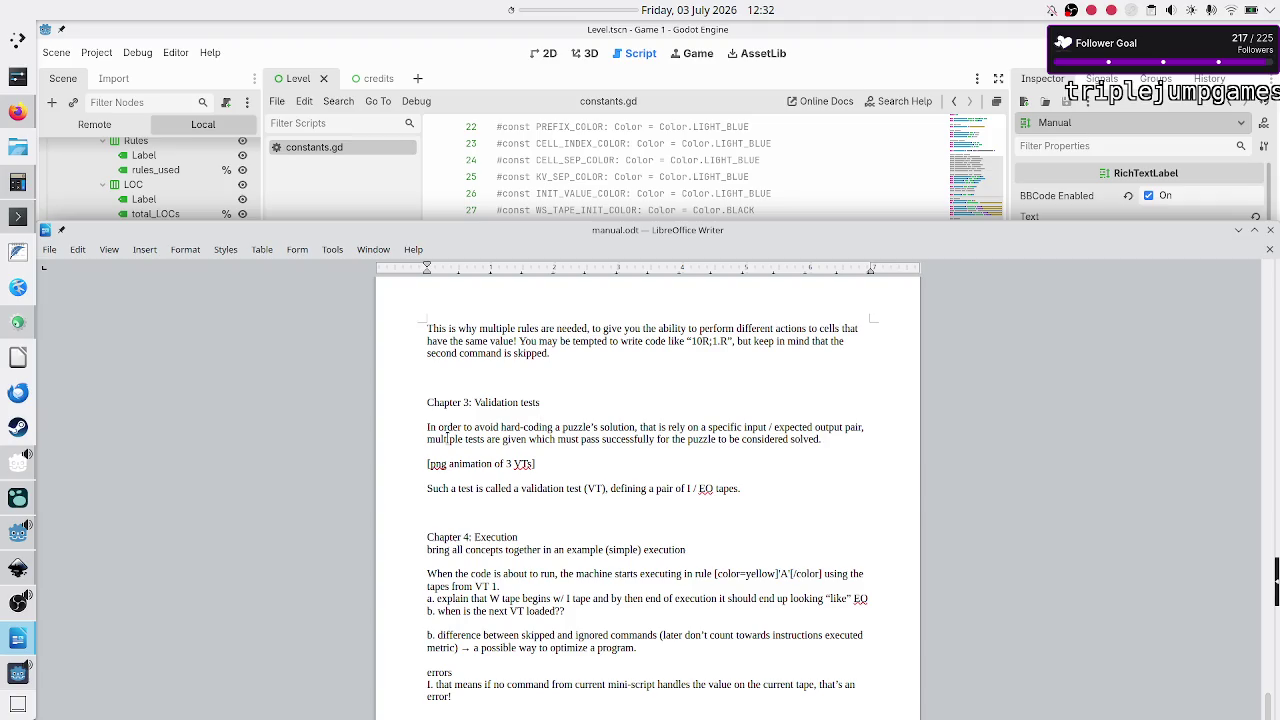
# Step: Bring the game forward, close its help overlay, select the Rule G editor, then return to the manual
pyautogui.click(12, 677)
pyautogui.click(825, 505)
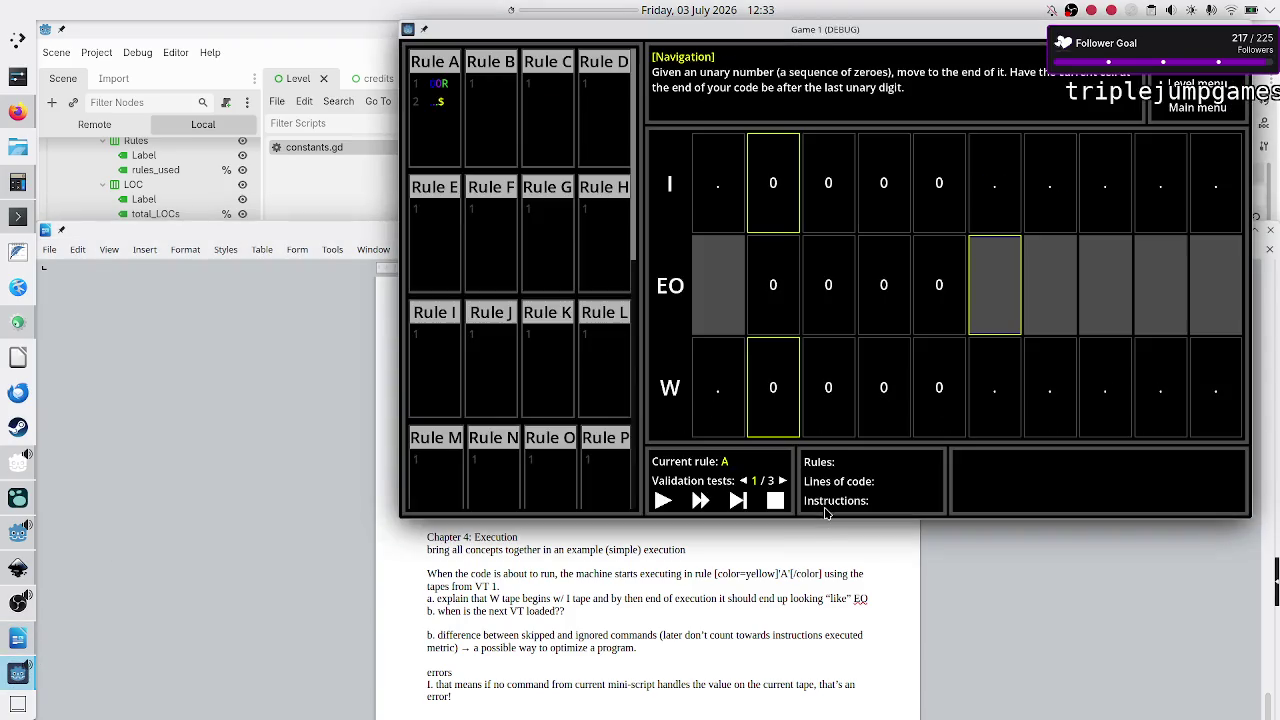
pyautogui.click(540, 210)
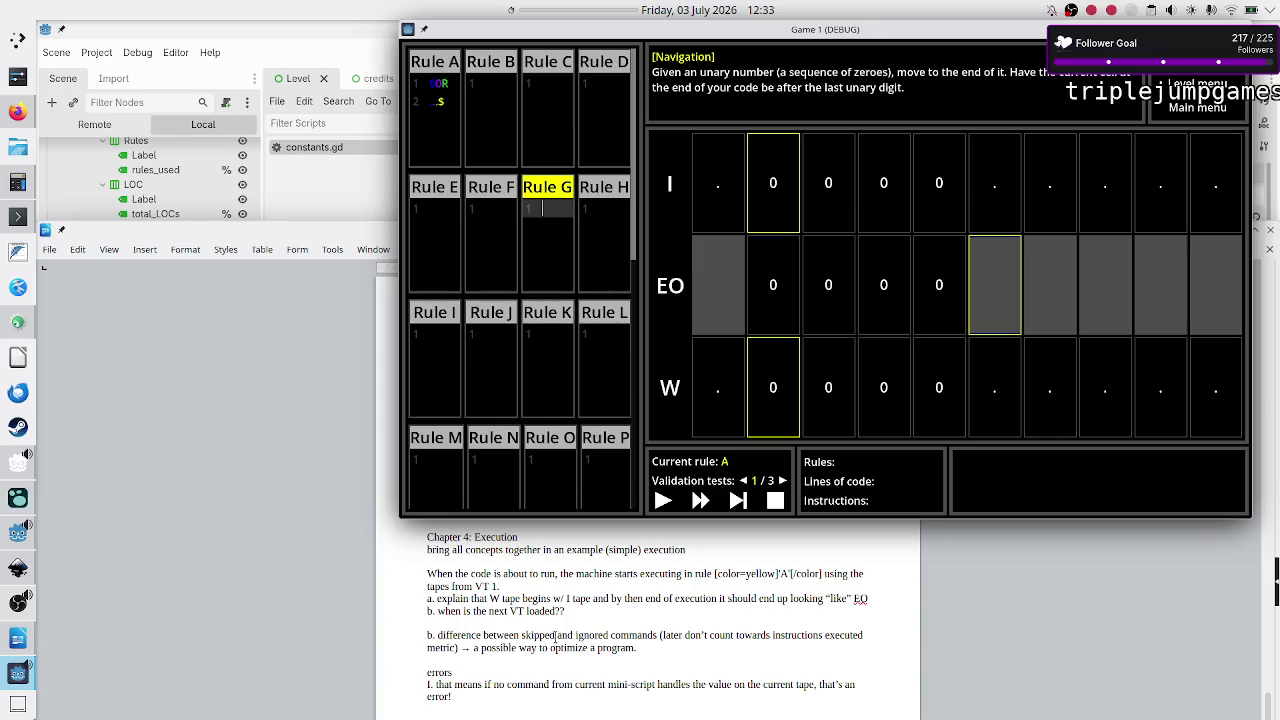
pyautogui.click(517, 683)
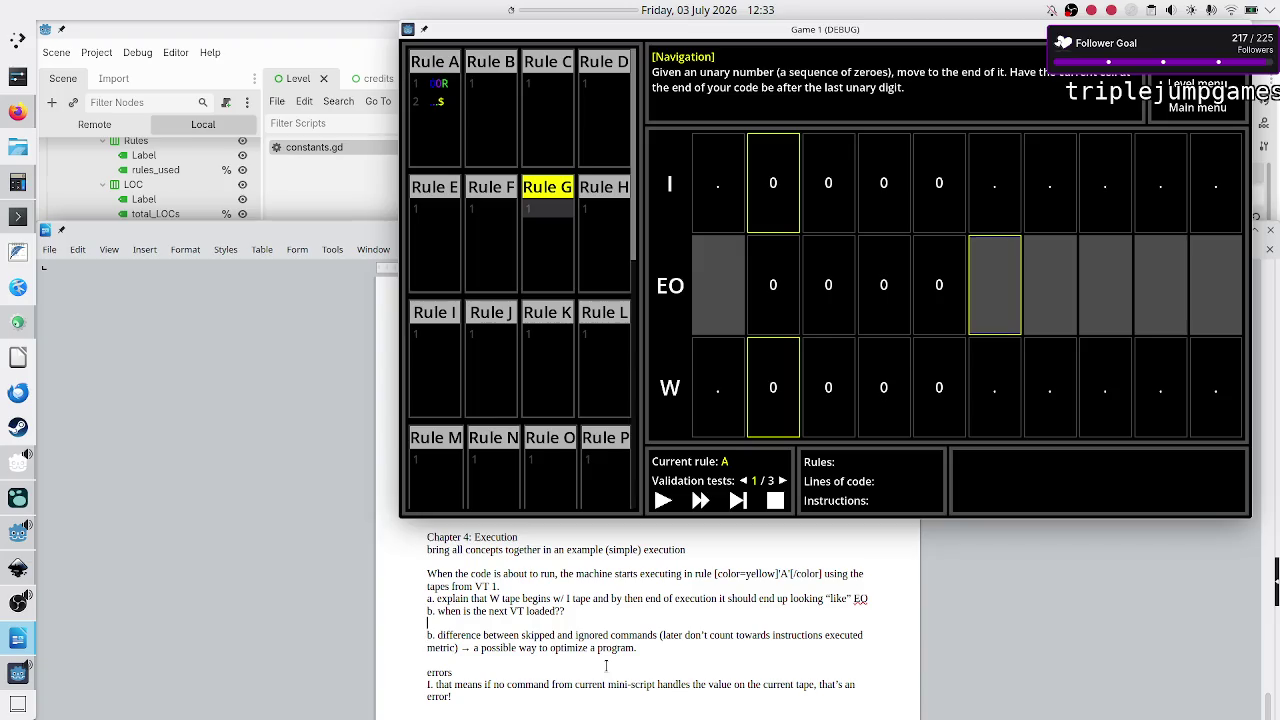
# Step: Add an indented sub-item under b: no more VTs to load, no error occurred, each previous VT was passed
pyautogui.press('Down')
pyautogui.press('Return')
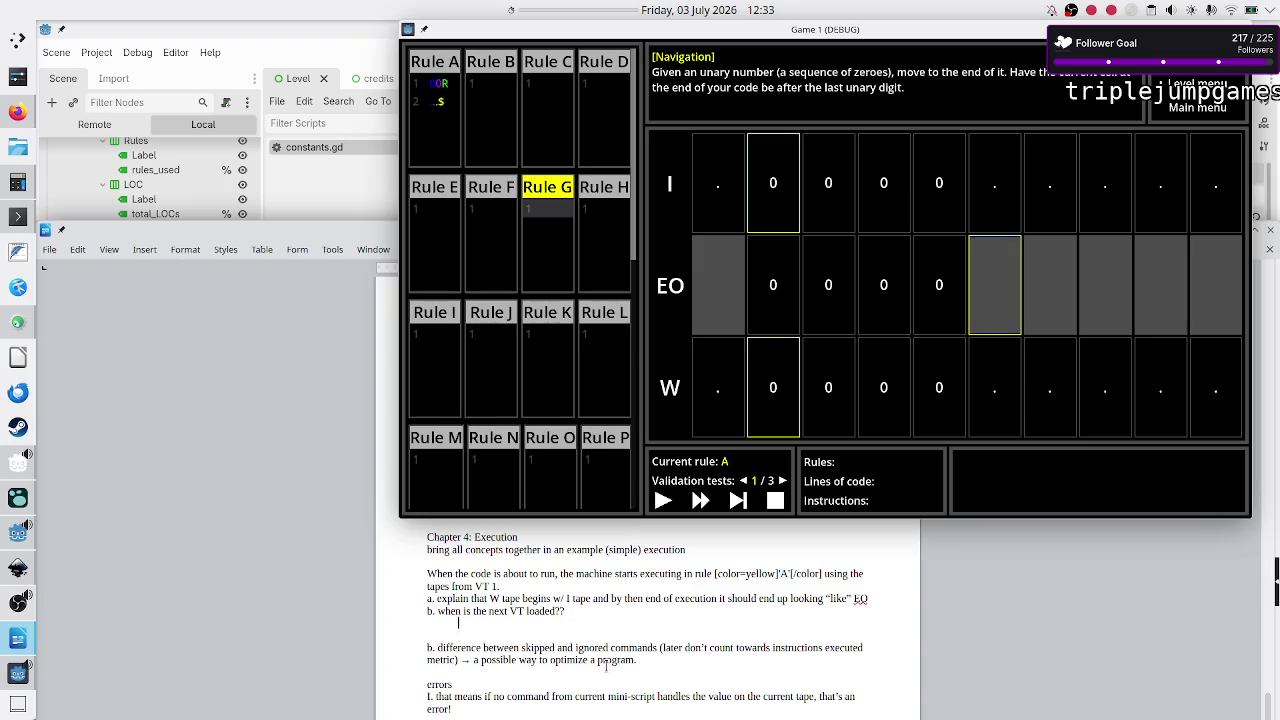
pyautogui.press('Tab')
pyautogui.write('if')
pyautogui.press('BackSpace')
pyautogui.press('BackSpace')
pyautogui.write('I. t')
pyautogui.write('f')
pyautogui.write(' there are n')
pyautogui.write('o more VTs')
pyautogui.write(' to load')
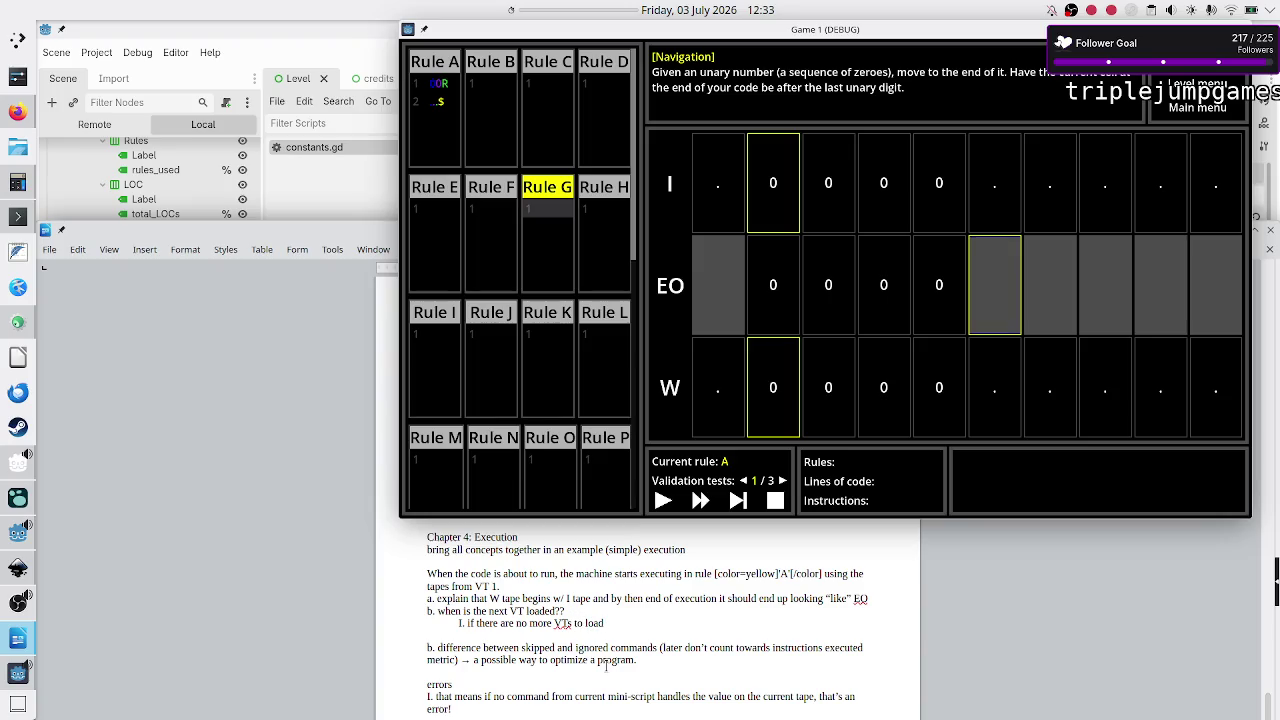
pyautogui.write(' and if no error')
pyautogui.write(' occured')
pyautogui.write(' until thi')
pyautogui.write('s point and')
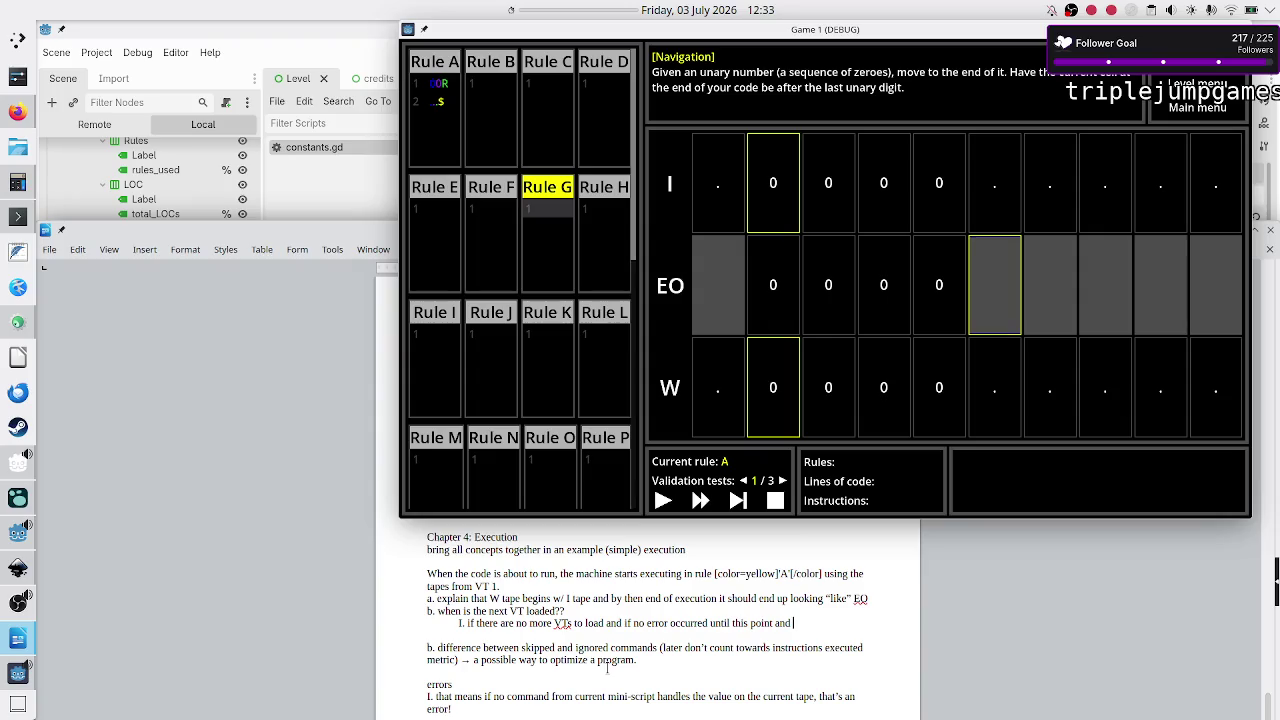
pyautogui.write('each previous')
pyautogui.write(' VT pass')
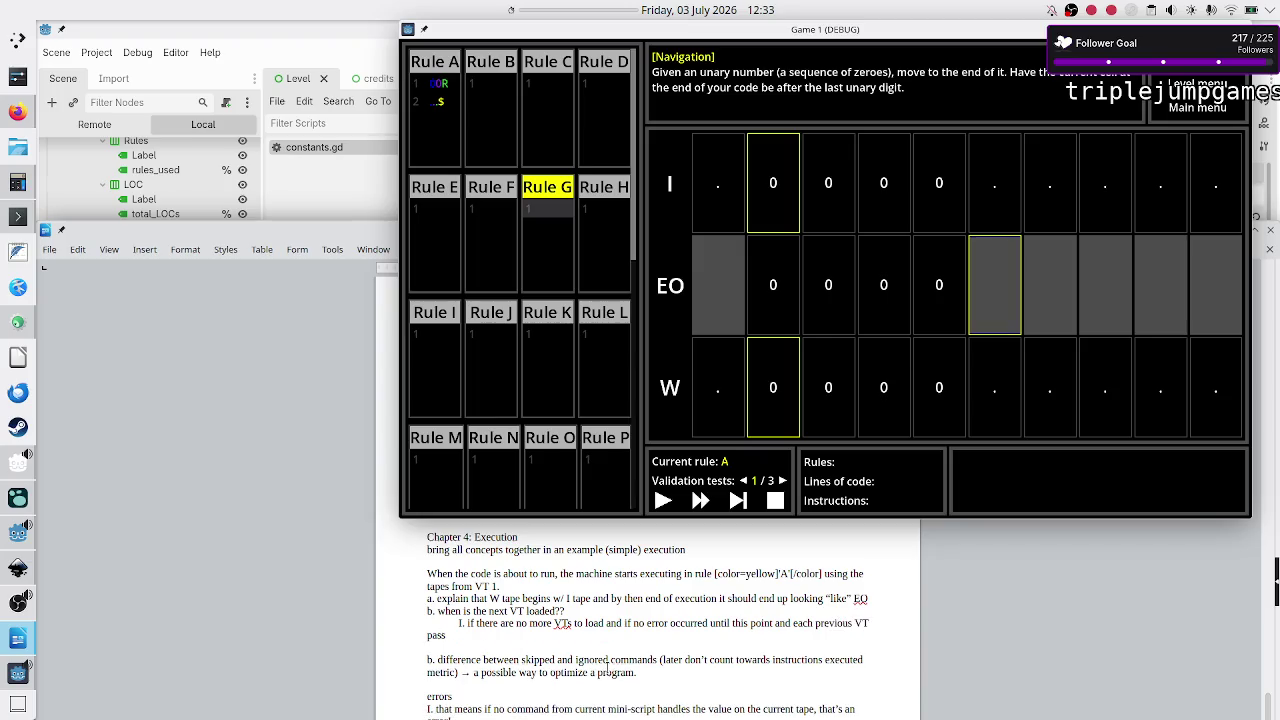
pyautogui.press('BackSpace')
pyautogui.press('BackSpace')
pyautogui.press('BackSpace')
pyautogui.write('was pass')
pyautogui.write('ed')
# Step: Open the game's help tutorial and scroll through it
pyautogui.press('F1')
pyautogui.scroll(-10, 647, 298)
pyautogui.scroll(1, 647, 298)
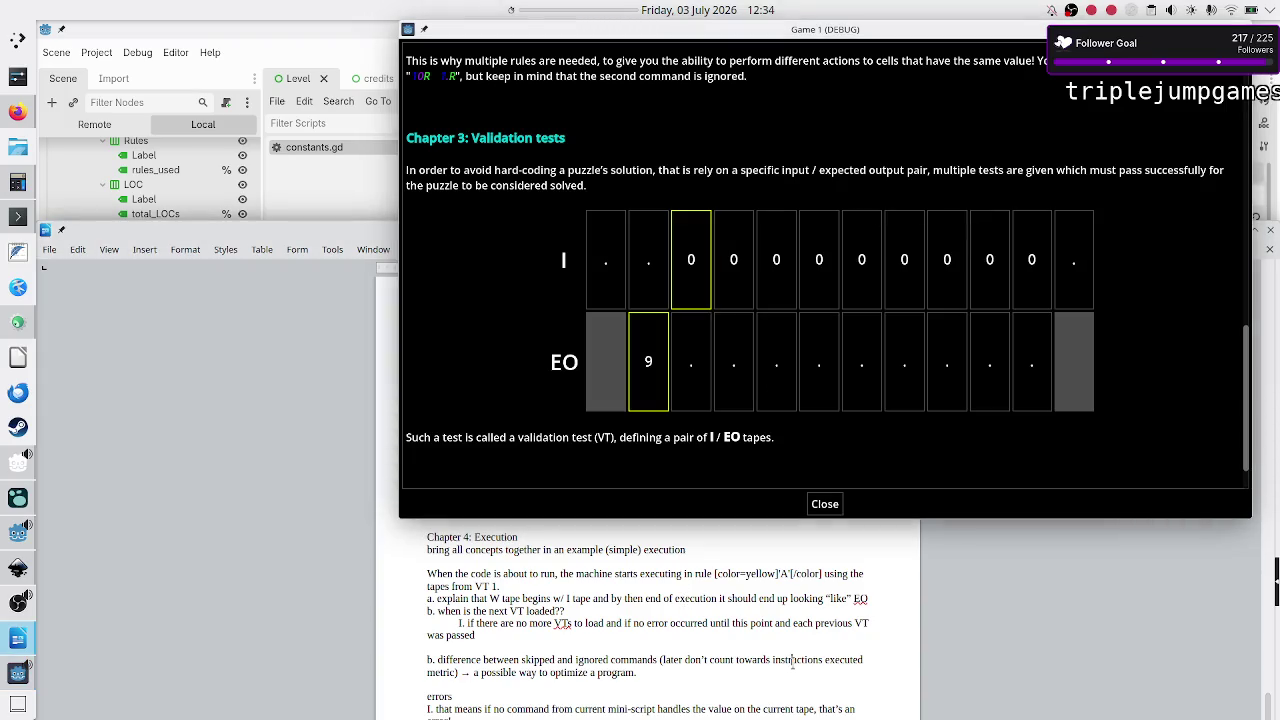
# Step: Reword the condition to 'all previous VTs passed'
pyautogui.scroll(-1, 712, 688)
pyautogui.scroll(1, 710, 685)
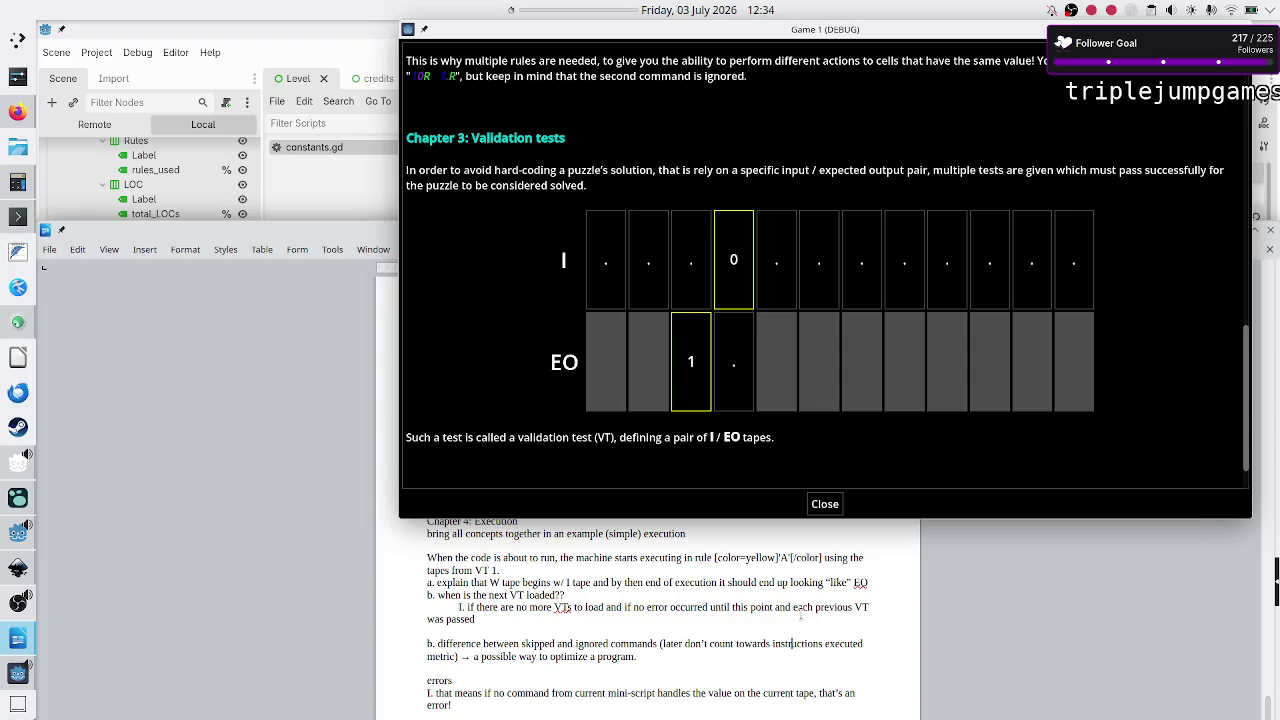
pyautogui.hotkey('ctrl', 'Left')
pyautogui.hotkey('ctrl', 'shift', 'Right')
pyautogui.write('all')
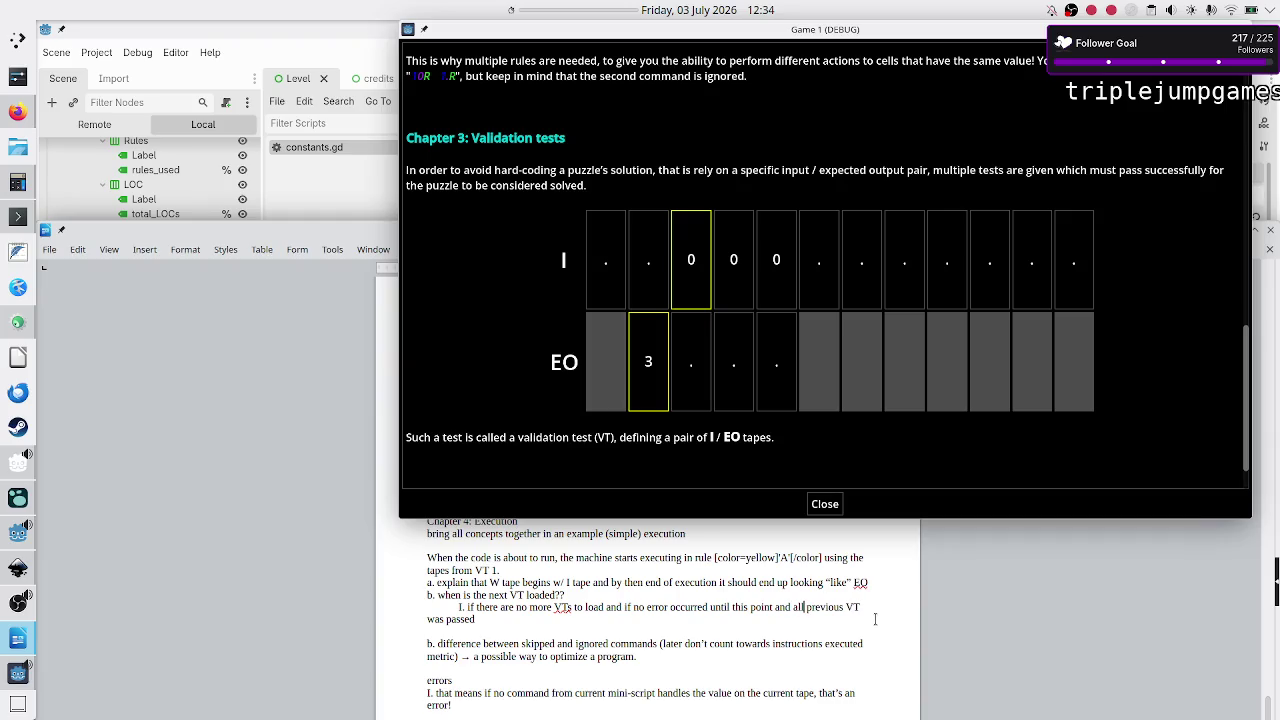
pyautogui.press('Left')
pyautogui.write('s')
pyautogui.press('Right')
pyautogui.press('Right')
pyautogui.press('Right')
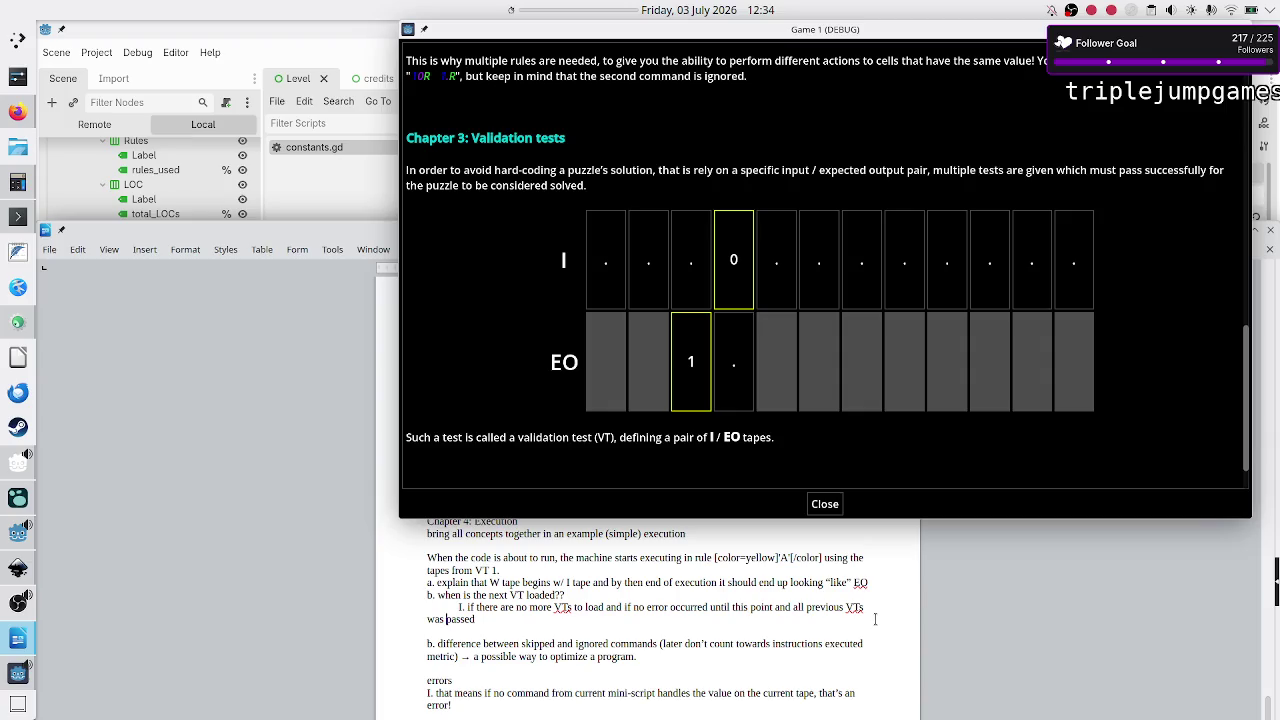
pyautogui.press('BackSpace')
pyautogui.press('BackSpace')
pyautogui.press('BackSpace')
# Step: Append that execution stops successfully, program metrics (how efficient it was) are shown, and the level is solved
pyautogui.write(', the')
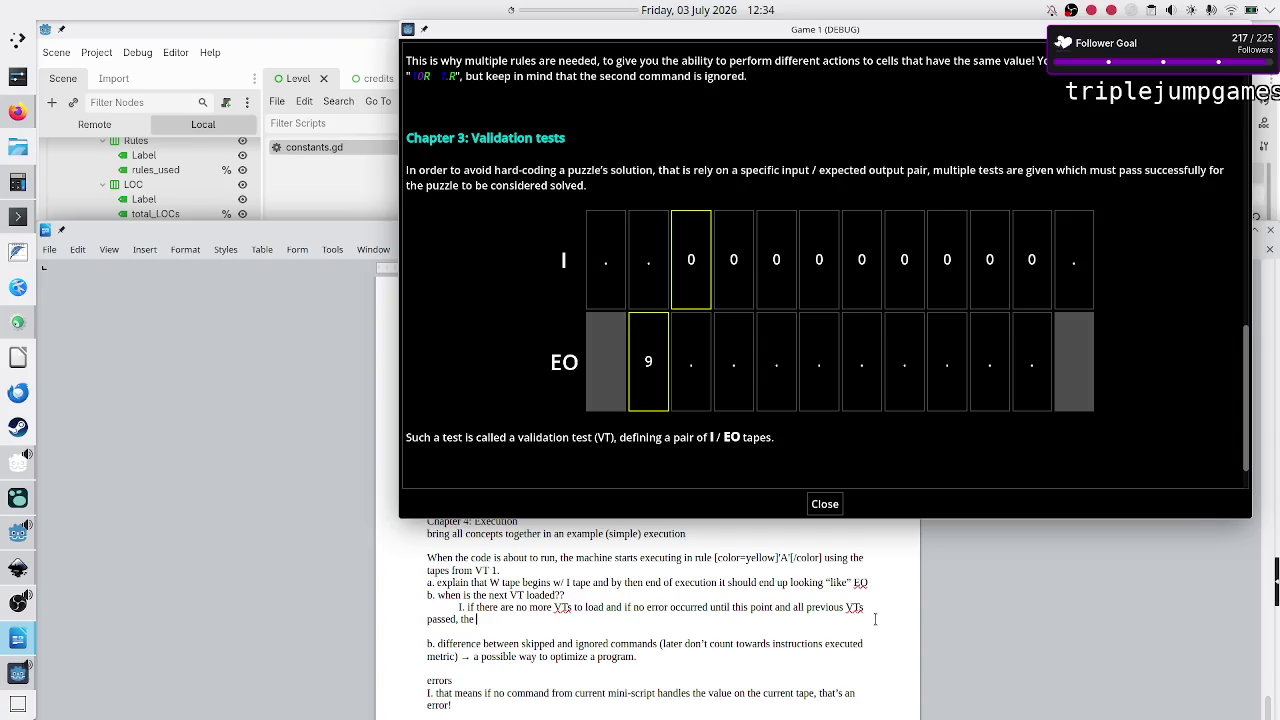
pyautogui.write(' execution stops cue')
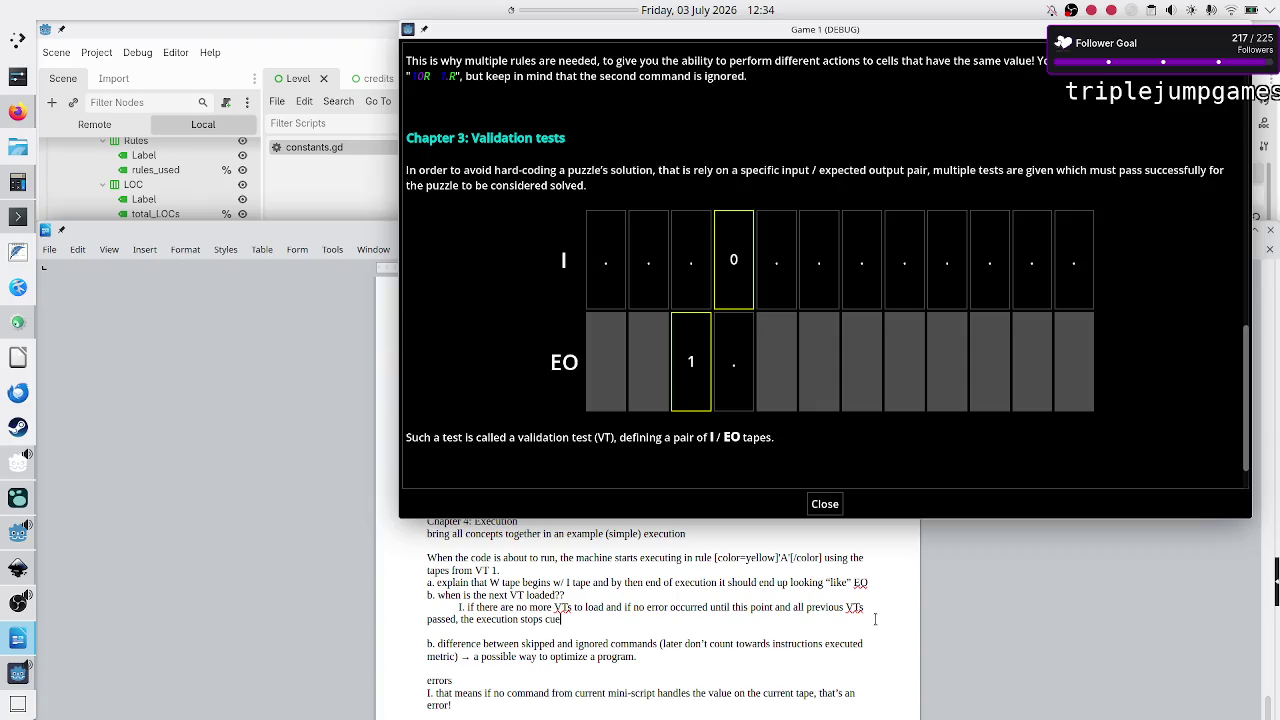
pyautogui.press('BackSpace')
pyautogui.press('BackSpace')
pyautogui.write('succes')
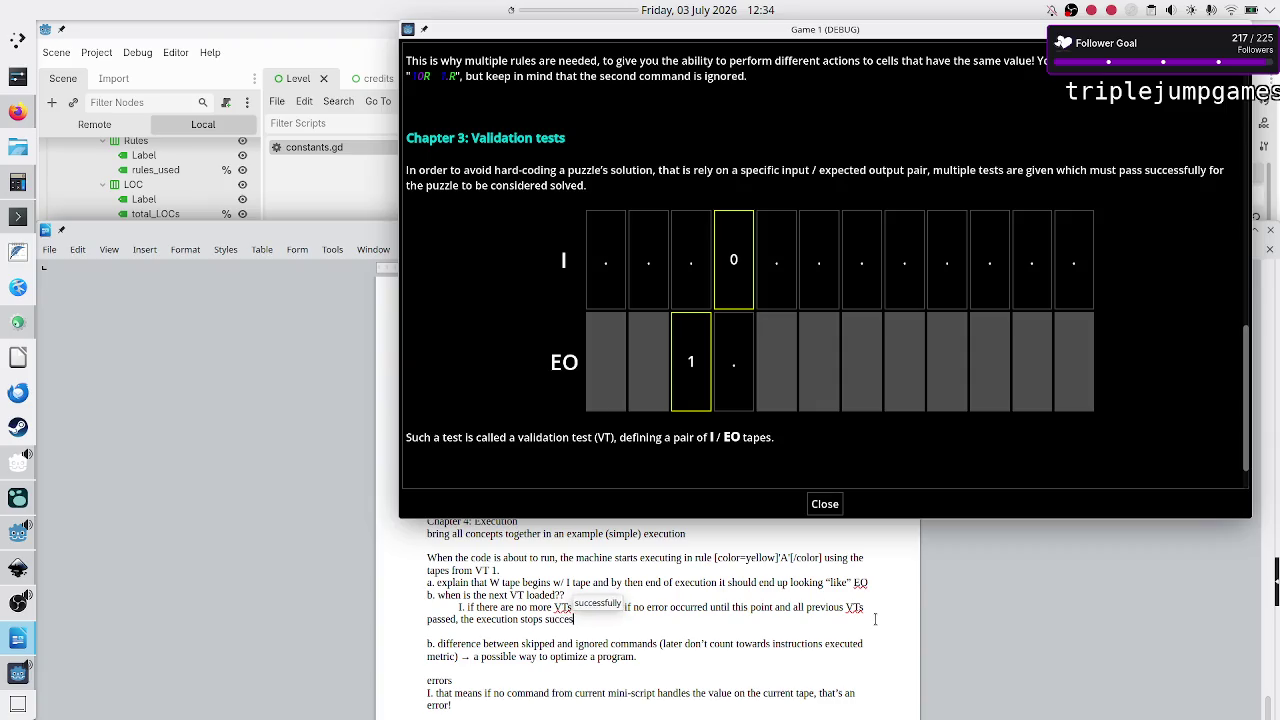
pyautogui.press('Return')
pyautogui.write('and')
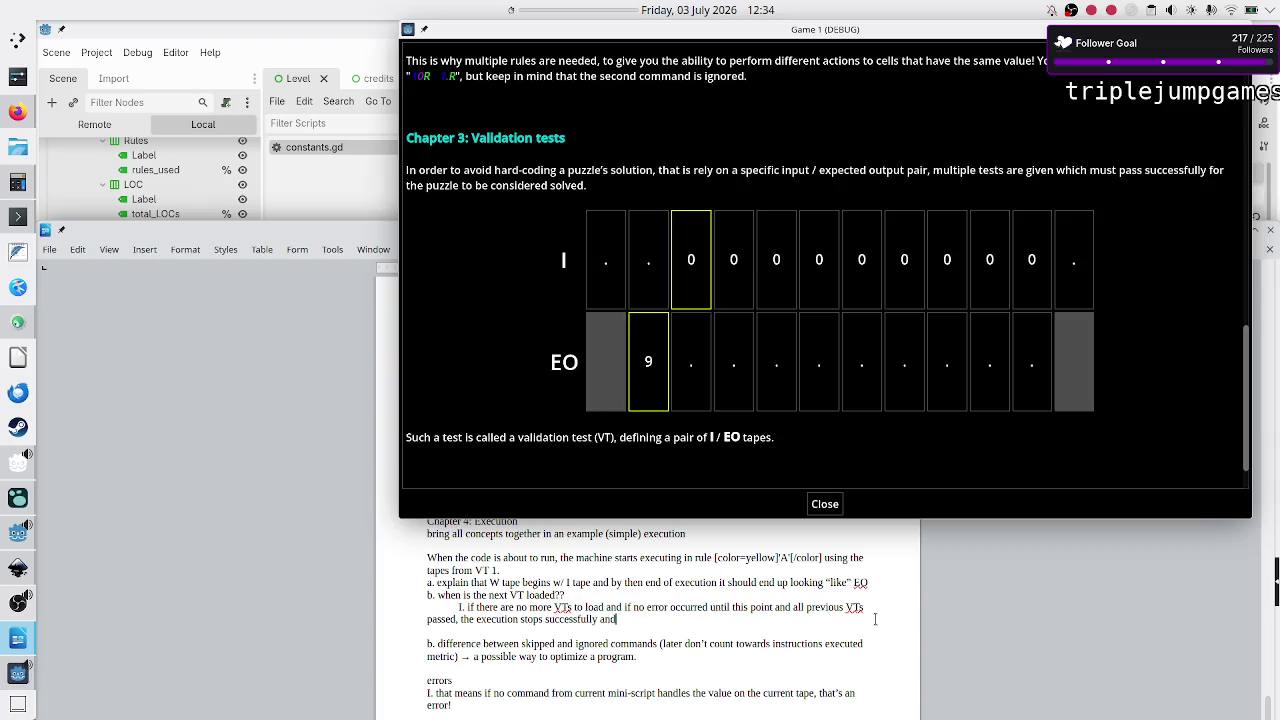
pyautogui.write(' p')
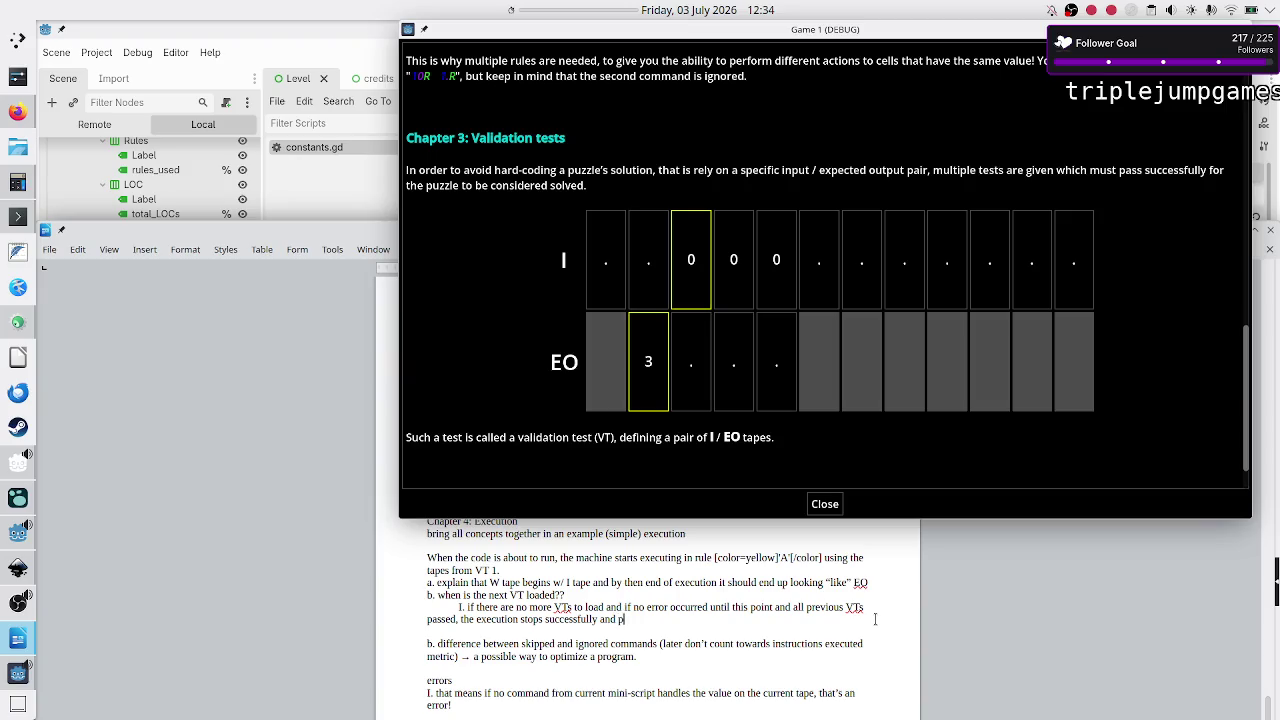
pyautogui.write('rogram metrics')
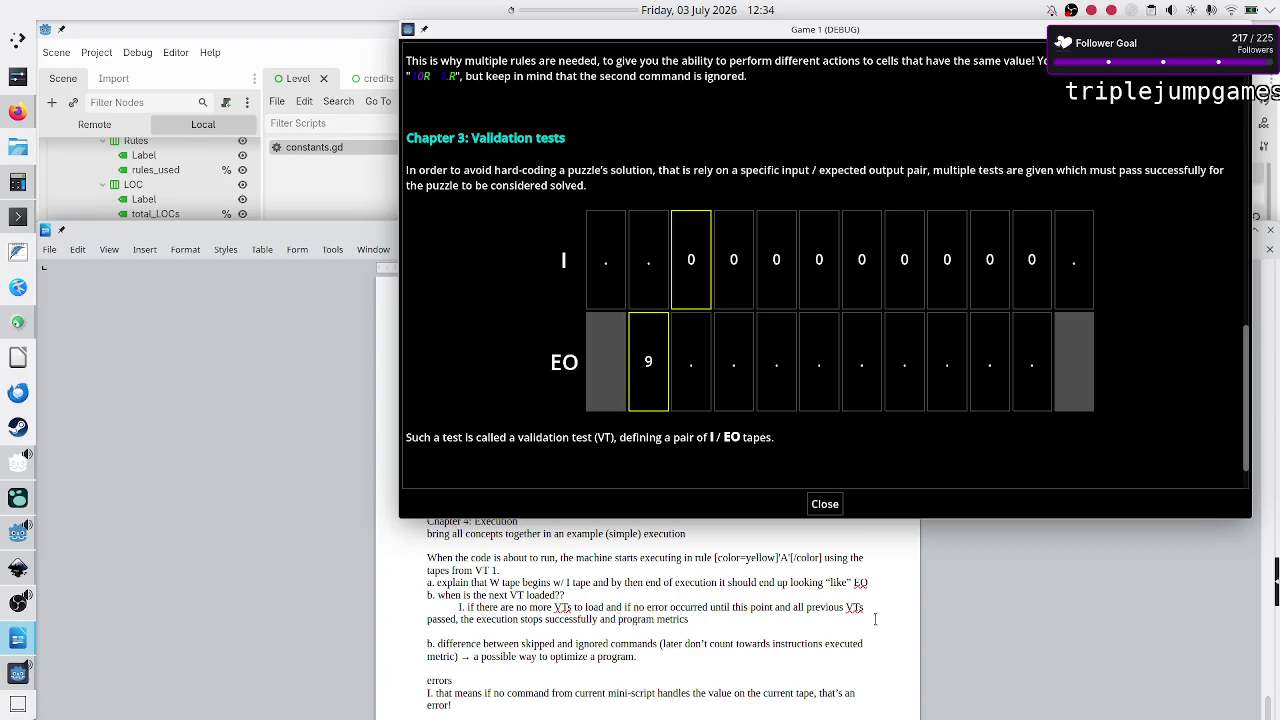
pyautogui.write('(')
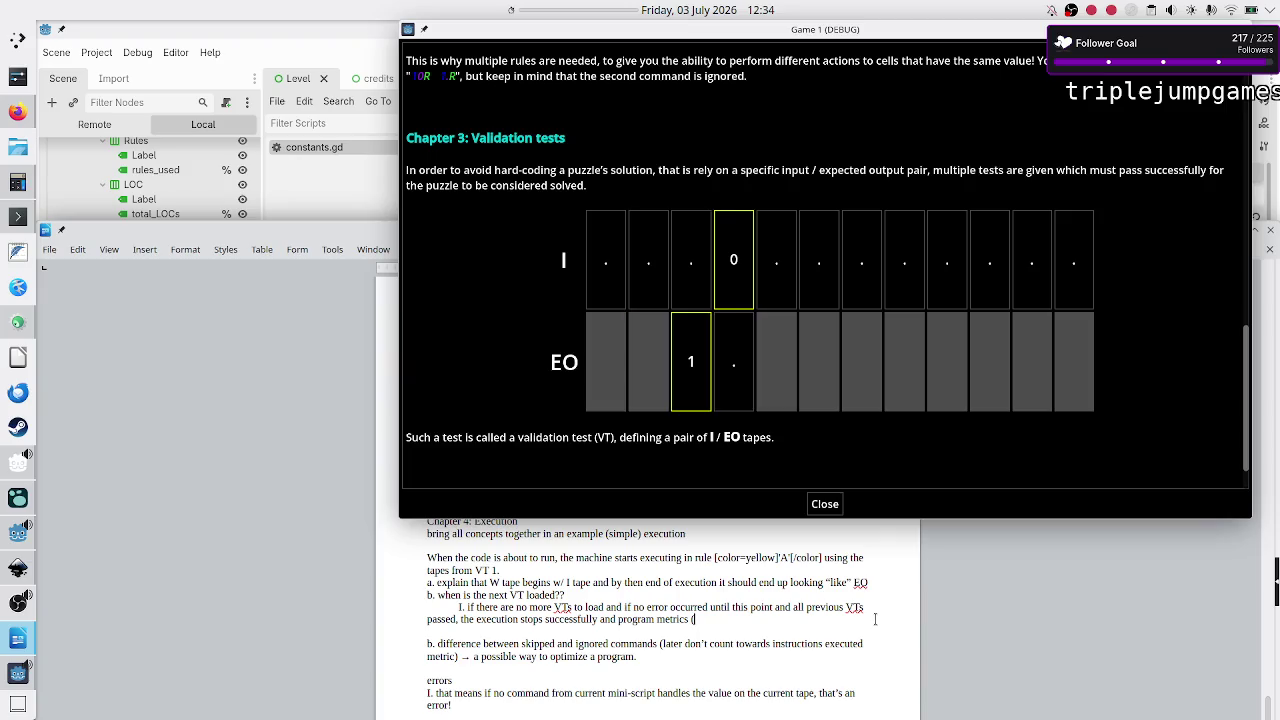
pyautogui.write('how ef')
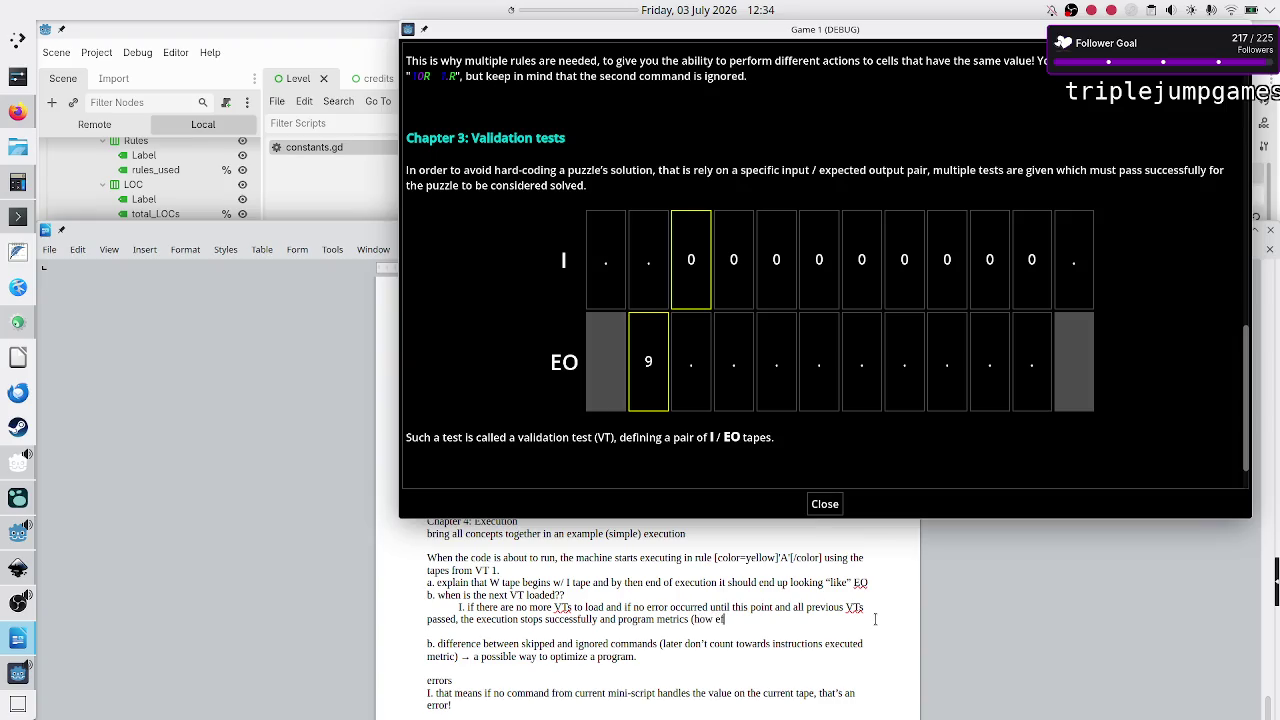
pyautogui.write('ficient it was)')
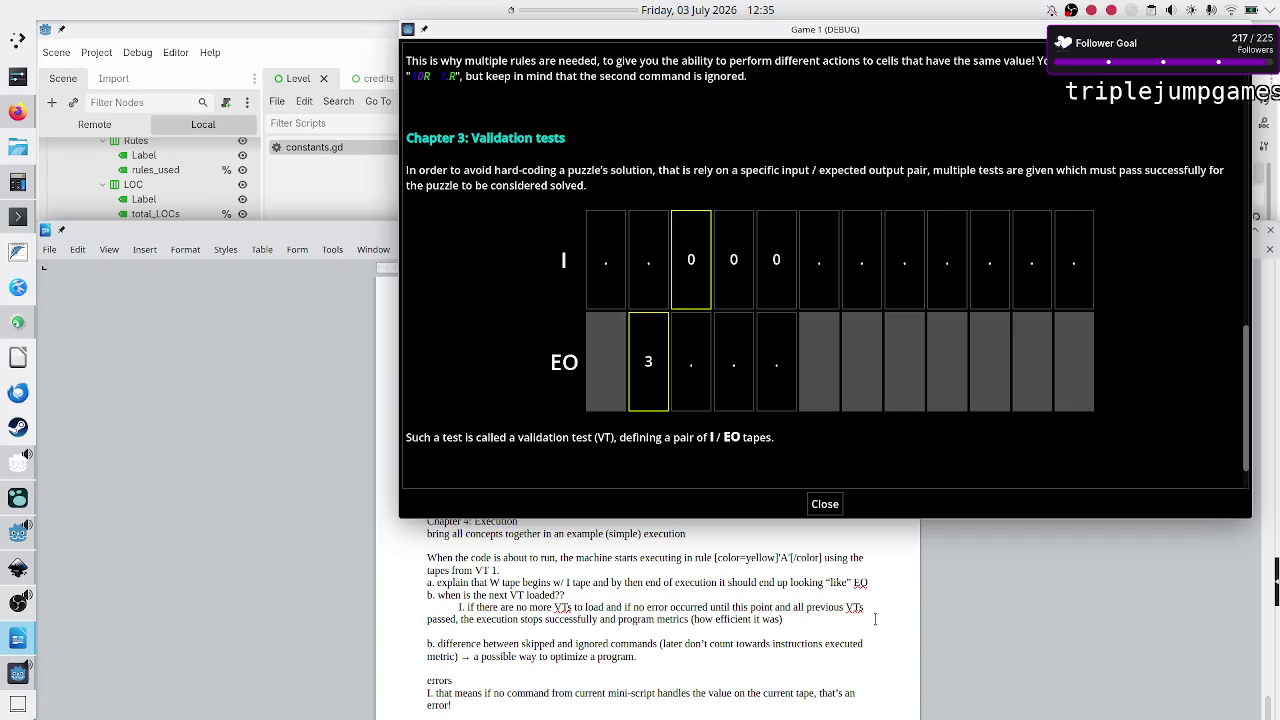
pyautogui.write(' are ')
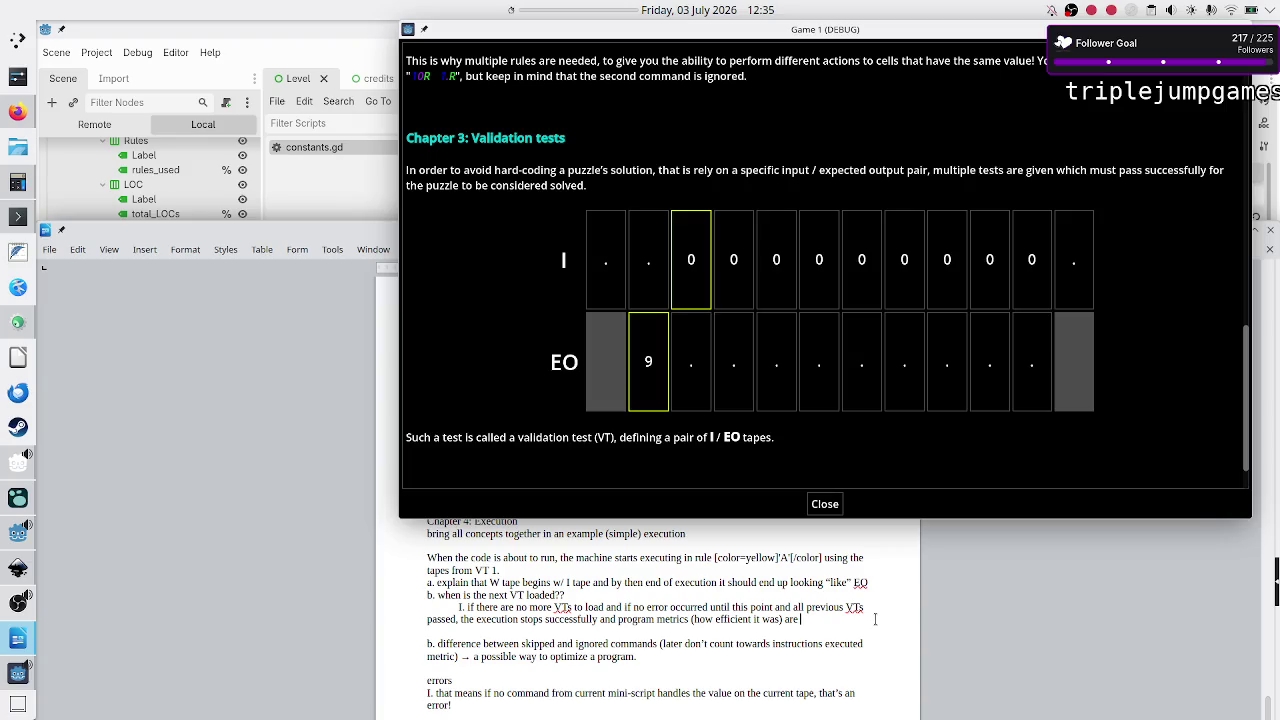
pyautogui.write('shown.')
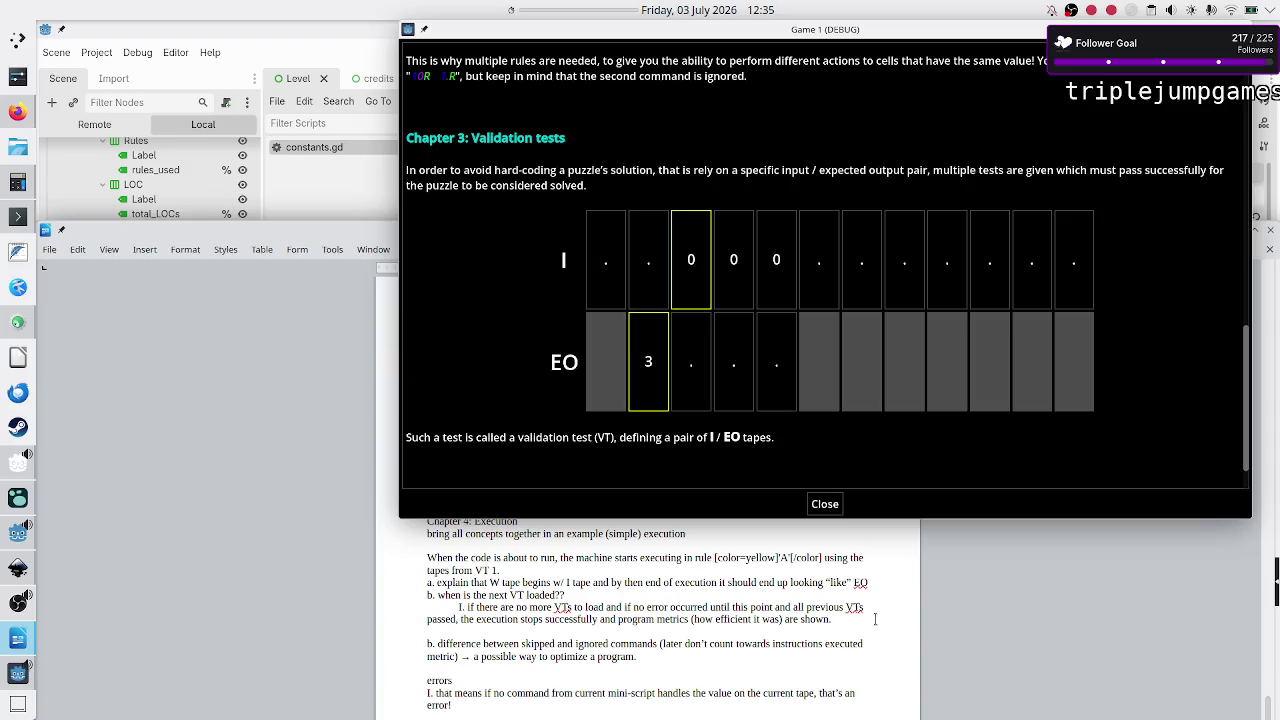
pyautogui.write('A')
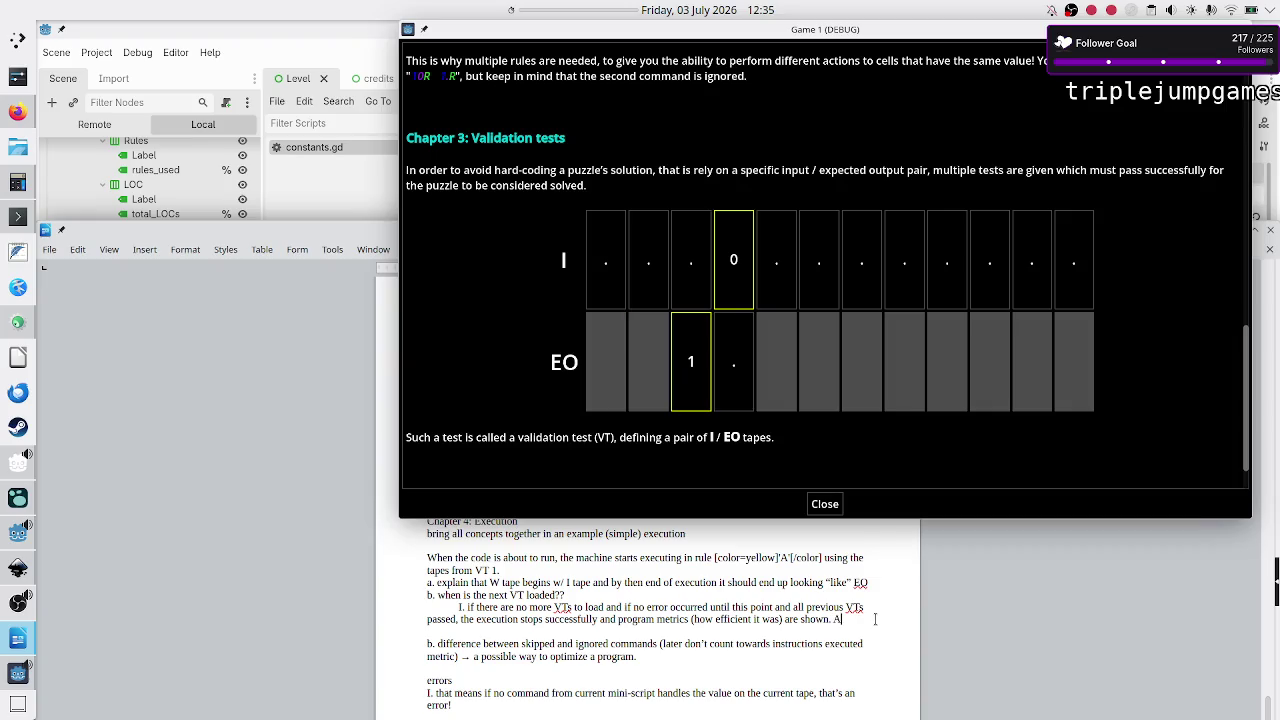
pyautogui.write('lso, the leve')
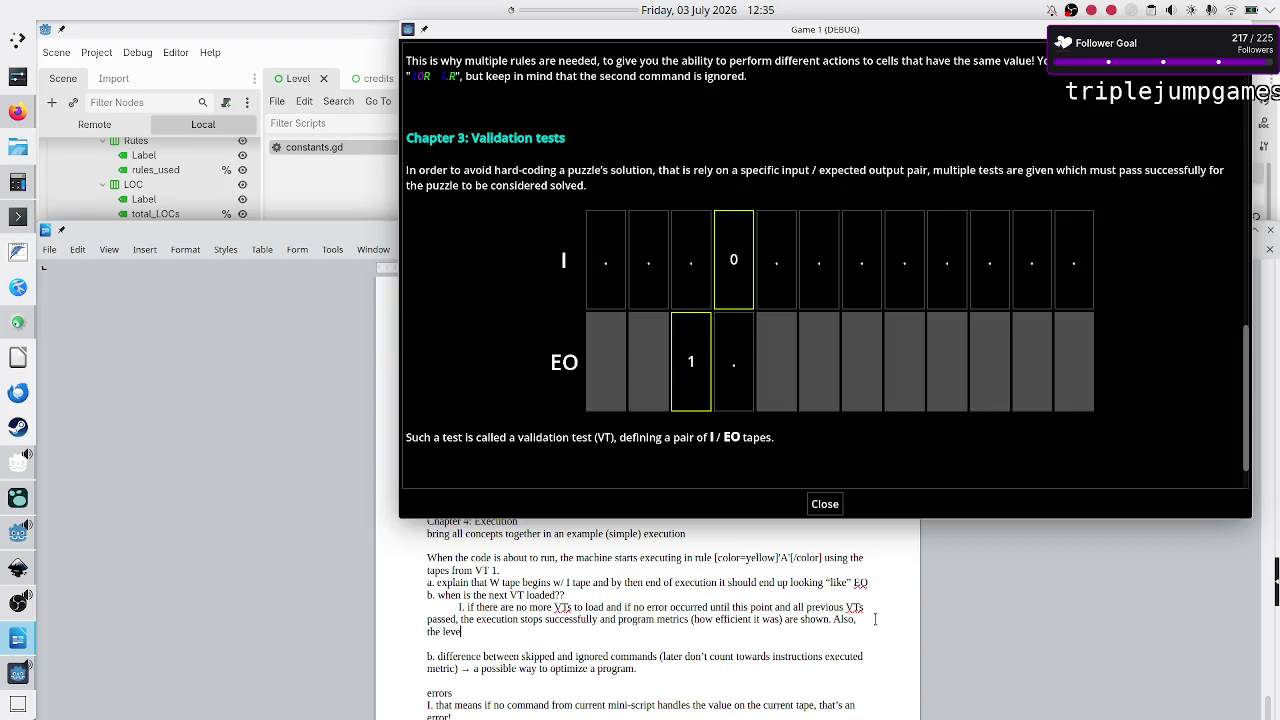
pyautogui.write('l is m')
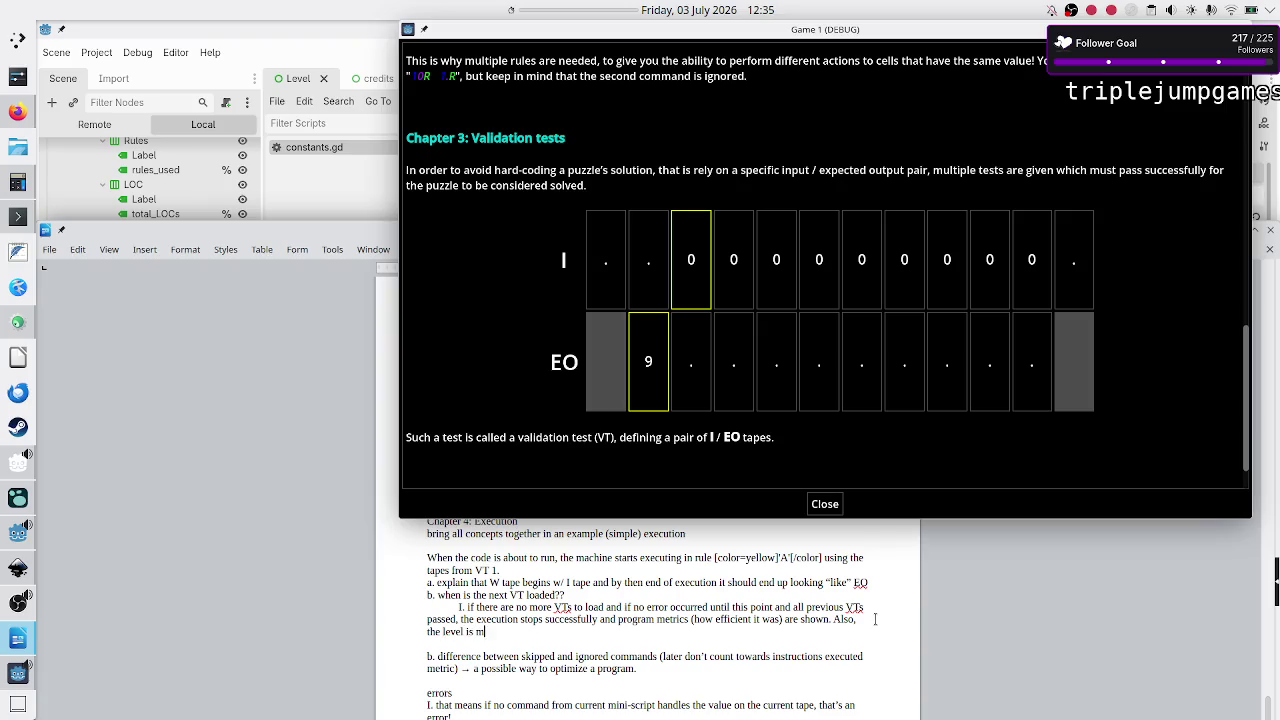
pyautogui.write('arked as solved')
pyautogui.click(835, 507)
# Step: Close the tutorial and click through the Rule B, F and A code, selecting Rule A's line 2 command
pyautogui.click(835, 507)
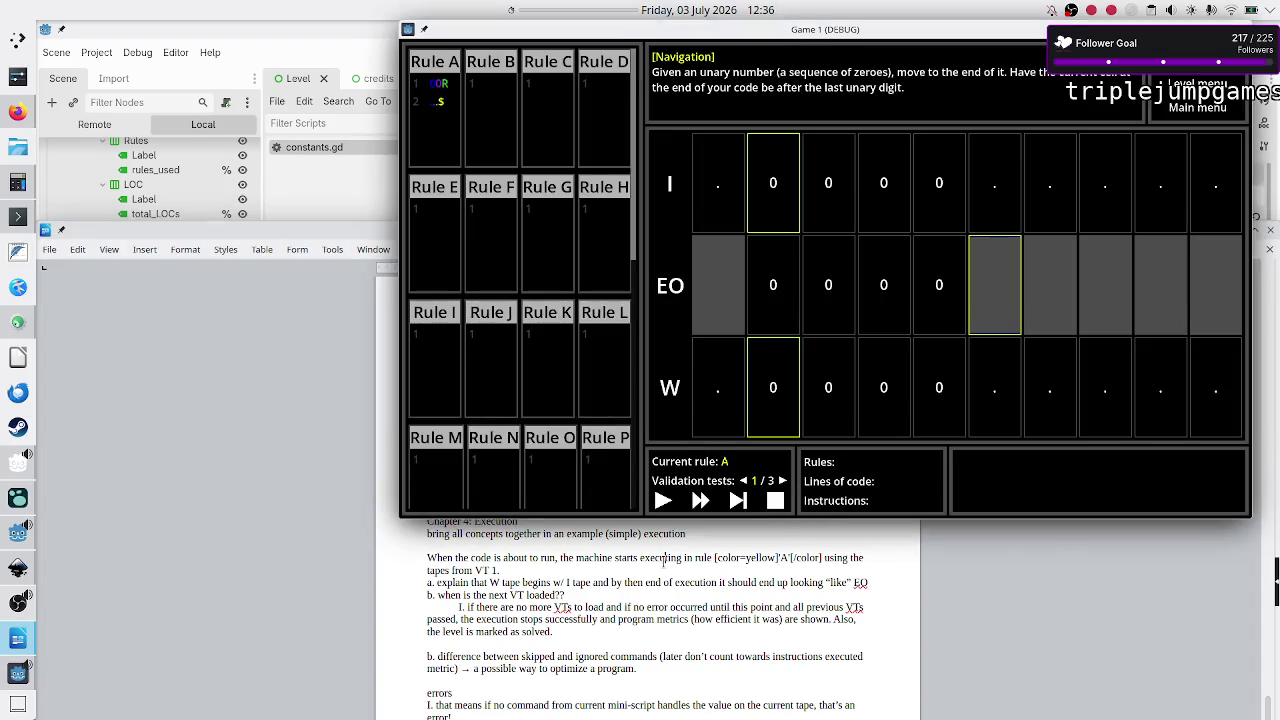
pyautogui.click(664, 560)
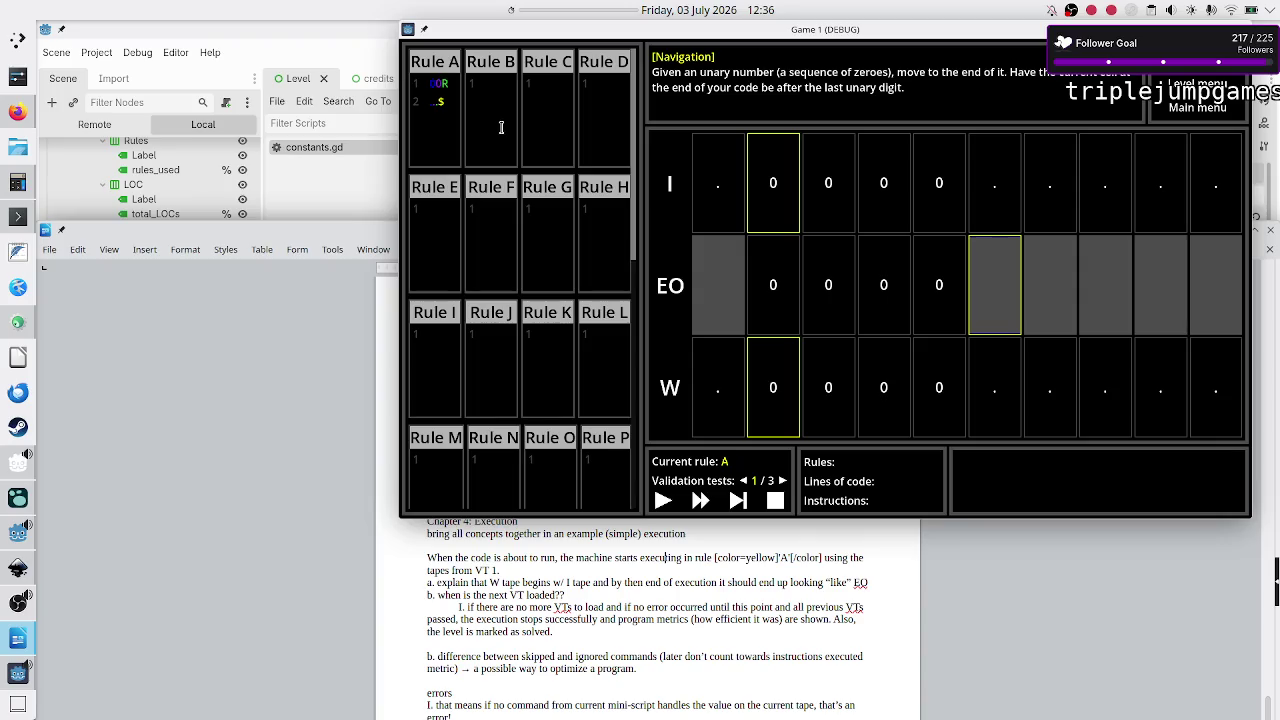
pyautogui.click(491, 93)
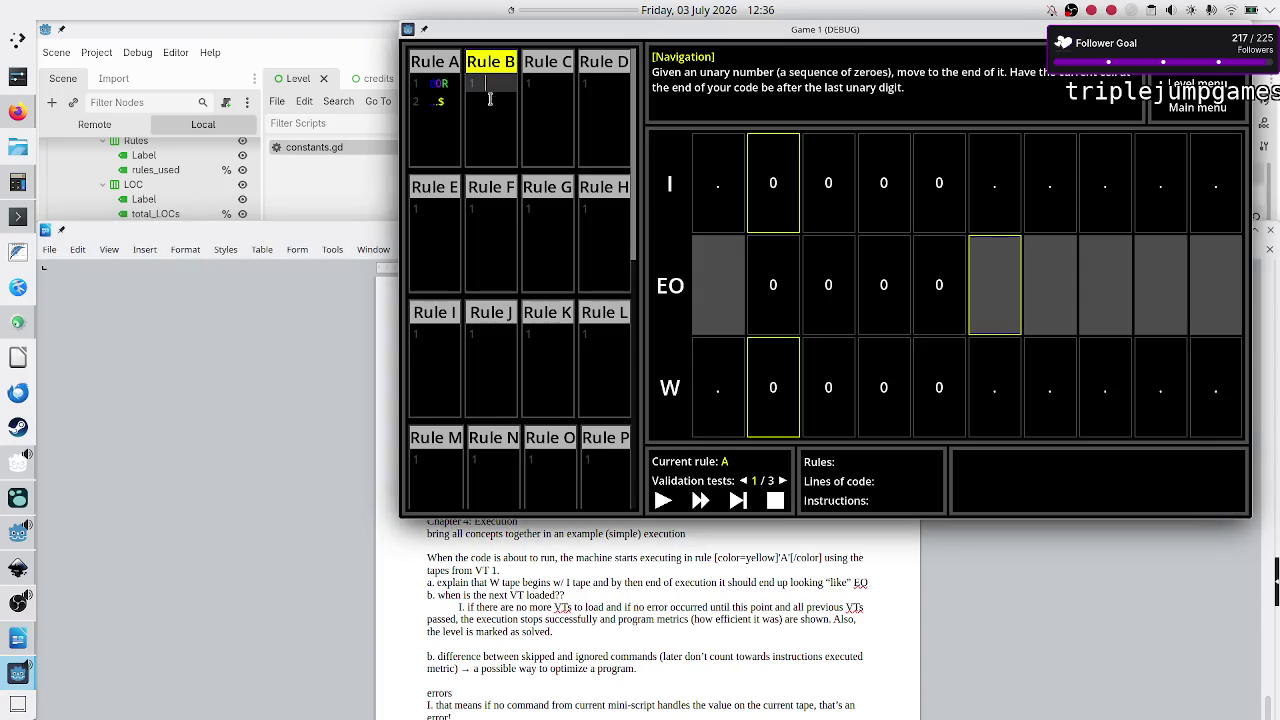
pyautogui.click(487, 199)
pyautogui.click(508, 121)
pyautogui.click(494, 258)
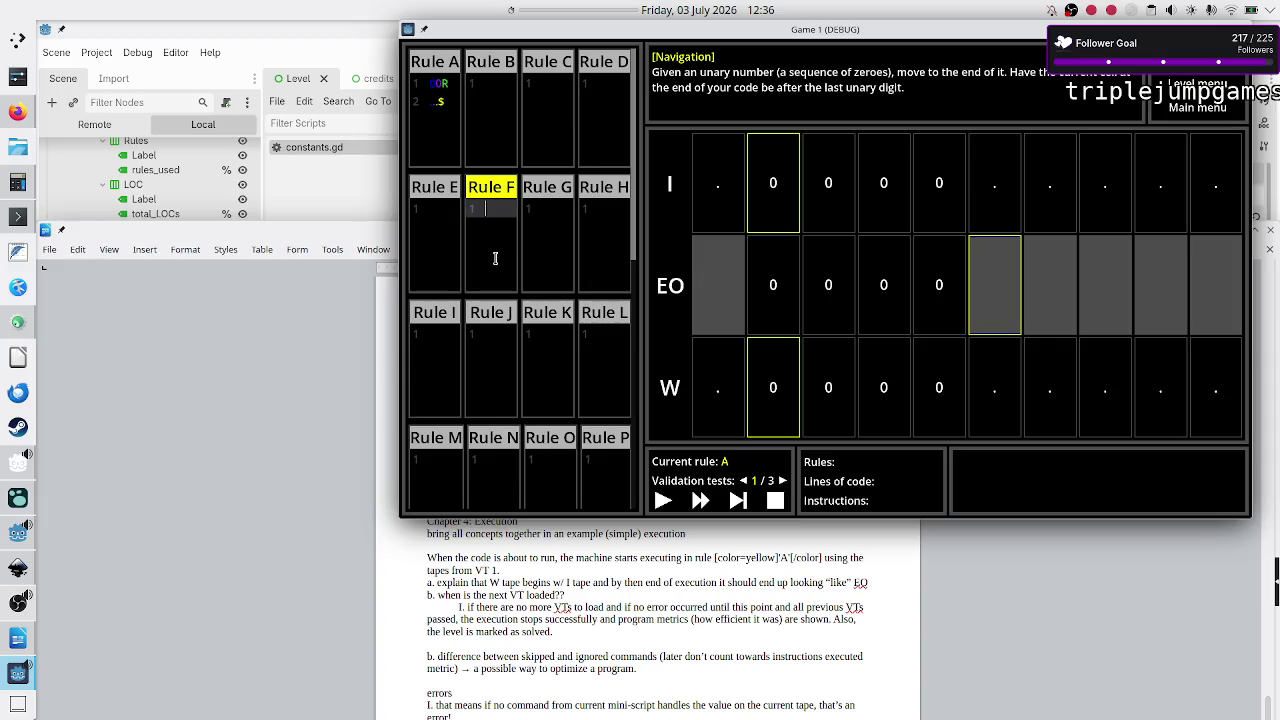
pyautogui.click(445, 104)
pyautogui.moveTo(446, 104); pyautogui.dragTo(440, 103)
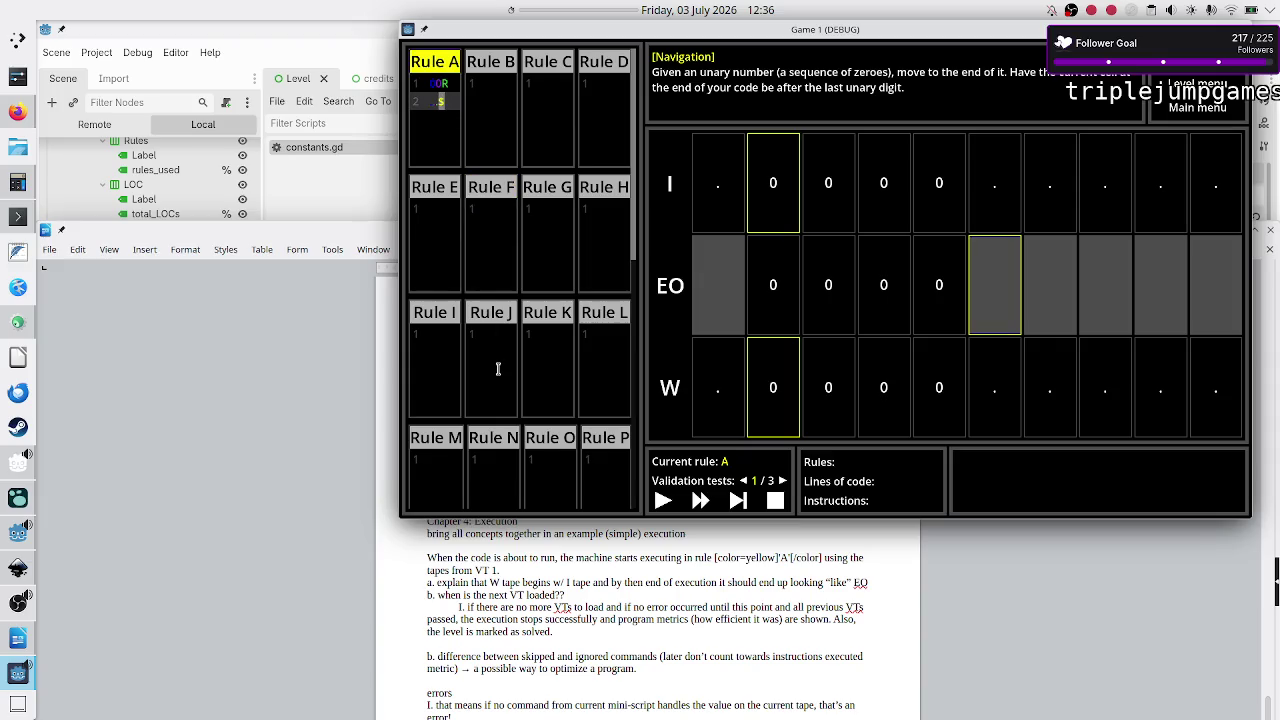
# Step: Add a new line below question b in the manual, starting it with 'I.'
pyautogui.click(505, 568)
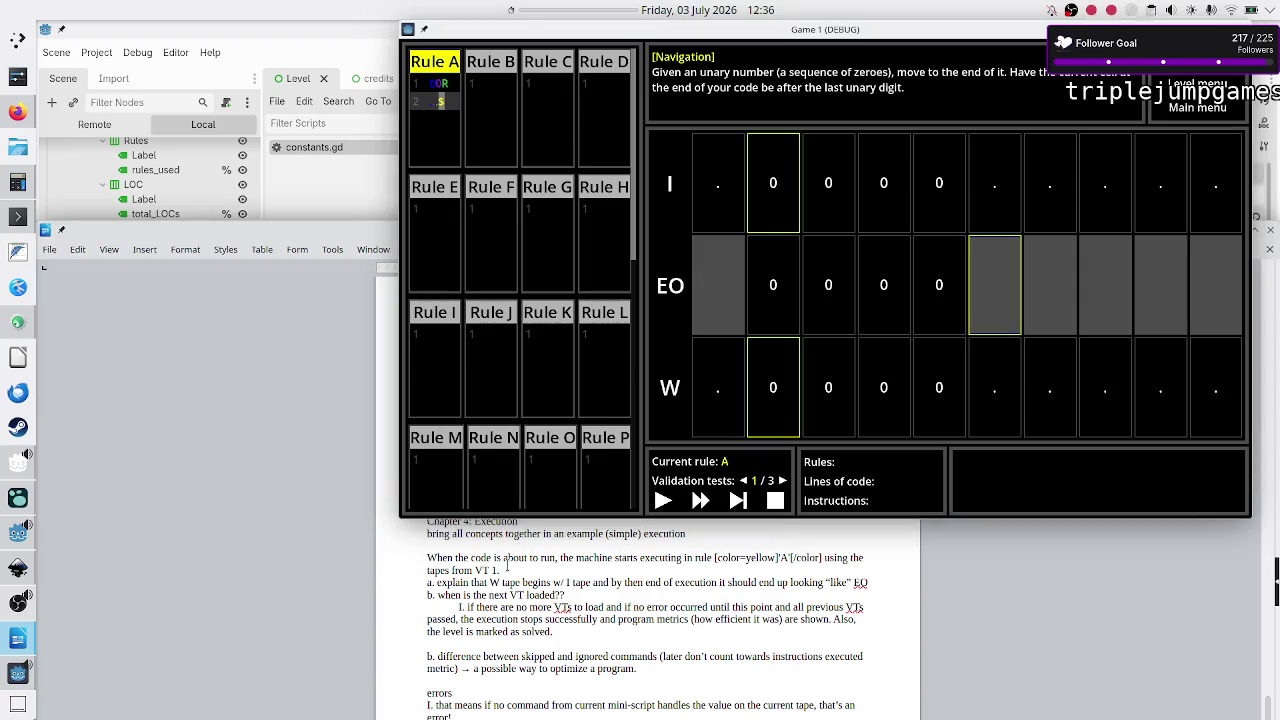
pyautogui.click(653, 589)
pyautogui.press('Return')
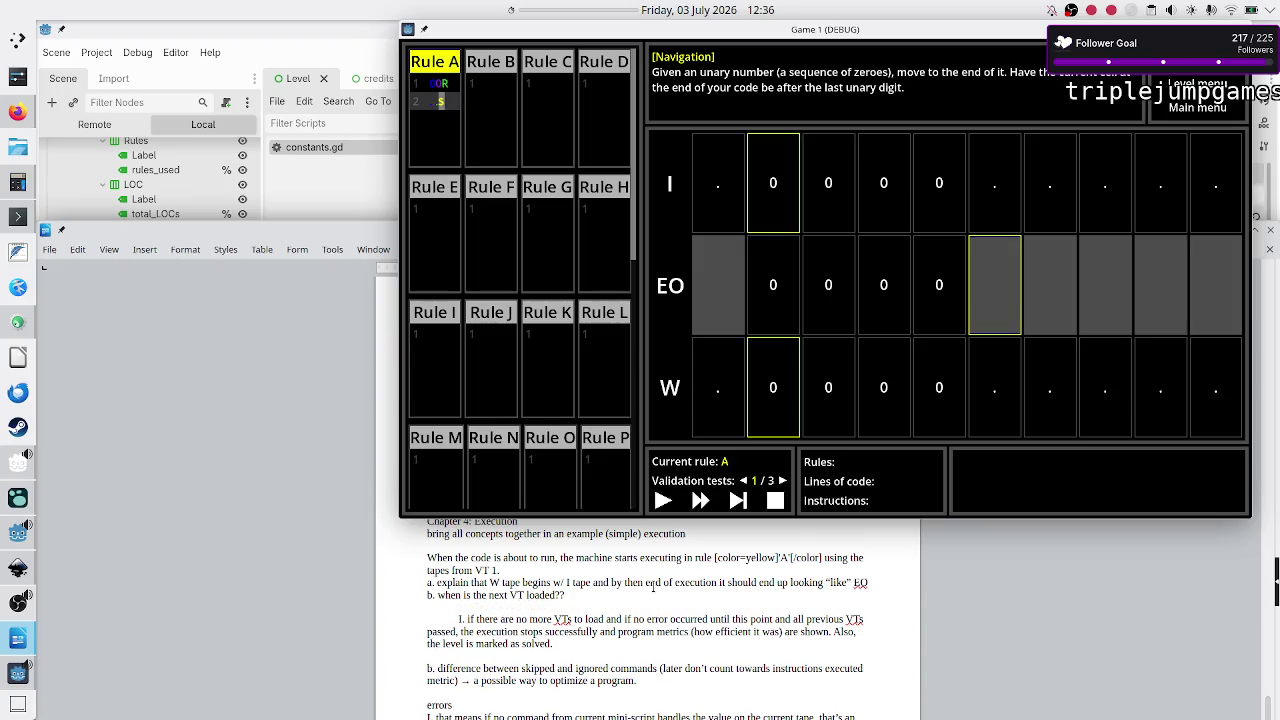
pyautogui.write('I.')
# Step: Write 'when the execution reaches termination state and current VT is passed', dropping the stray '(W same'
pyautogui.write('when the ')
pyautogui.write('execution i')
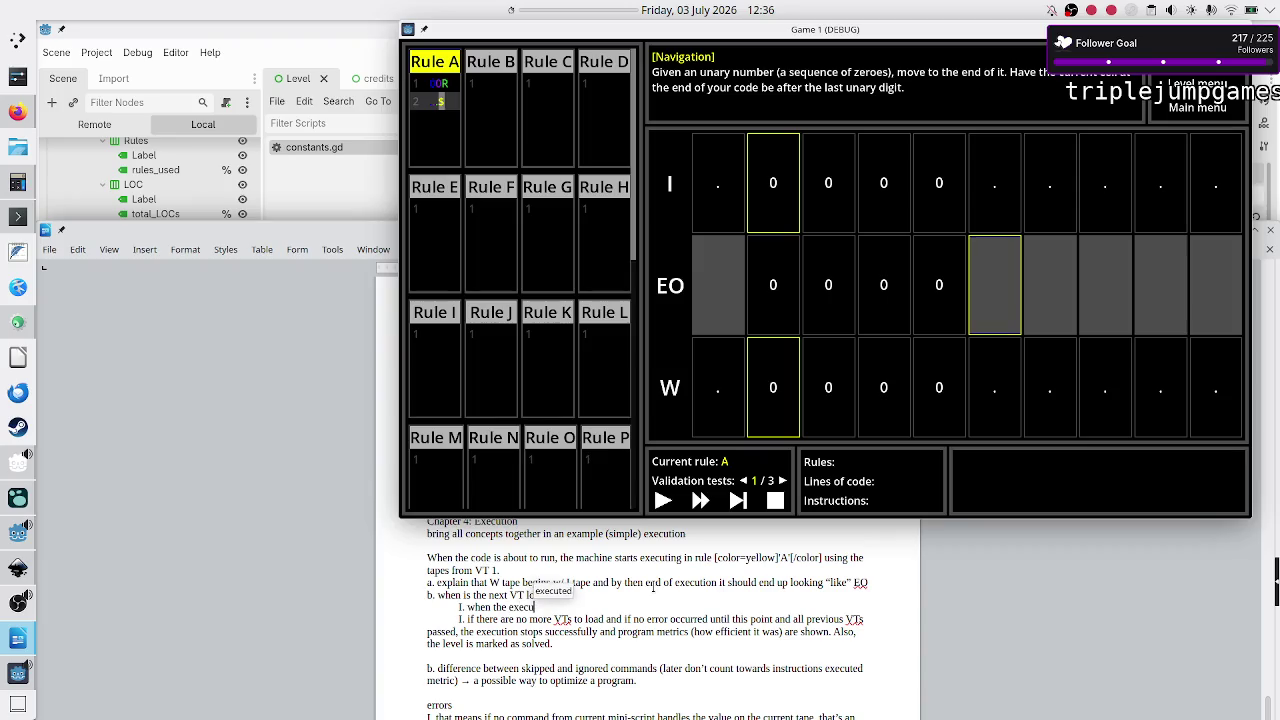
pyautogui.write('eache')
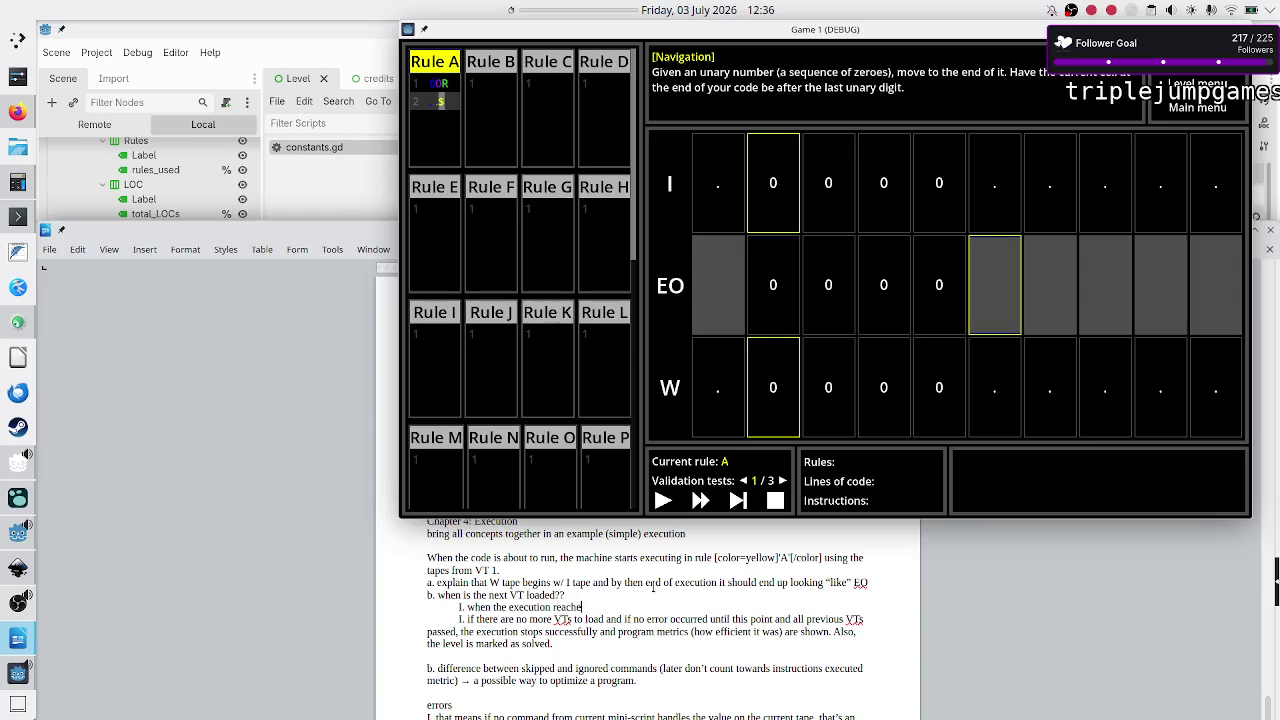
pyautogui.write('s termina')
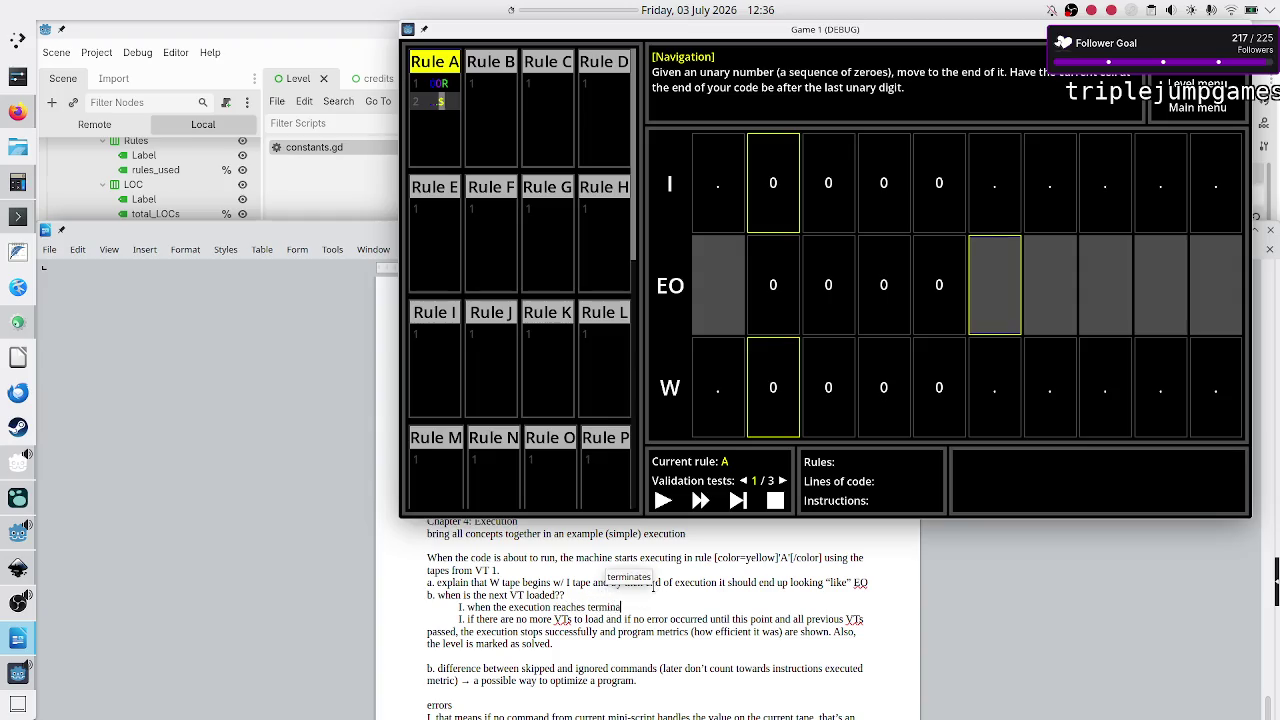
pyautogui.write('tion state')
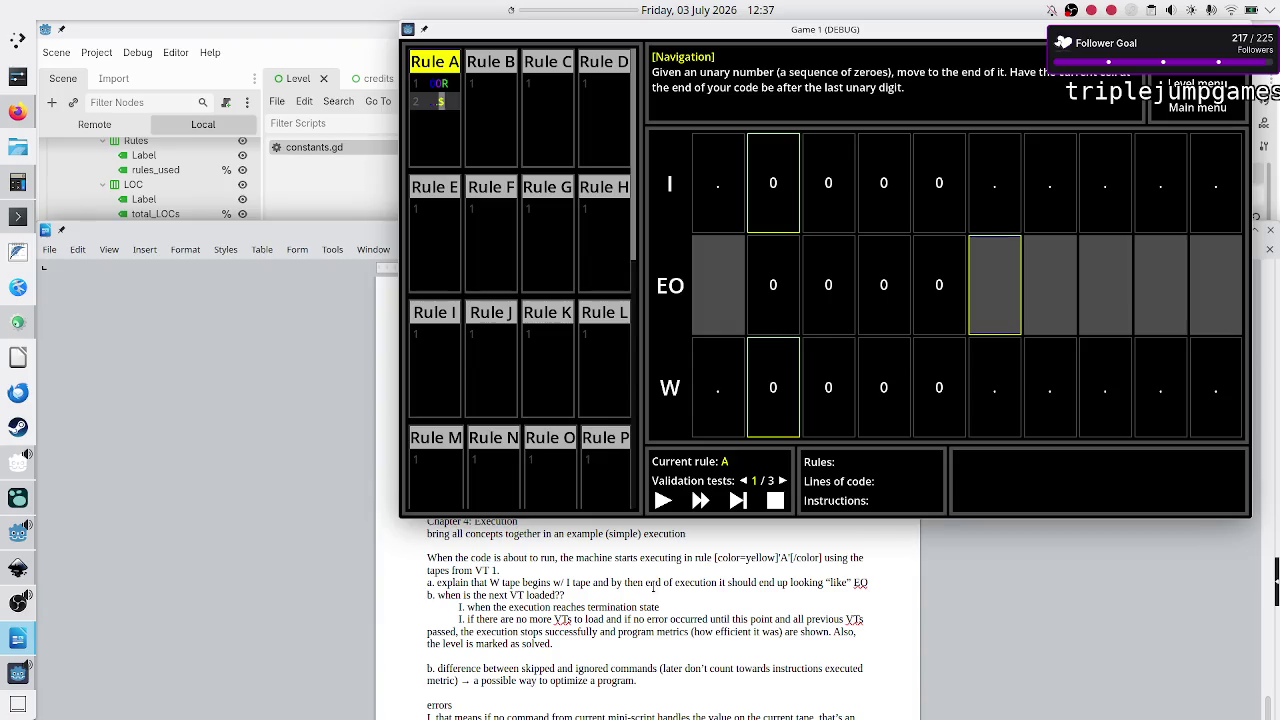
pyautogui.write(' and cur')
pyautogui.write('rent V')
pyautogui.write('T is pass')
pyautogui.write('ed')
pyautogui.write('(')
pyautogui.write('W same')
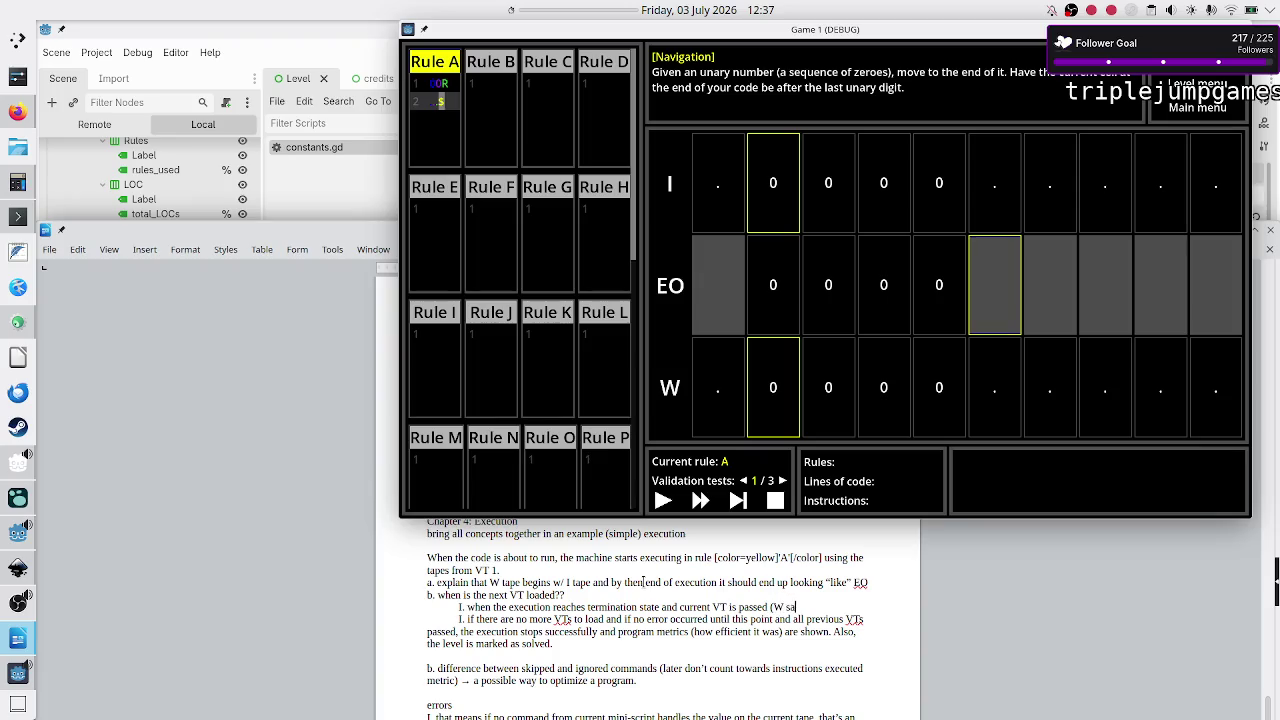
pyautogui.press('BackSpace')
pyautogui.press('BackSpace')
pyautogui.press('BackSpace')
# Step: Open the game's tutorial text and scroll it to Chapter 3: Validation tests
pyautogui.click(810, 308)
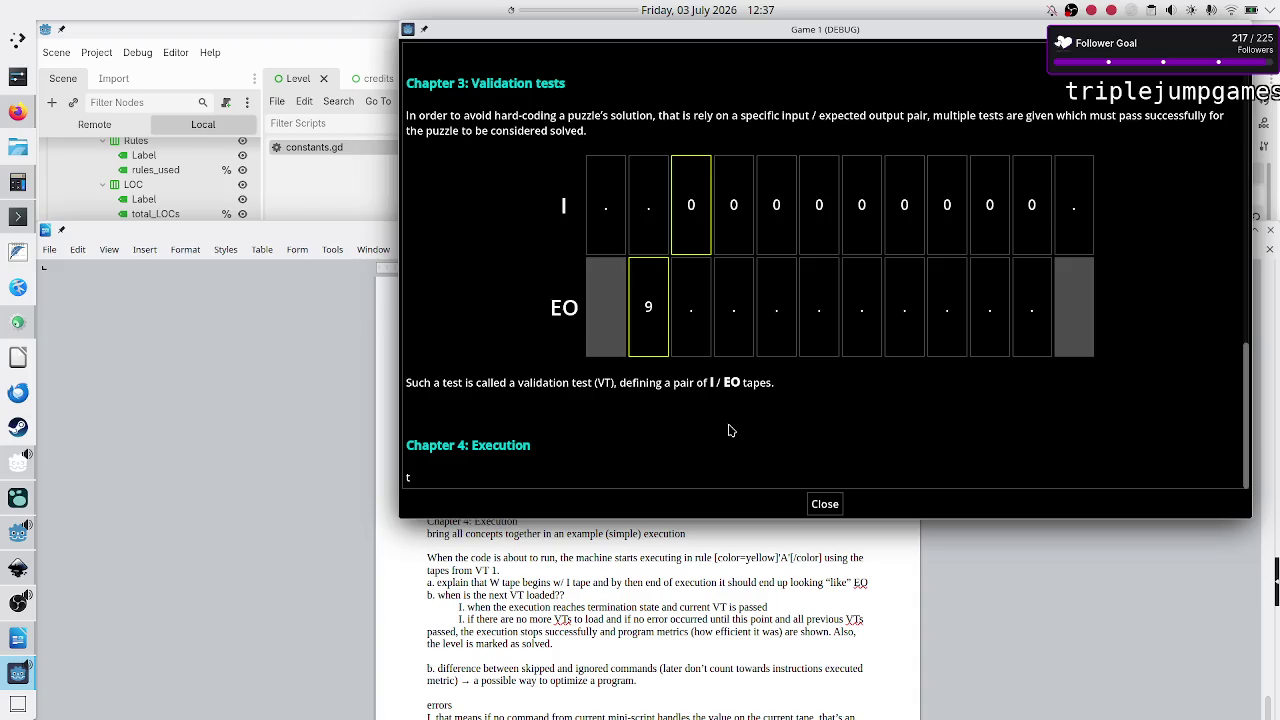
pyautogui.scroll(3, 729, 430)
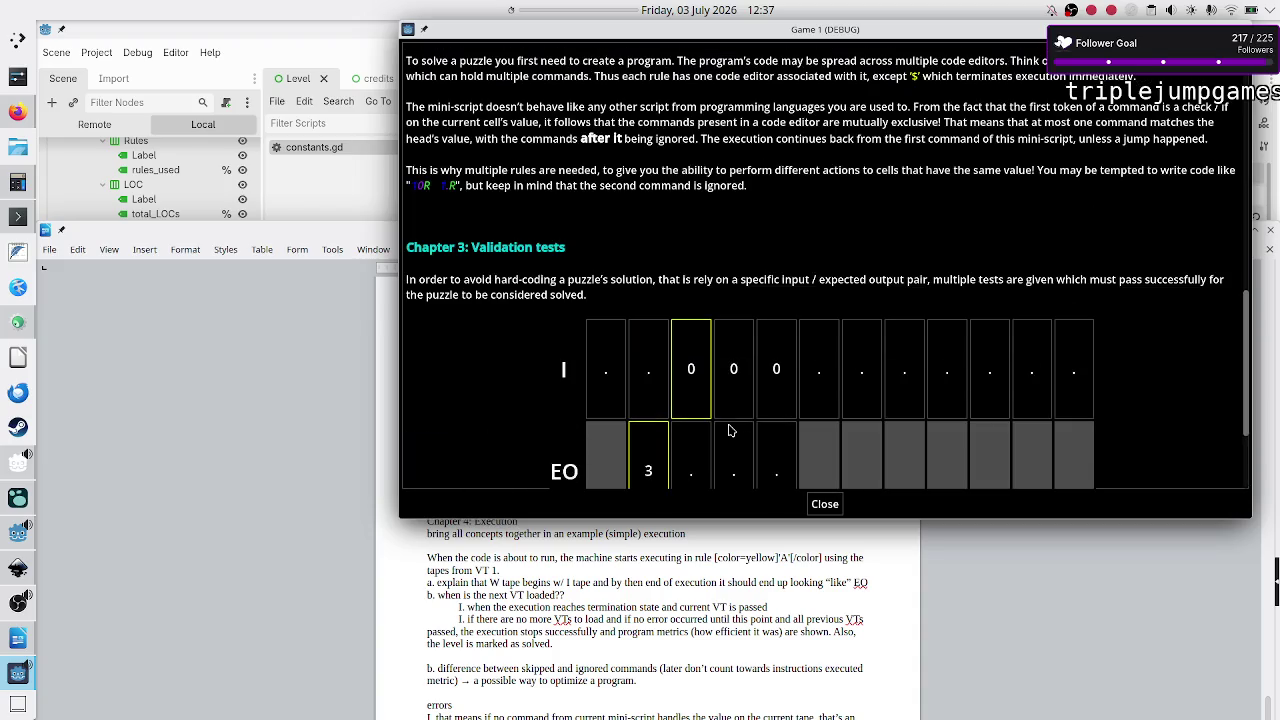
pyautogui.scroll(-2, 783, 370)
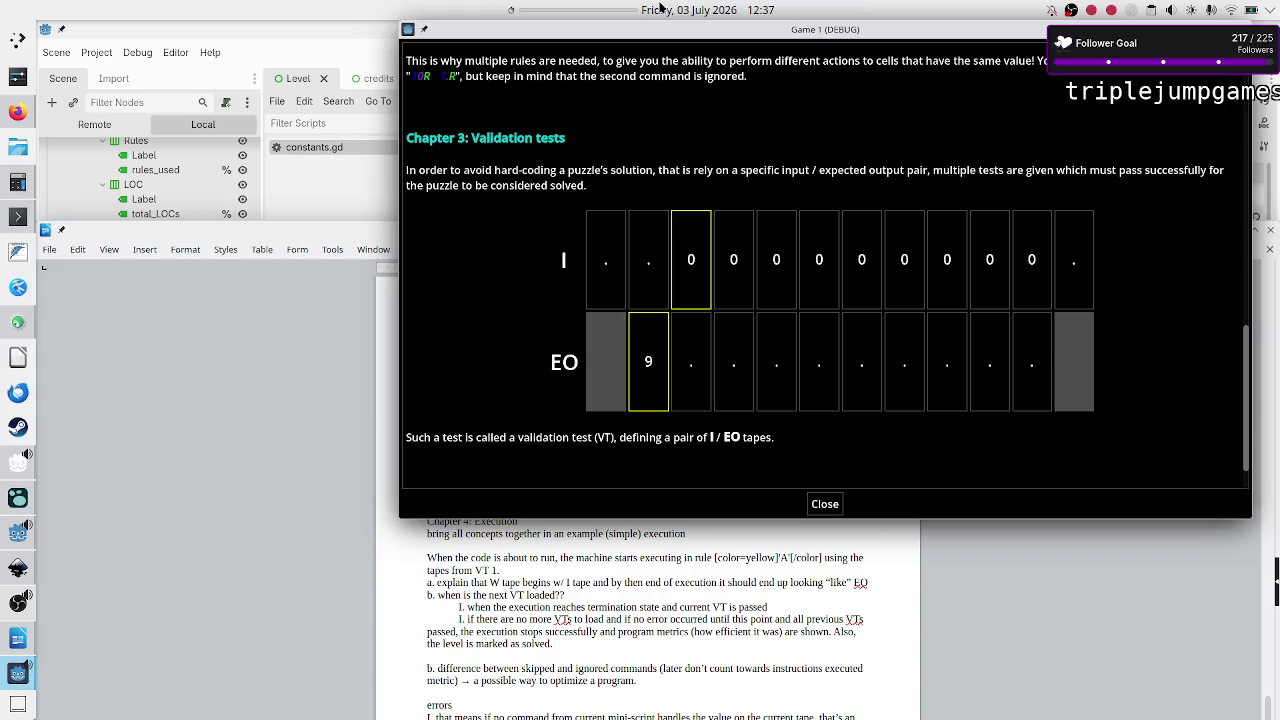
# Step: Restart the top-bar timer at one minute, bring OBS Studio up, then put the manual back in front
pyautogui.rightClick(575, 11)
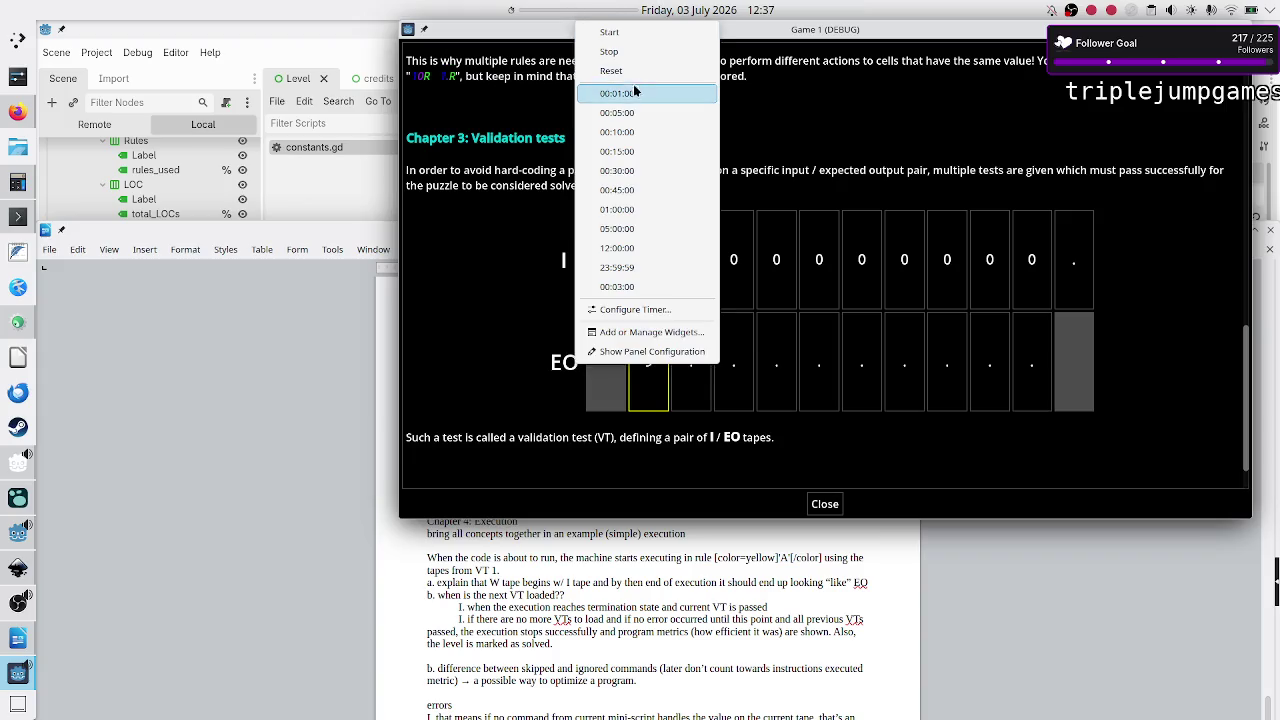
pyautogui.click(625, 111)
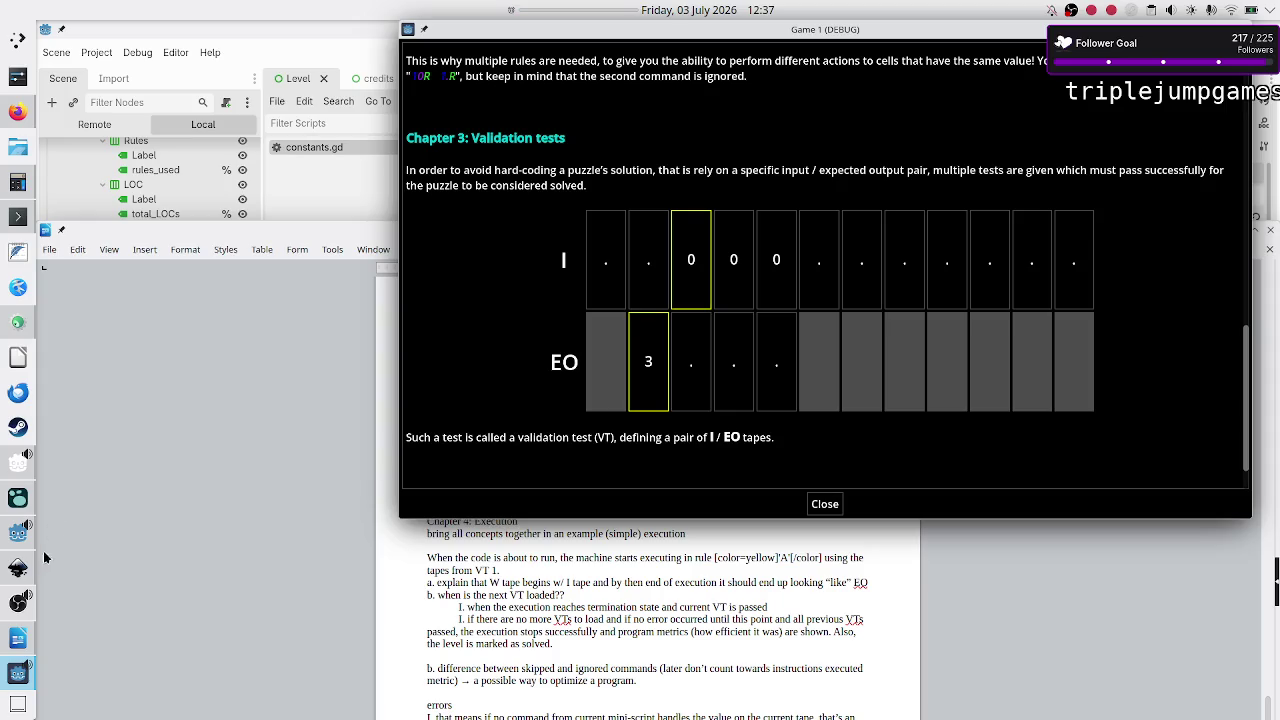
pyautogui.click(18, 603)
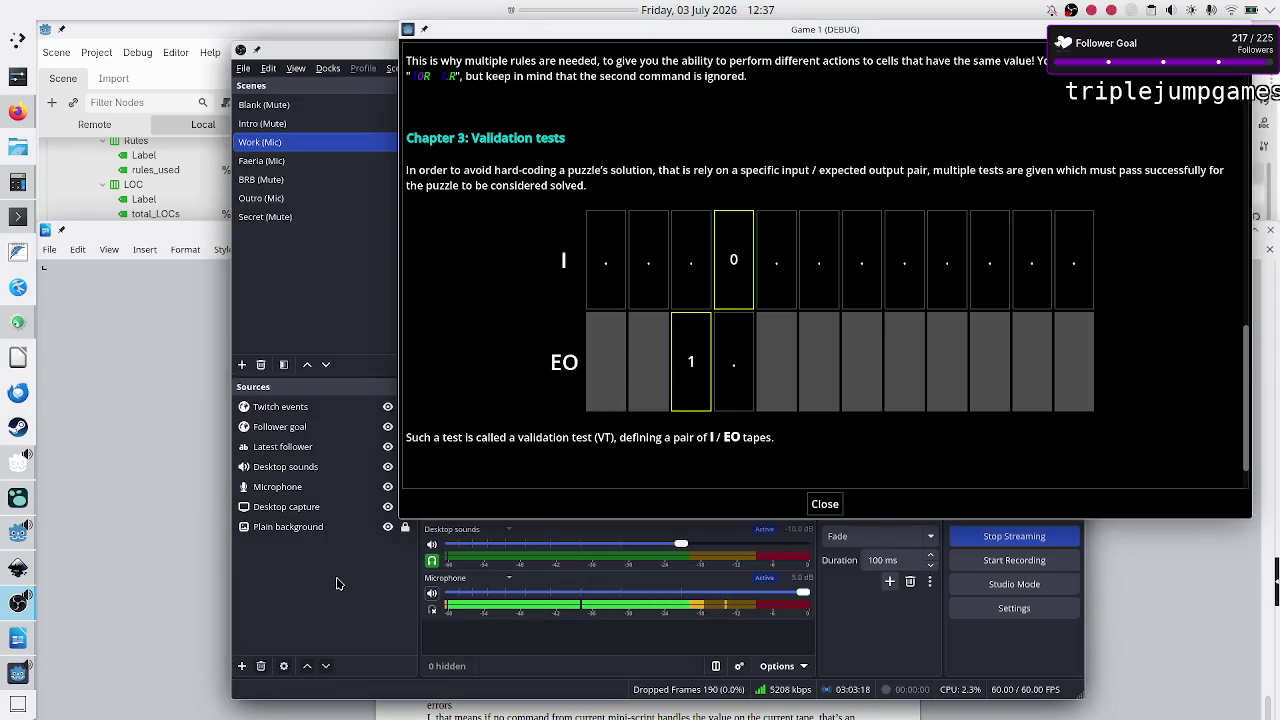
pyautogui.click(160, 555)
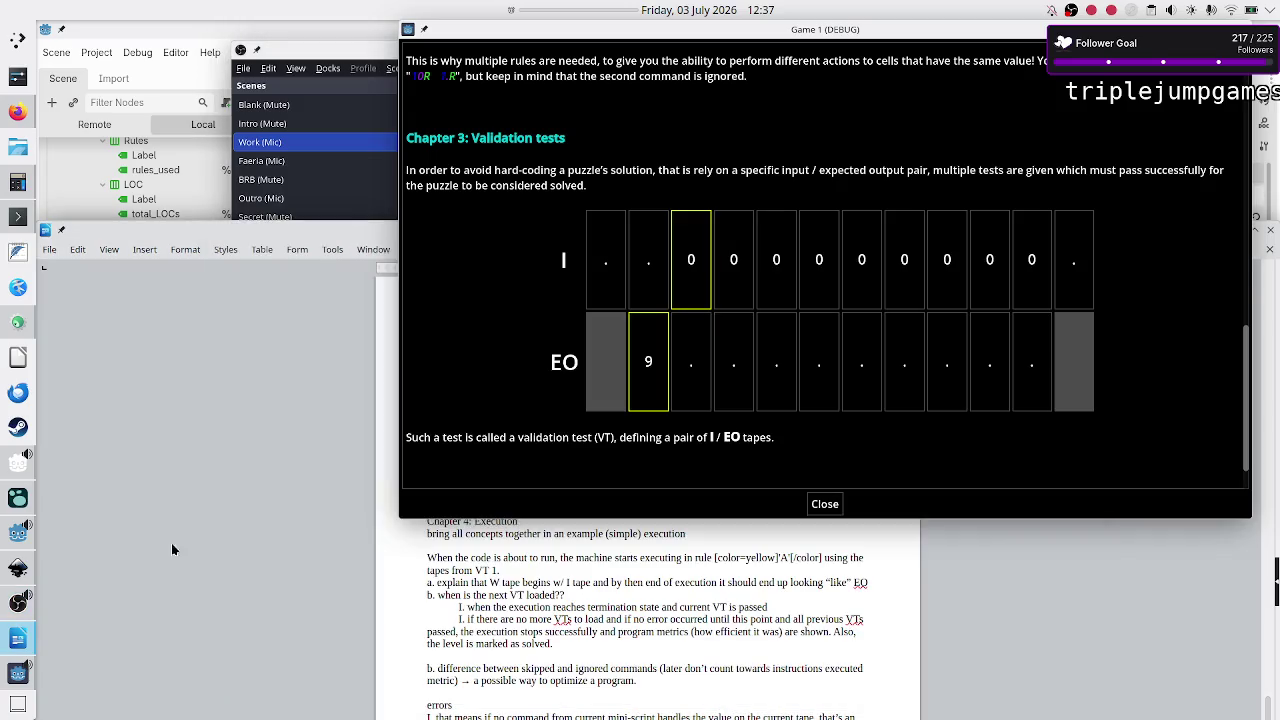
pyautogui.click(697, 7)
pyautogui.click(562, 7)
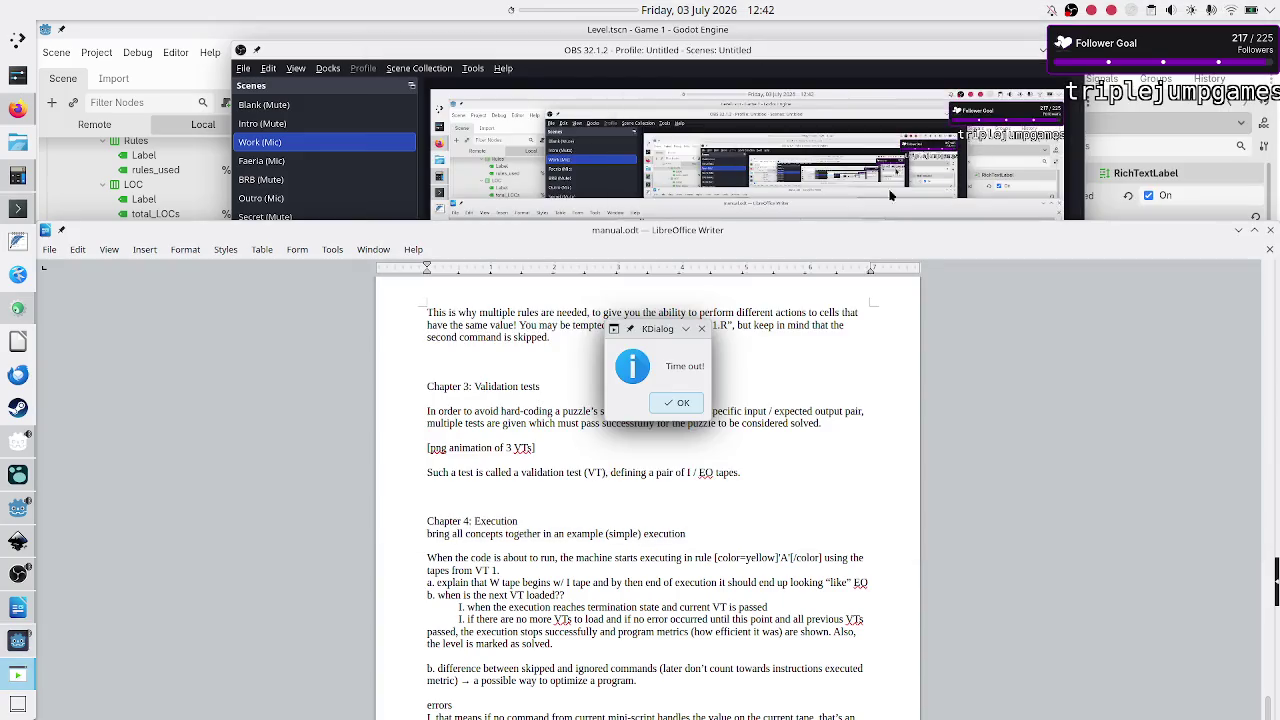
# Step: Dismiss the time-out message, unmute the microphone in OBS's Audio Mixer, and put OBS away
pyautogui.click(668, 402)
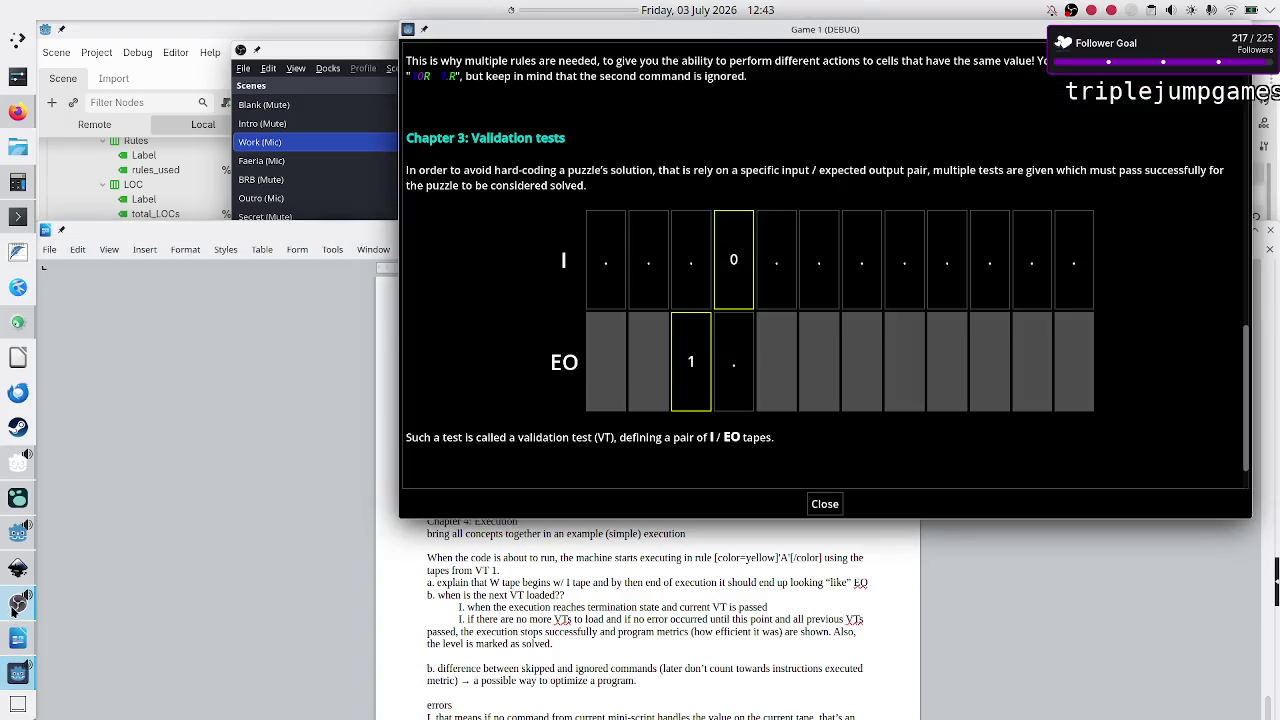
pyautogui.click(18, 605)
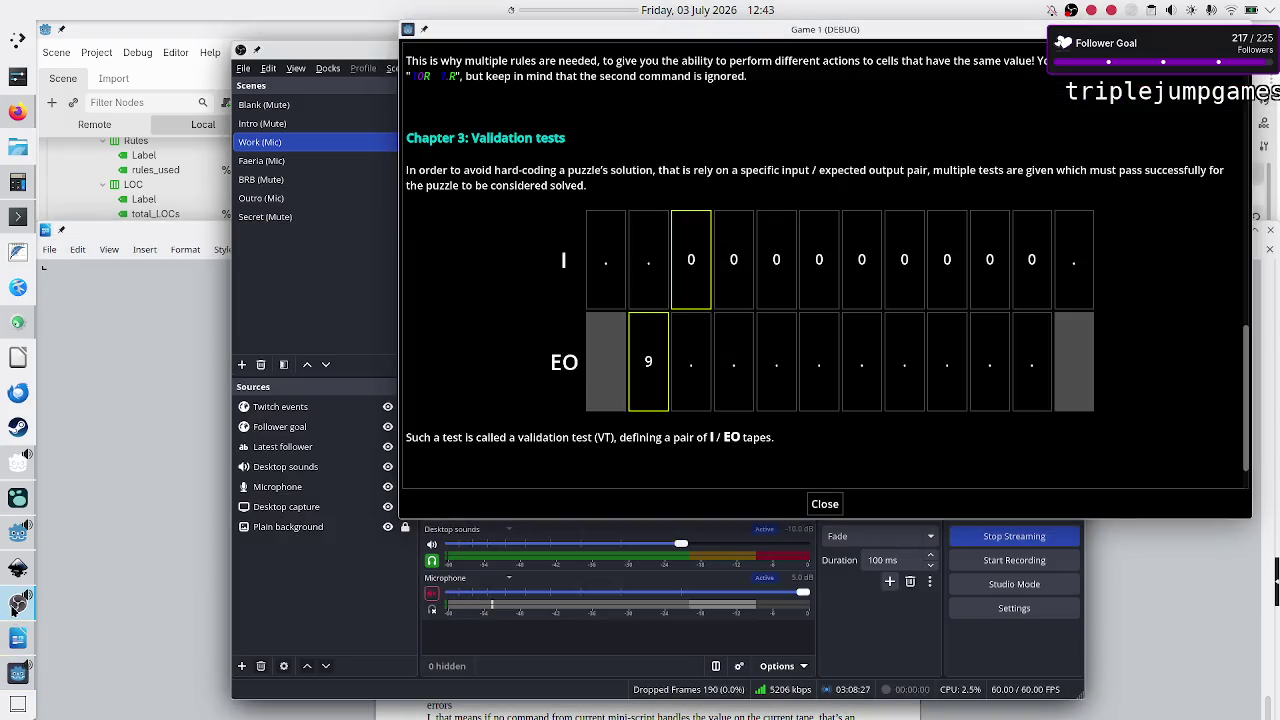
pyautogui.click(432, 592)
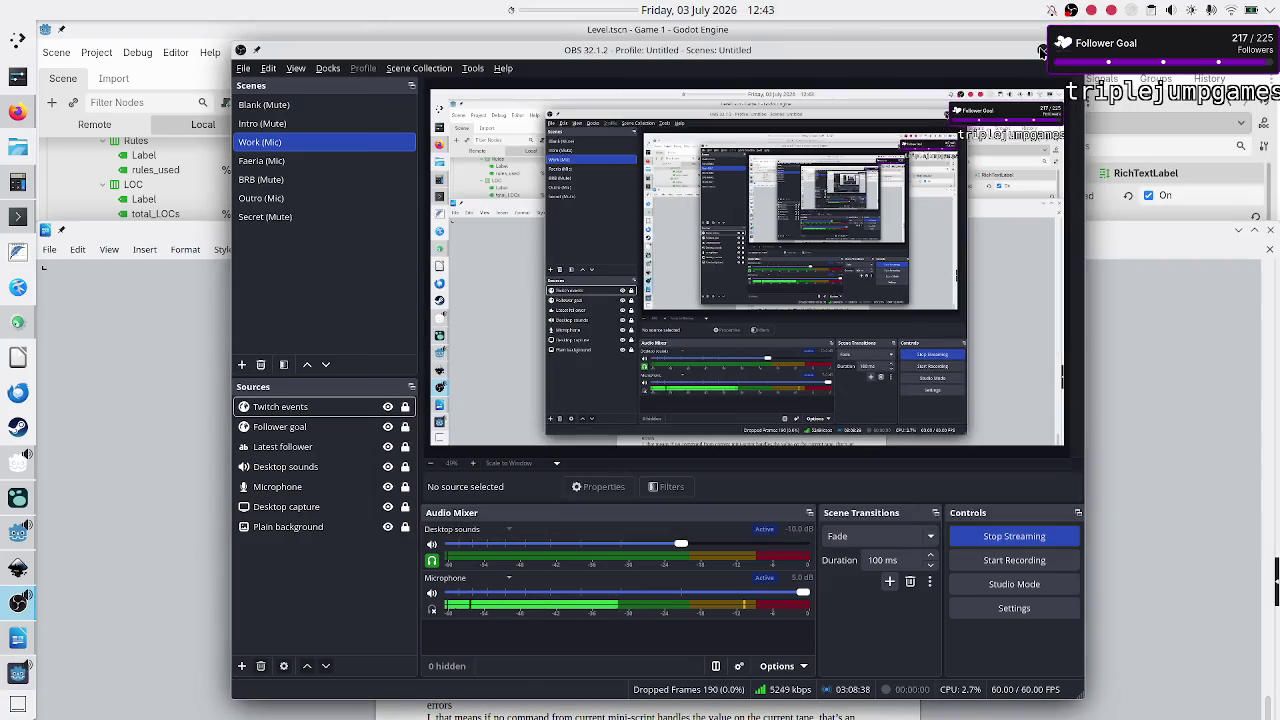
pyautogui.click(1040, 52)
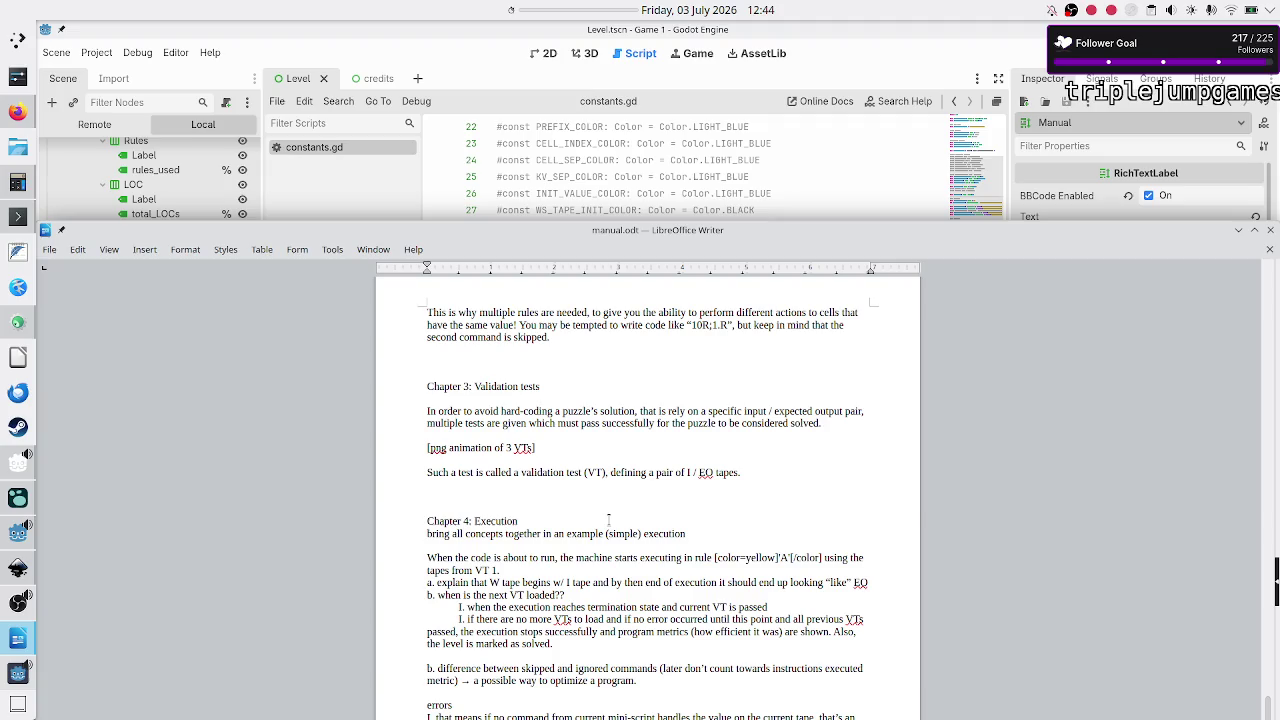
# Step: Extend the Chapter 4 intro line with ': full-window gif, but w/ incorrect code, stop at VT1'
pyautogui.scroll(-1, 570, 535)
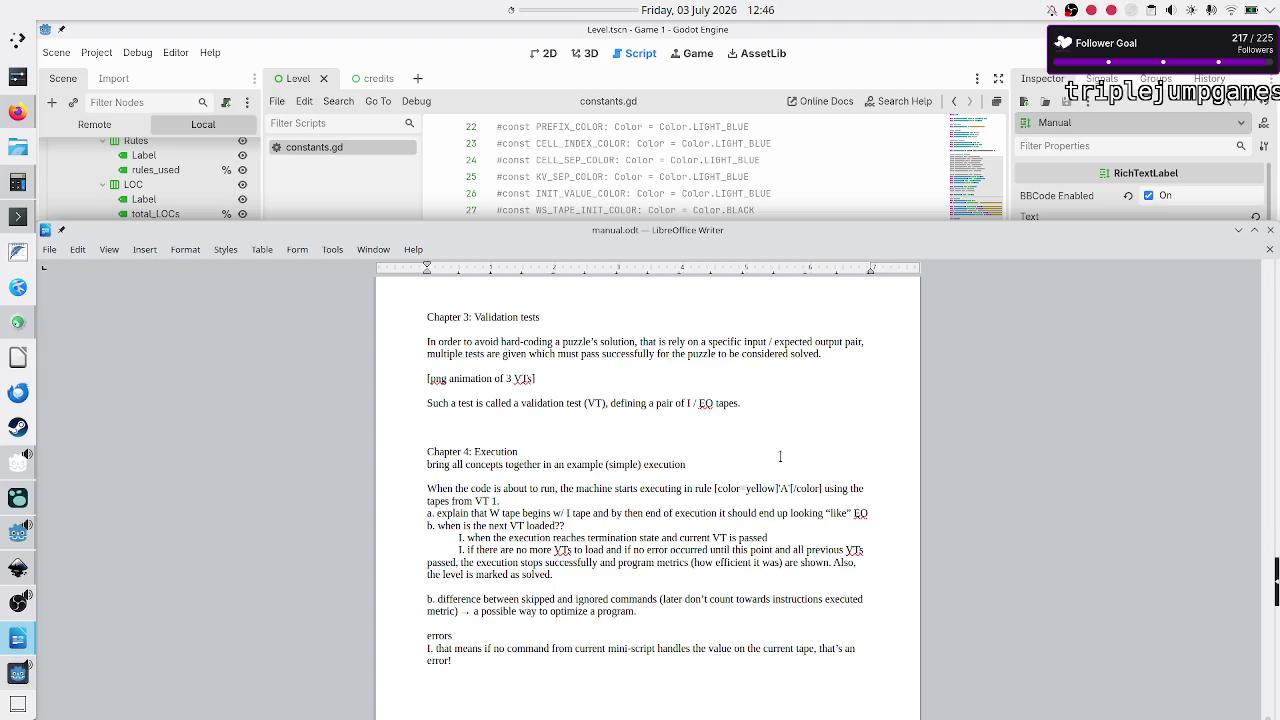
pyautogui.write(':')
pyautogui.write('gif ')
pyautogui.write('of')
pyautogui.write(' ful')
pyautogui.write('l')
pyautogui.write('-gam')
pyautogui.press('BackSpace')
pyautogui.press('BackSpace')
pyautogui.press('BackSpace')
pyautogui.write('ful')
pyautogui.write('l')
pyautogui.write('-window')
pyautogui.write(' gif,')
pyautogui.write(' but')
pyautogui.write(' have th')
pyautogui.press('BackSpace')
pyautogui.press('BackSpace')
pyautogui.press('BackSpace')
pyautogui.write('w/ i')
pyautogui.write('ncorrect co')
pyautogui.write('de')
pyautogui.write('stop al')
pyautogui.write('t VT1')
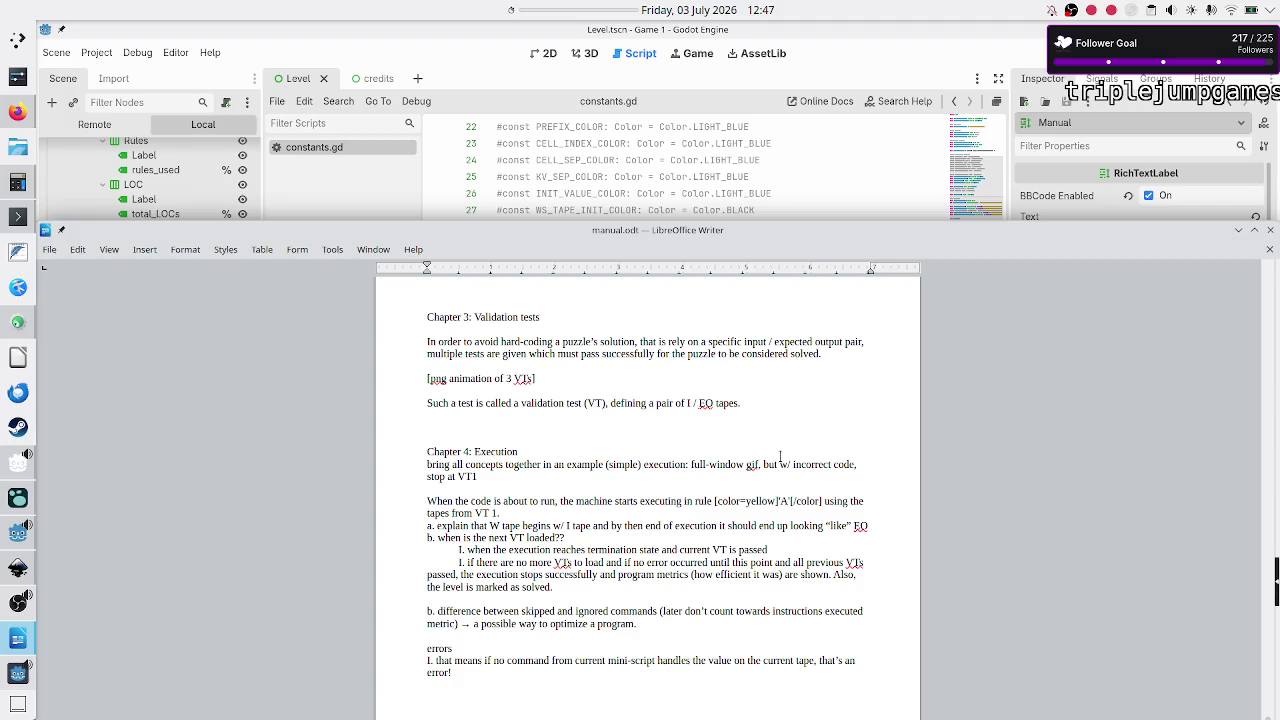
# Step: Add ': very worth the time investment to do this multiple frames gif' and begin errors item II
pyautogui.write(': very worth the time i')
pyautogui.write('nvestment to do this m')
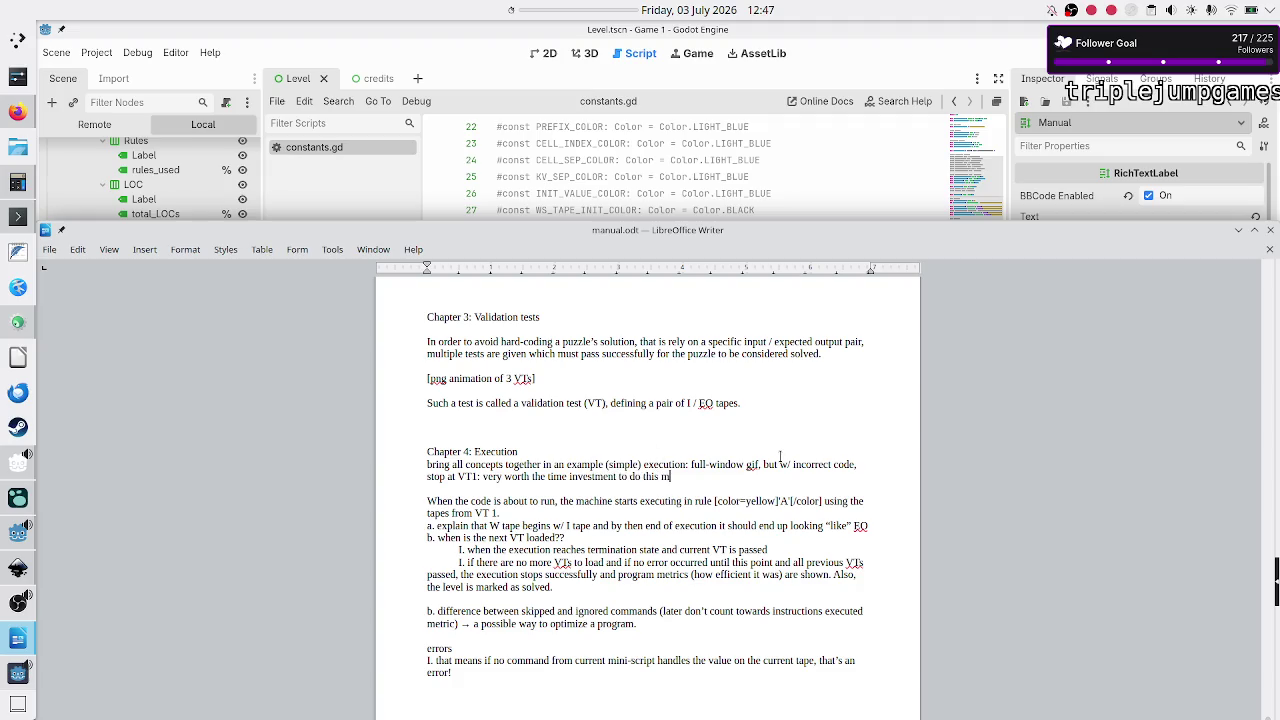
pyautogui.write('ultiple ')
pyautogui.write('frames gif')
pyautogui.press('Right')
pyautogui.press('Right')
pyautogui.write('II. ')
pyautogui.write('if the')
pyautogui.write(' number of i')
pyautogui.press('BackSpace')
pyautogui.write('executed instructions (')
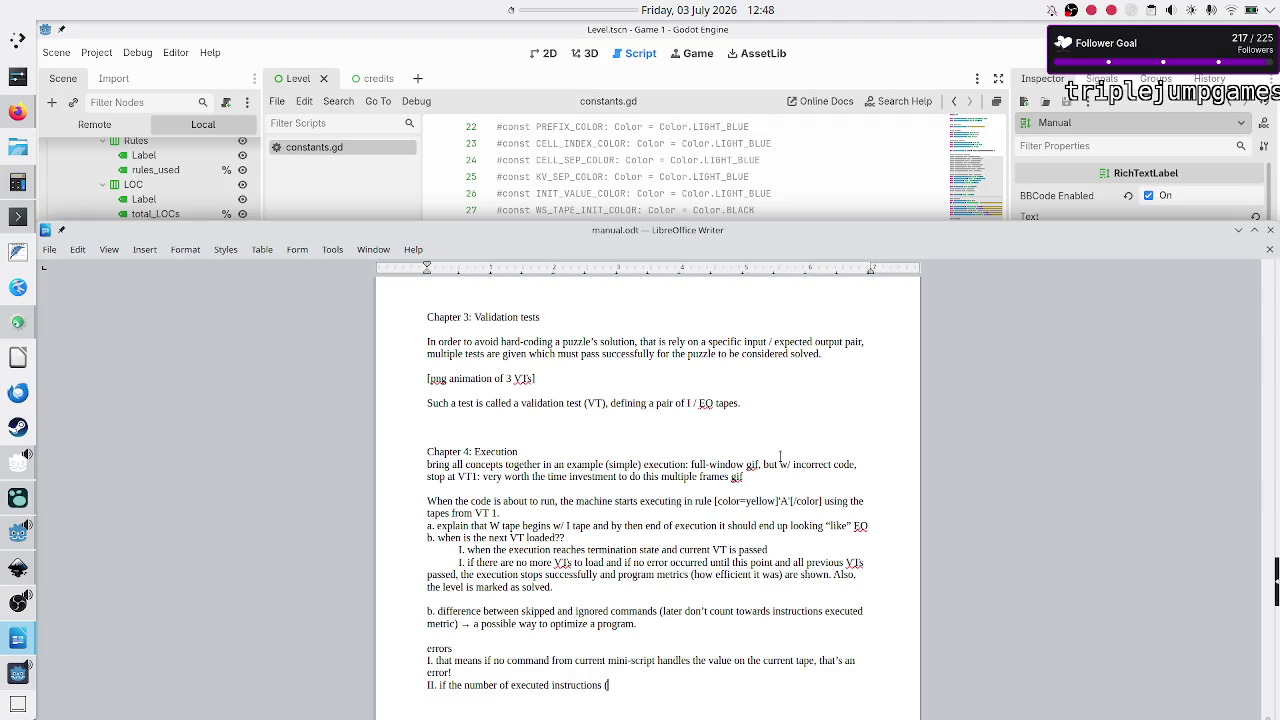
pyautogui.write('skipped')
pyautogui.write(' o')
# Step: Finish item II: executed instructions beyond a limit stop execution immediately w/ a corresponding message
pyautogui.press('BackSpace')
pyautogui.write('and matched)')
pyautogui.write('ut not b')
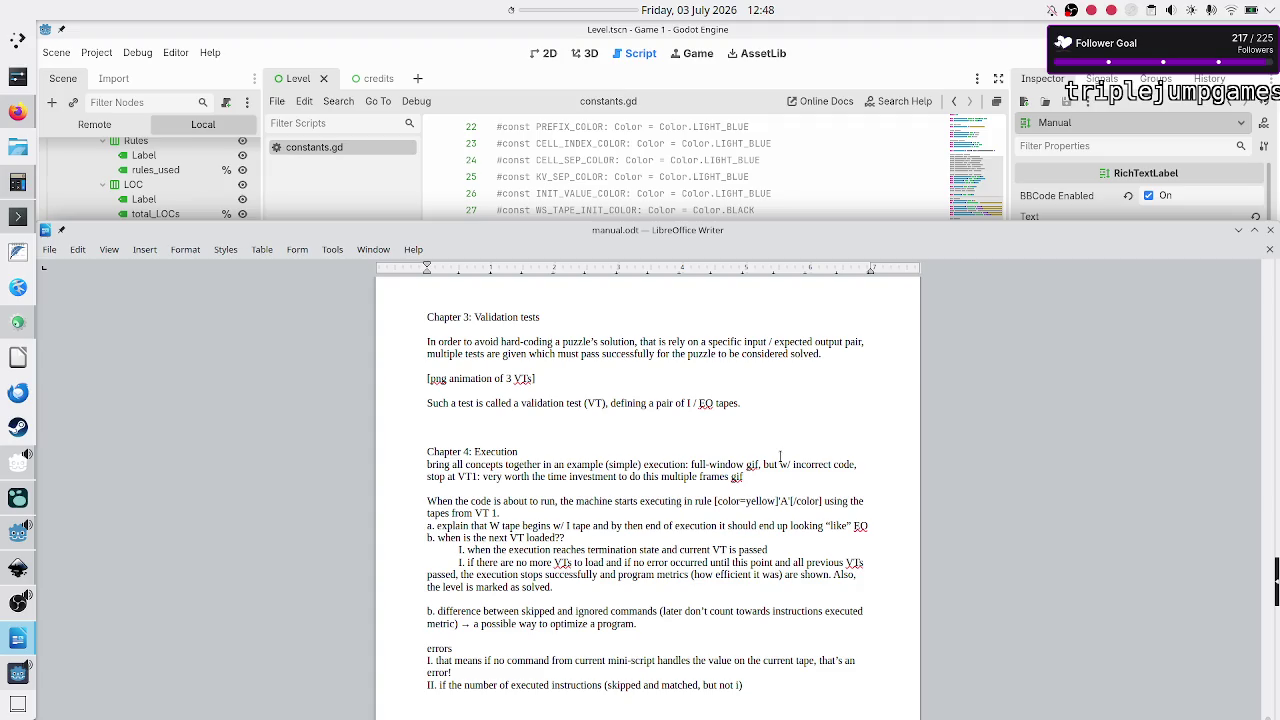
pyautogui.write('gnored')
pyautogui.press('BackSpace')
pyautogui.press('BackSpace')
pyautogui.press('BackSpace')
pyautogui.write('not counting ignored')
pyautogui.press('End')
pyautogui.write('goes bey')
pyautogui.write('on')
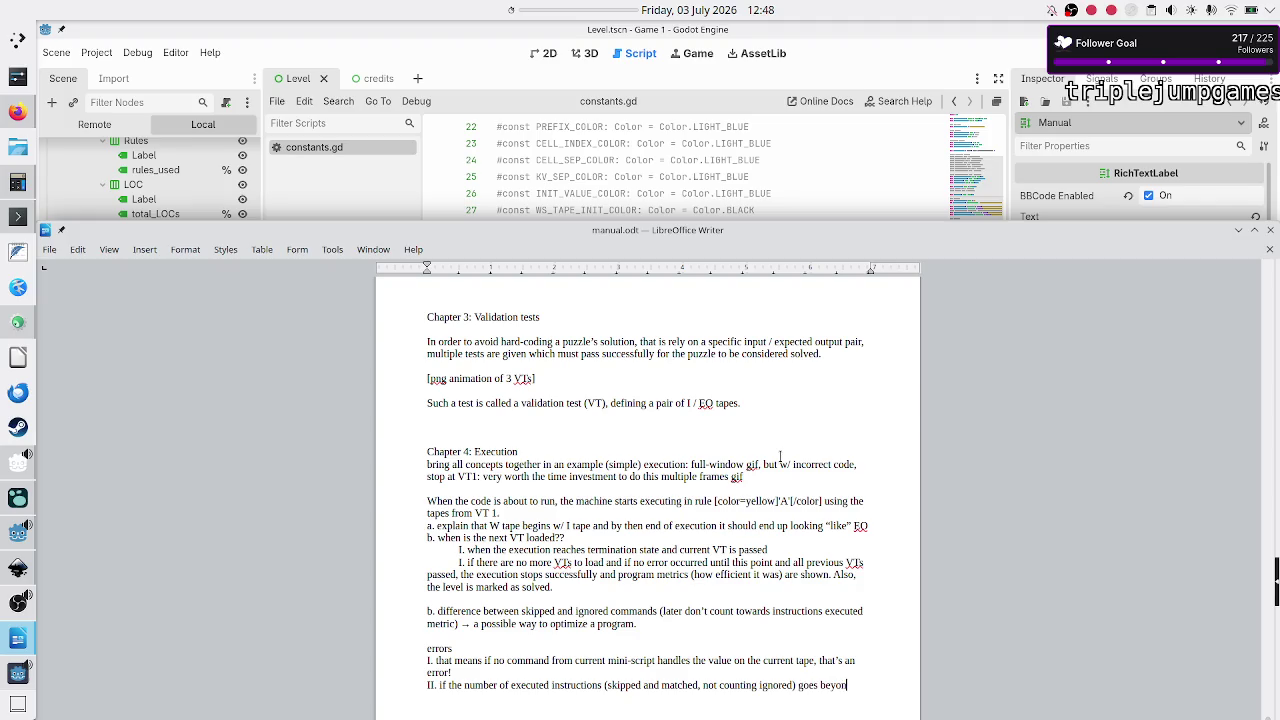
pyautogui.write('d a certain lim')
pyautogui.write('it,')
pyautogui.write(' the execution stops immediately w/ a specific m')
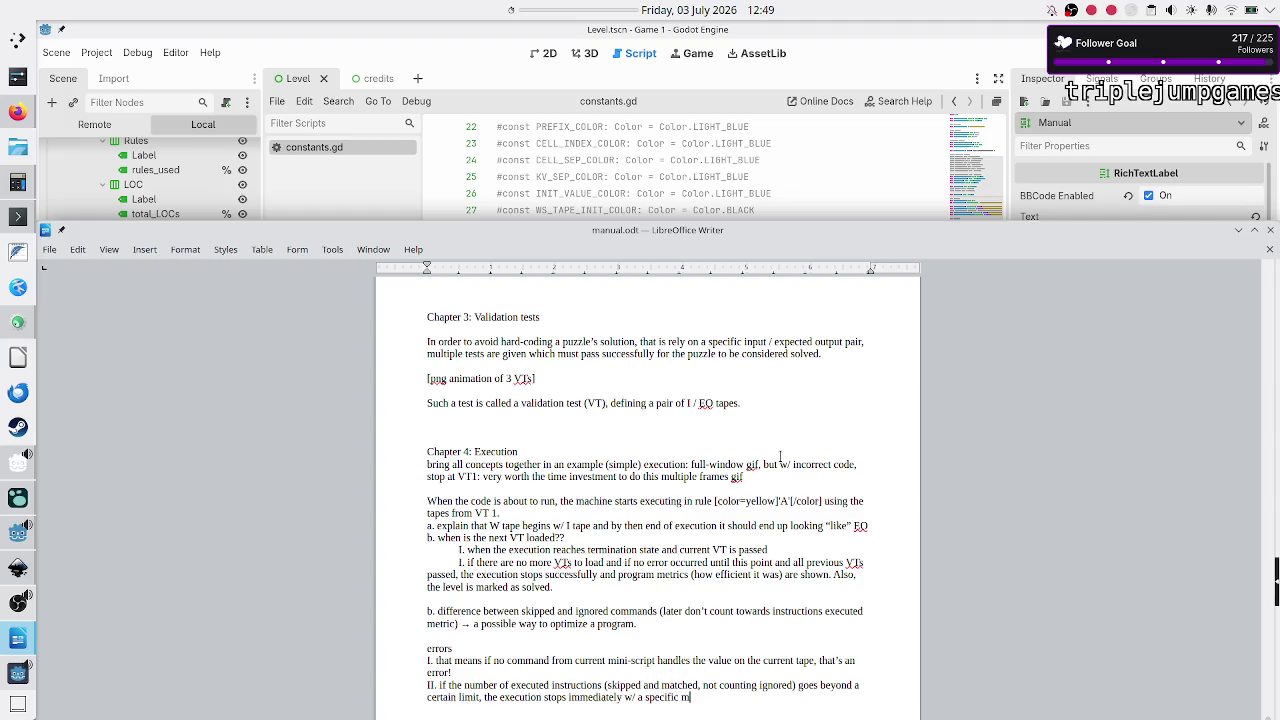
pyautogui.press('BackSpace')
pyautogui.press('BackSpace')
pyautogui.press('BackSpace')
pyautogui.write('correspond')
pyautogui.write('ing message.')
pyautogui.doubleClick(720, 229)
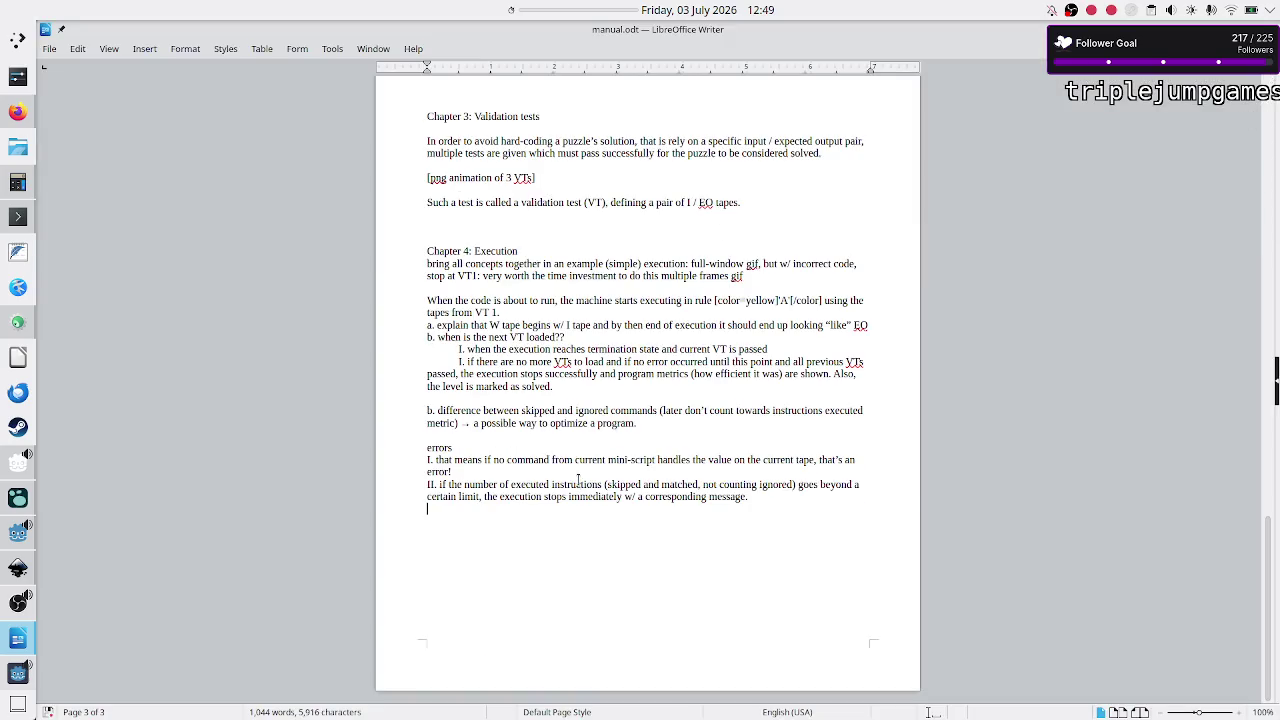
# Step: Add a blank line after item II, then select the item II paragraph up to 'message.'
pyautogui.press('Return')
pyautogui.tripleClick(563, 495)
pyautogui.hotkey('shift', 'Down')
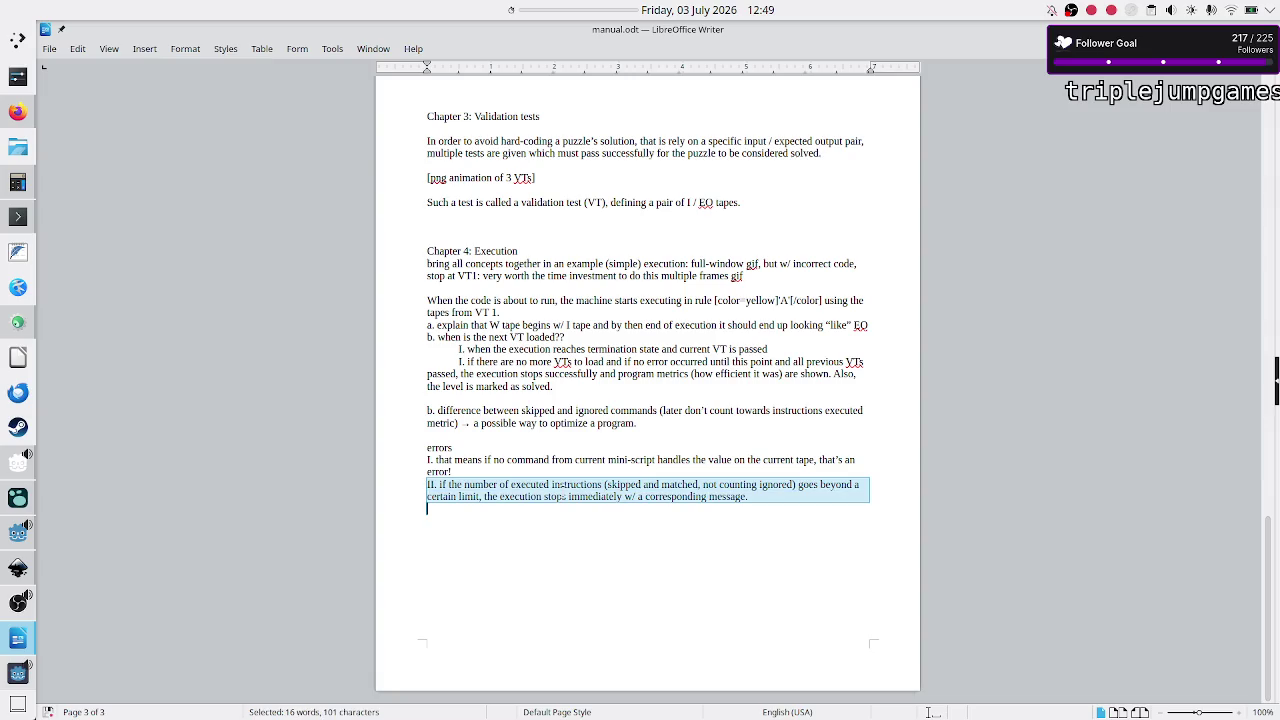
pyautogui.hotkey('shift', 'Left')
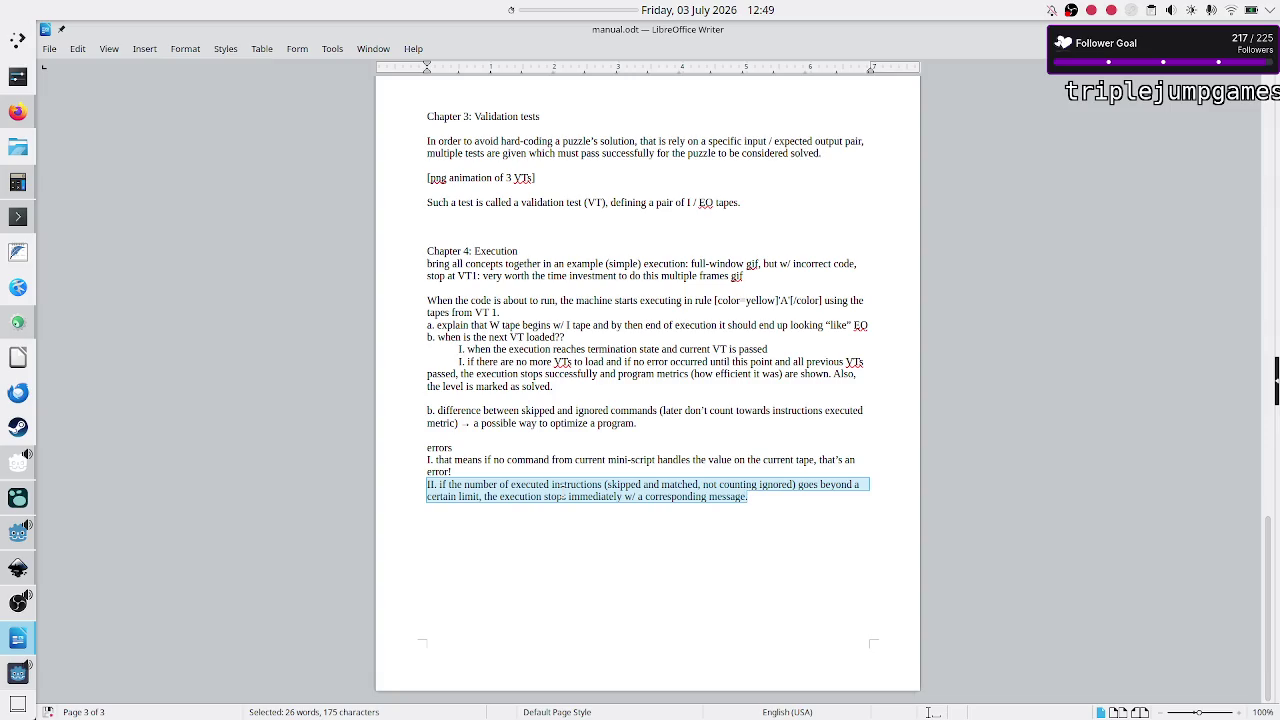
pyautogui.click(18, 672)
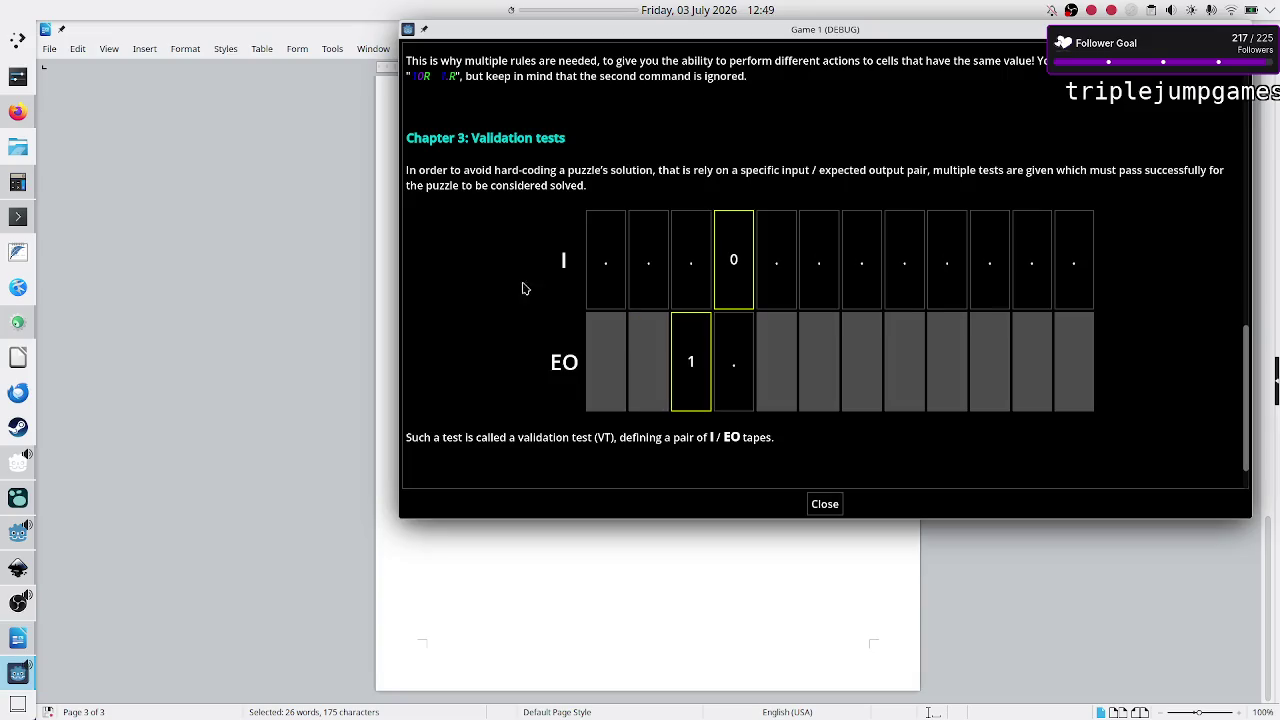
# Step: Dismiss the validation help, replace Rule A's code with 0R, and run the validation tests
pyautogui.click(831, 512)
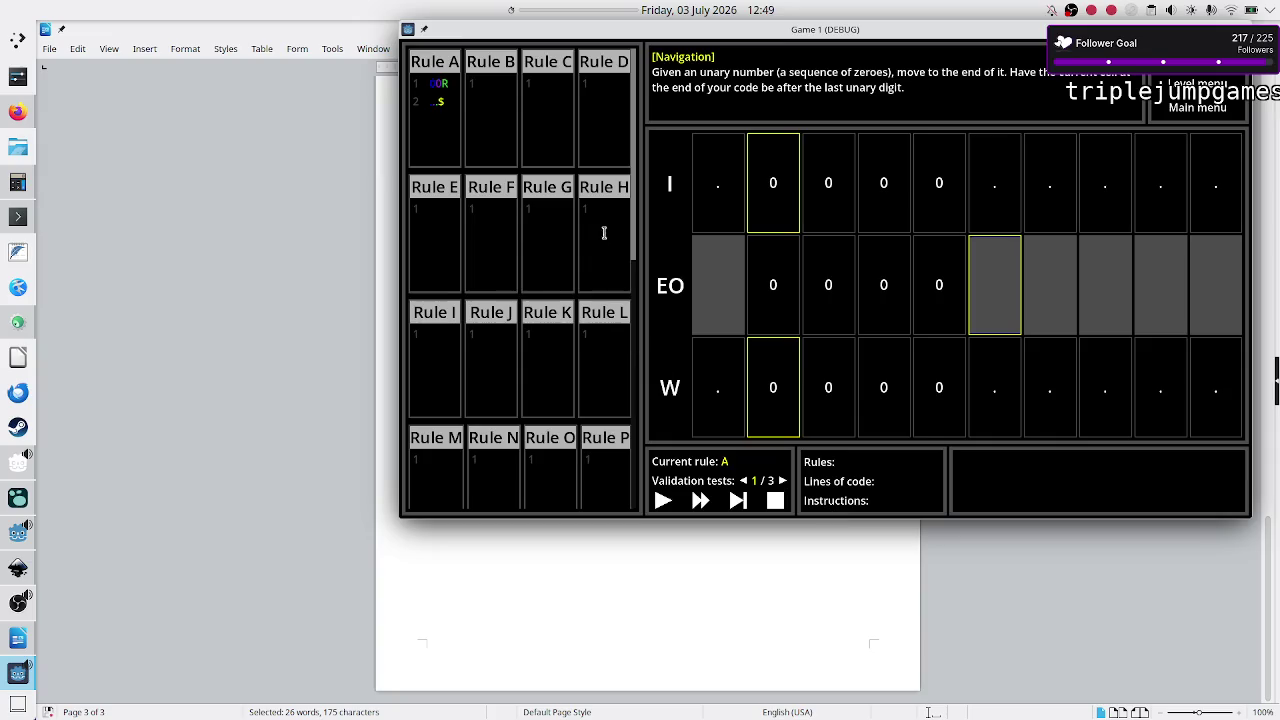
pyautogui.click(451, 113)
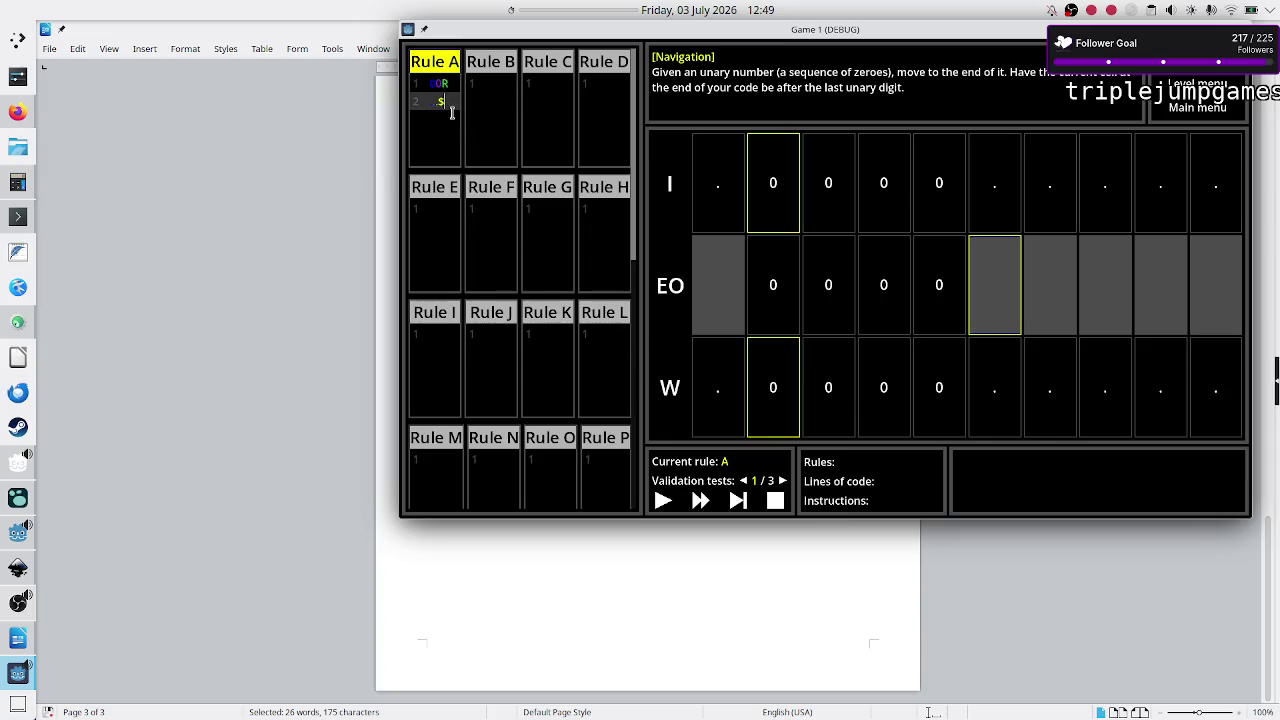
pyautogui.press('BackSpace')
pyautogui.press('BackSpace')
pyautogui.press('BackSpace')
pyautogui.write('0')
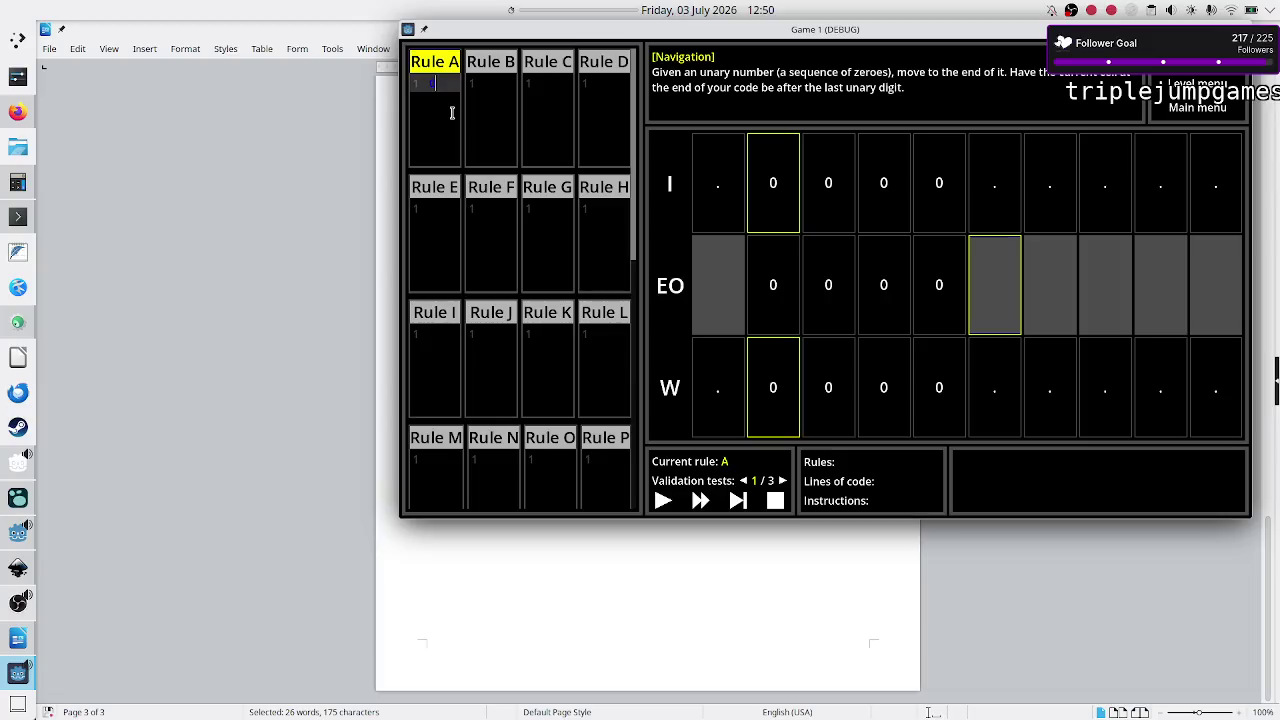
pyautogui.write('R')
pyautogui.click(662, 500)
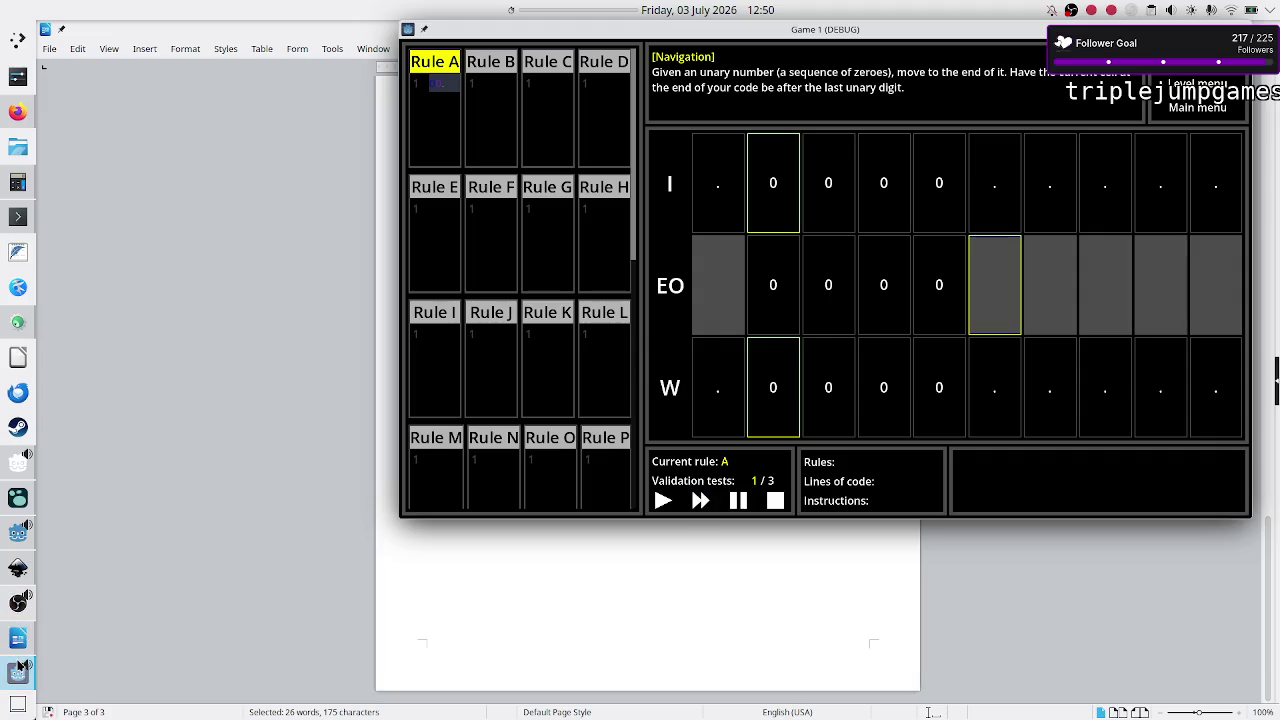
# Step: Bring OBS Studio forward briefly, then switch back to the Godot editor
pyautogui.click(15, 608)
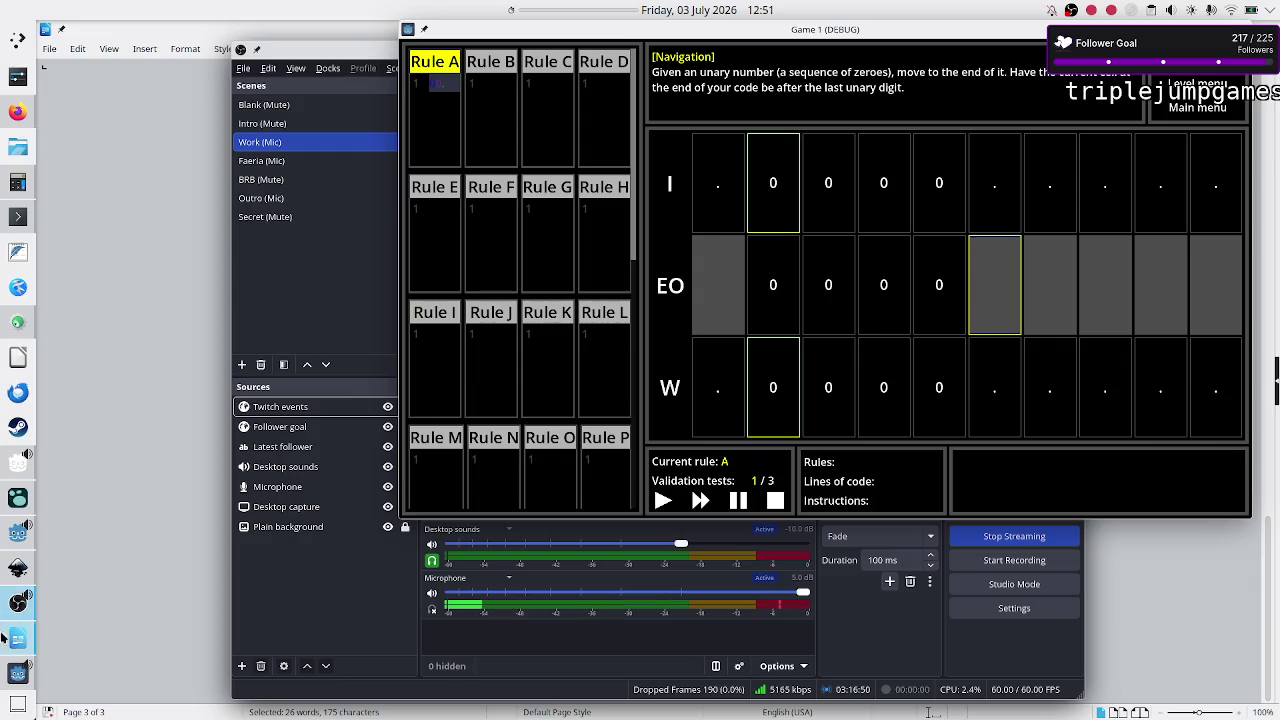
pyautogui.click(9, 537)
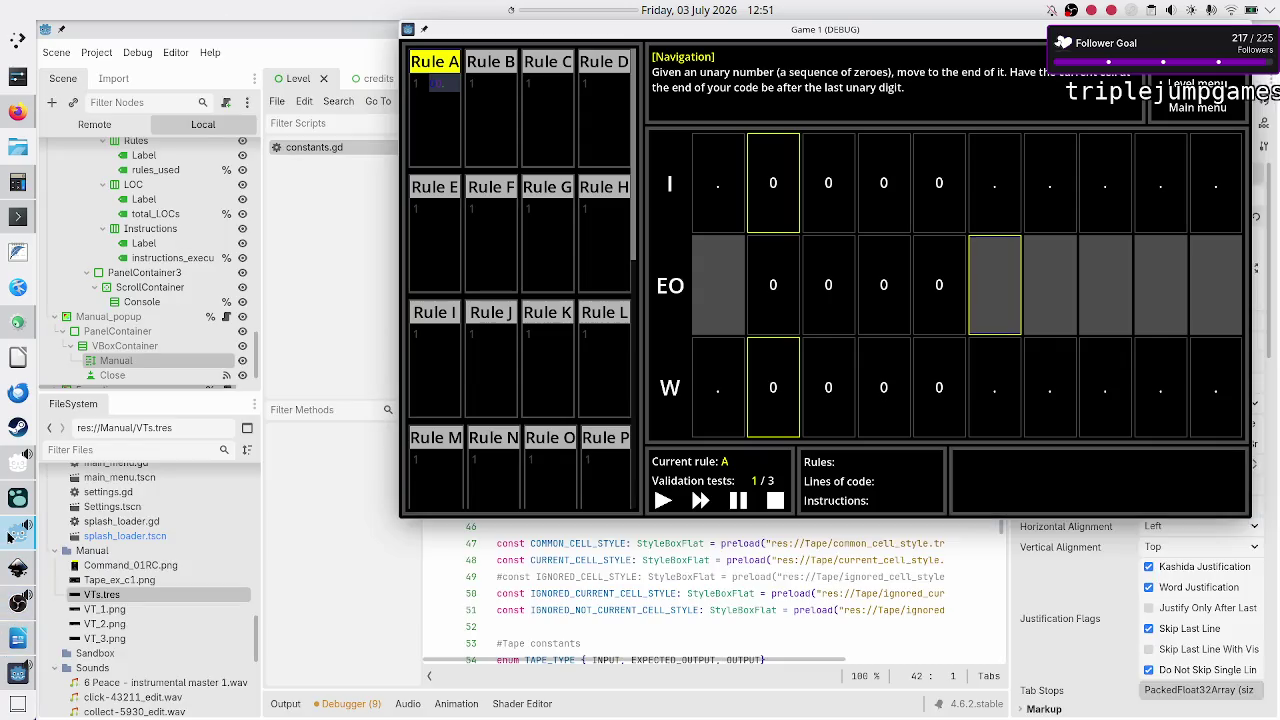
# Step: Move the game window aside to show constants.gd's MAX_INSTRUCTIONS_DEV_LEVEL = 9999 constant
pyautogui.click(290, 705)
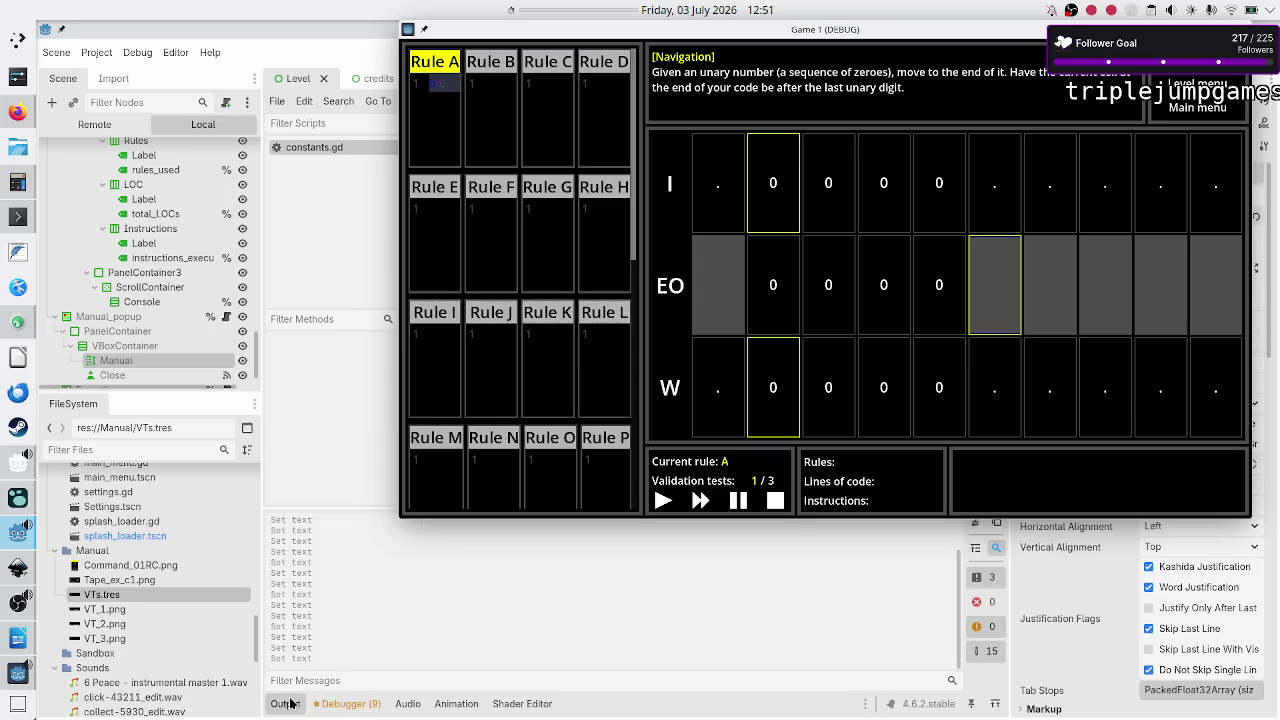
pyautogui.click(291, 710)
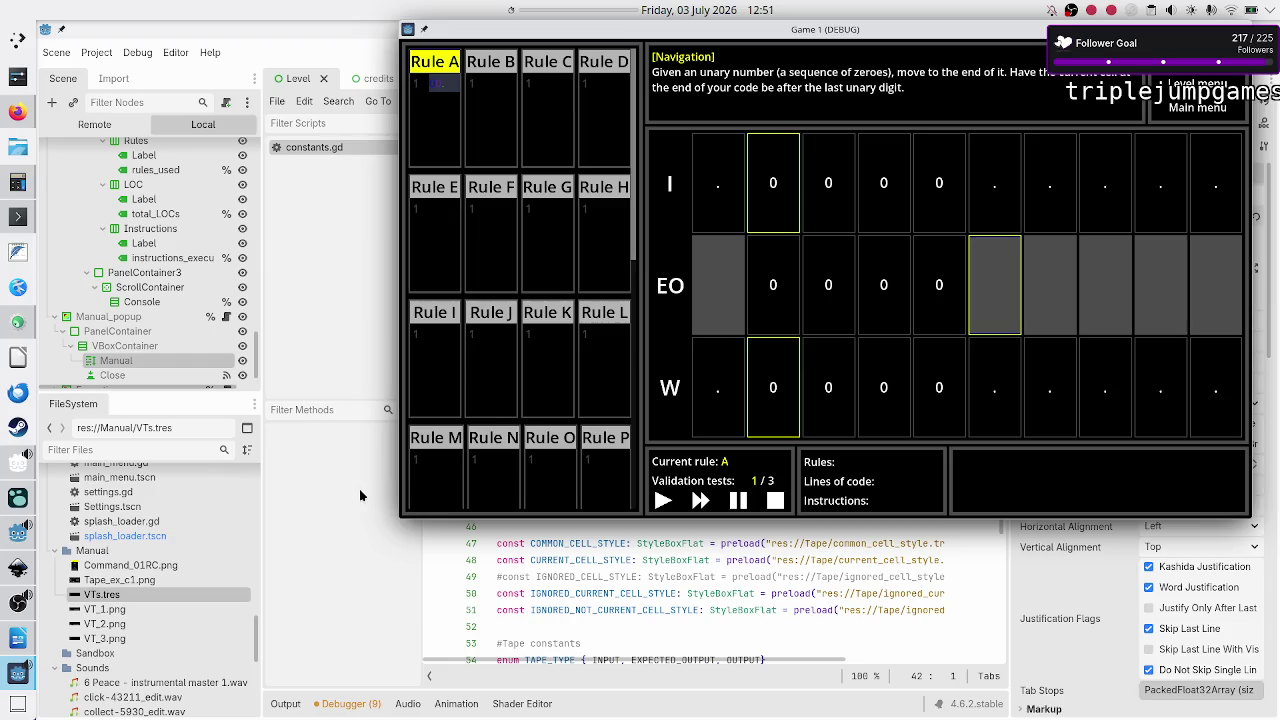
pyautogui.click(500, 543)
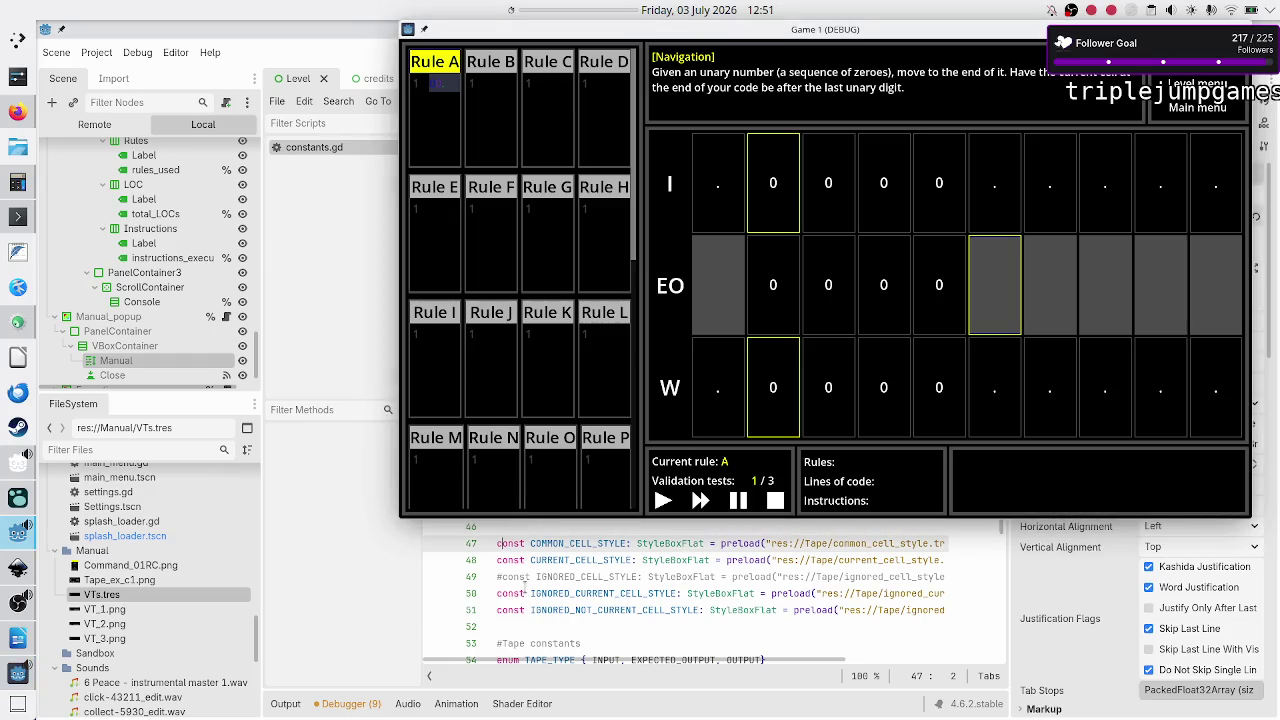
pyautogui.scroll(7, 524, 585)
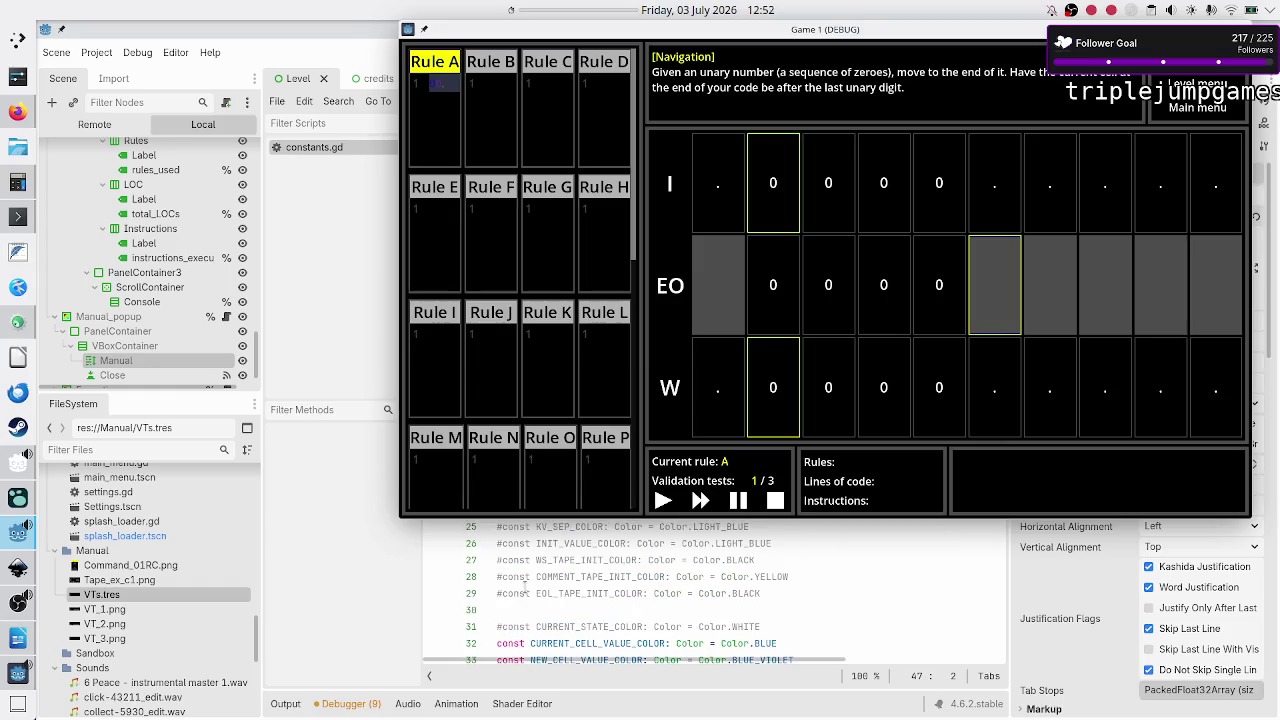
pyautogui.moveTo(786, 28)
pyautogui.mouseDown()
pyautogui.moveTo(698, 227)
pyautogui.moveTo(712, 310)
pyautogui.mouseUp()
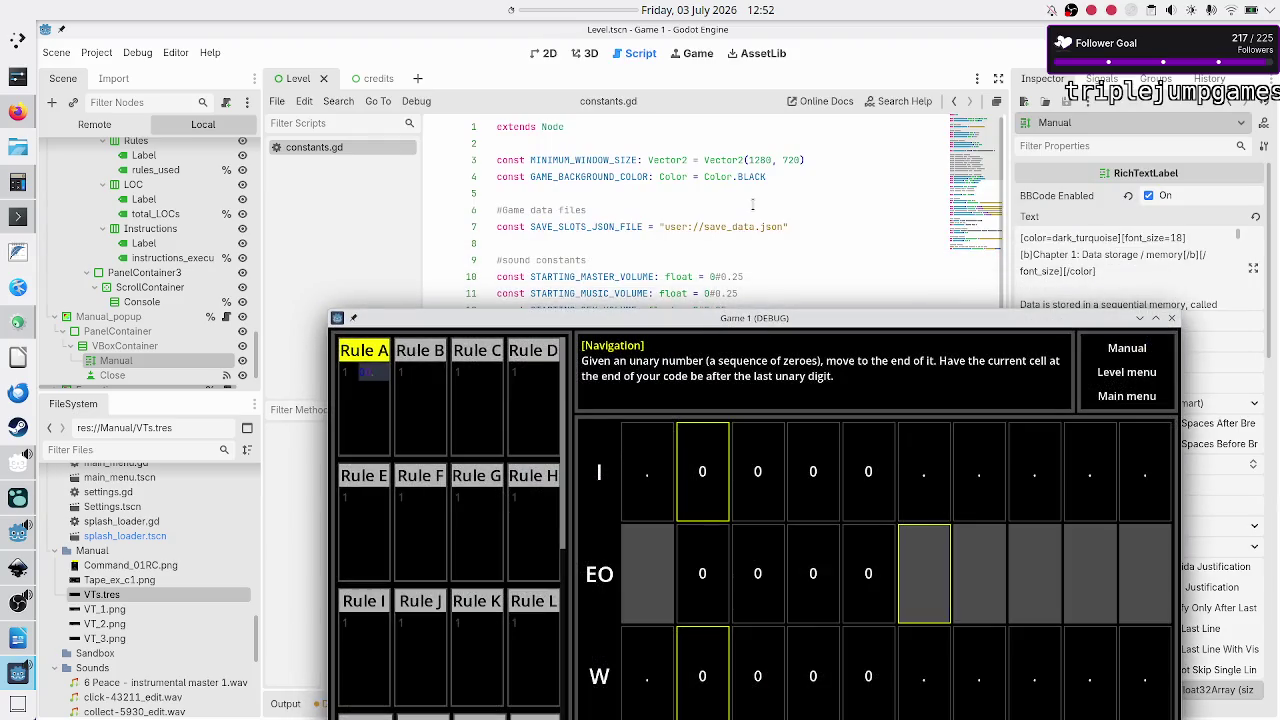
pyautogui.scroll(-4, 753, 205)
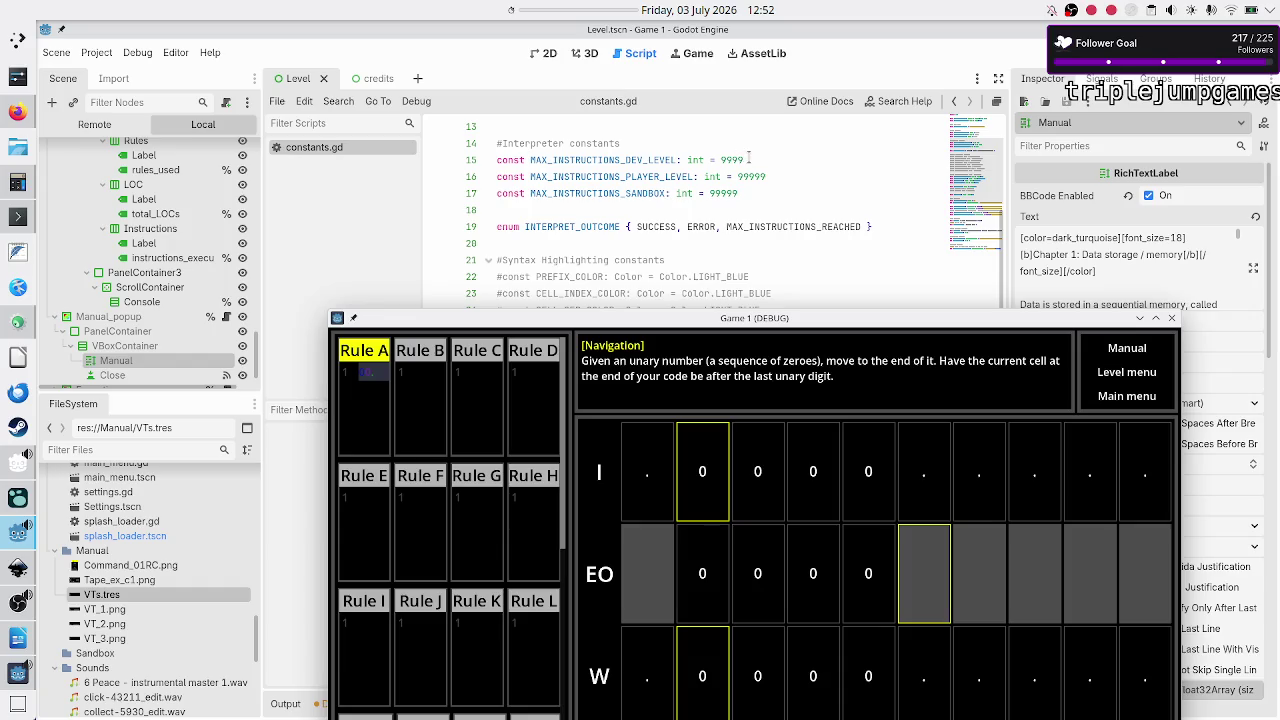
# Step: Move the game window back over the editor while the run reaches the 9999-instruction limit
pyautogui.moveTo(745, 320)
pyautogui.mouseDown()
pyautogui.moveTo(795, 136)
pyautogui.moveTo(772, 117)
pyautogui.moveTo(723, 198)
pyautogui.moveTo(732, 175)
pyautogui.mouseUp()
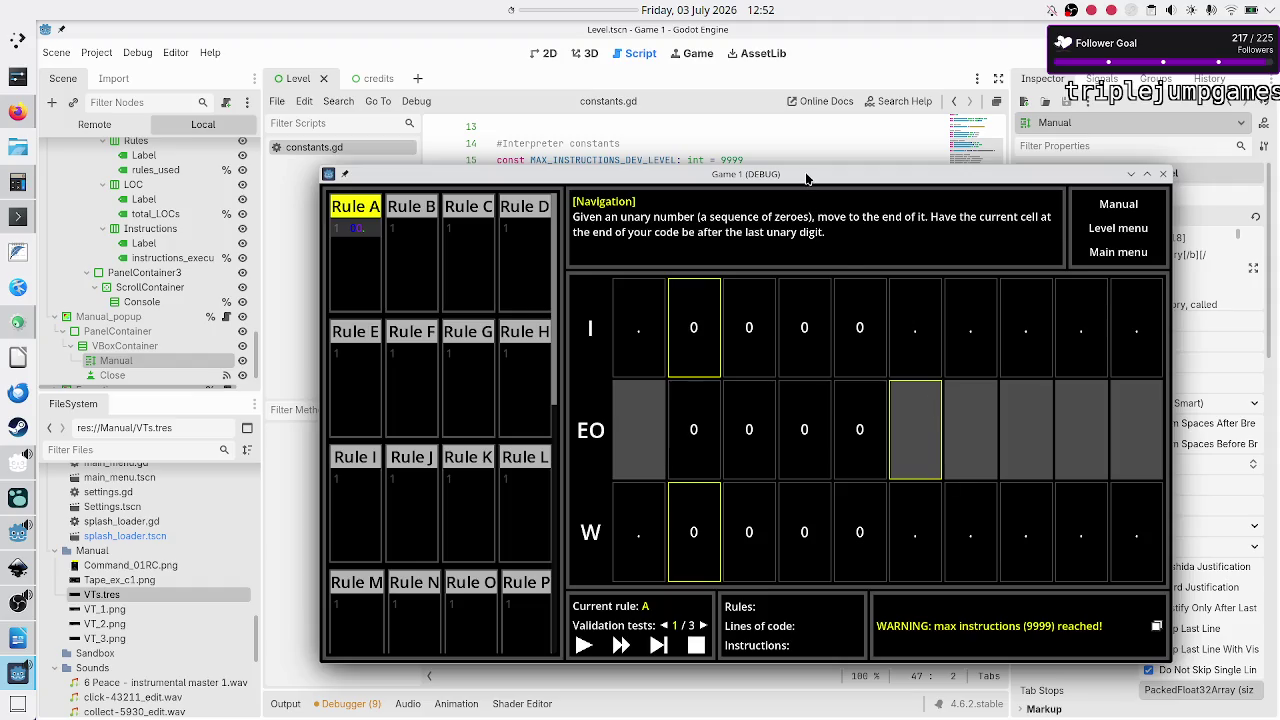
pyautogui.moveTo(807, 177); pyautogui.dragTo(808, 182)
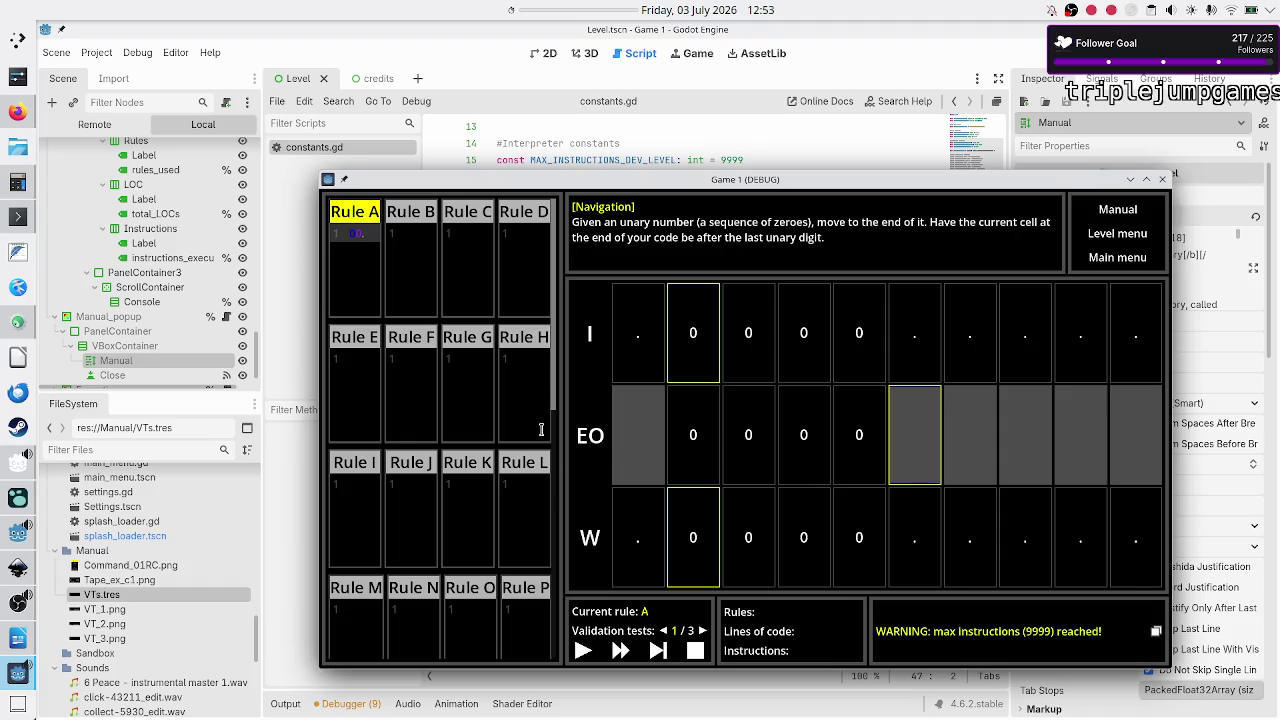
pyautogui.doubleClick(374, 246)
pyautogui.click(374, 246)
pyautogui.doubleClick(370, 236)
pyautogui.click(370, 259)
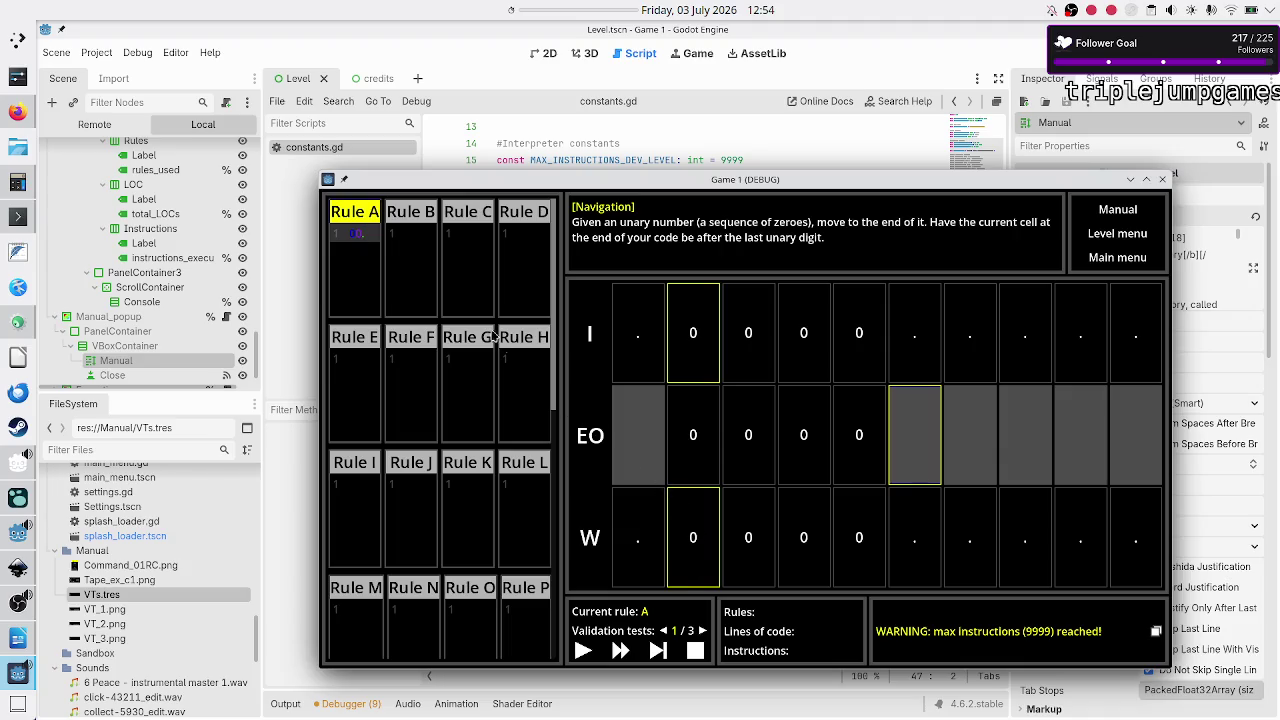
# Step: Switch back and forth between Rule A and Rule B code in the running game
pyautogui.click(406, 273)
pyautogui.click(367, 281)
pyautogui.click(409, 283)
pyautogui.click(366, 287)
pyautogui.click(417, 289)
pyautogui.click(353, 280)
pyautogui.click(429, 282)
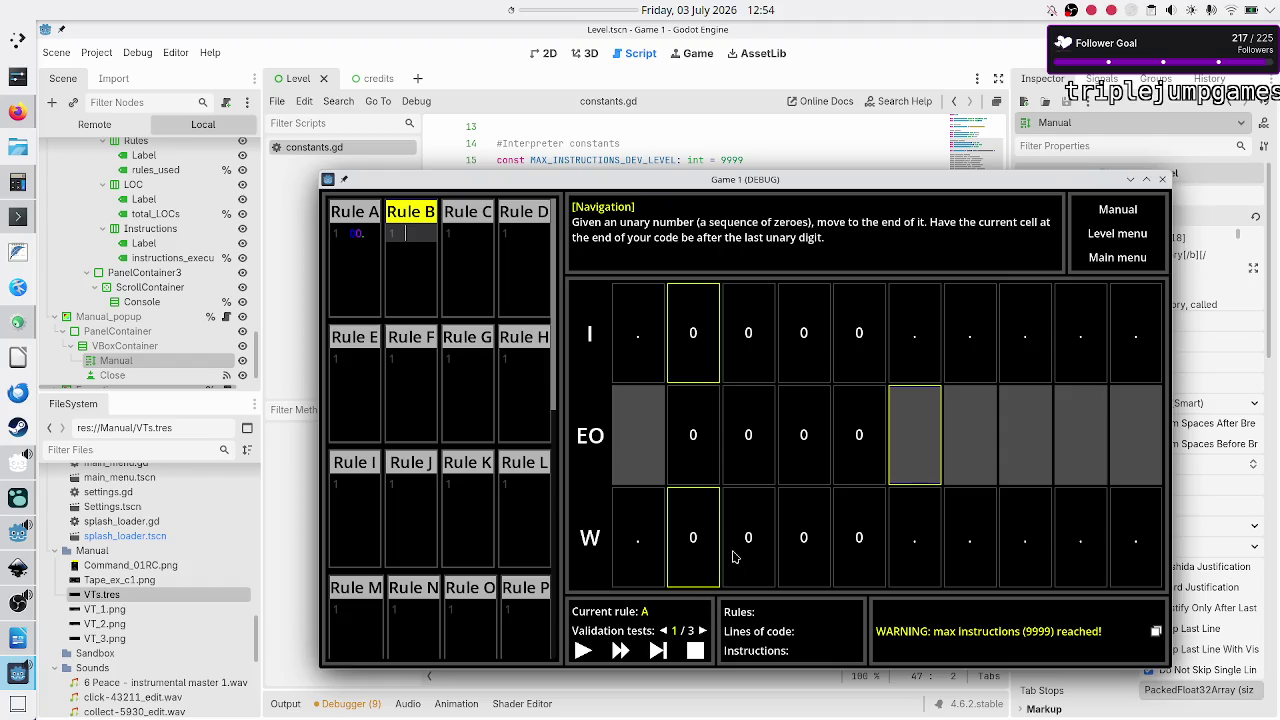
# Step: Return to Rule A, close the Game 1 (DEBUG) window and bring manual.odt forward
pyautogui.click(373, 243)
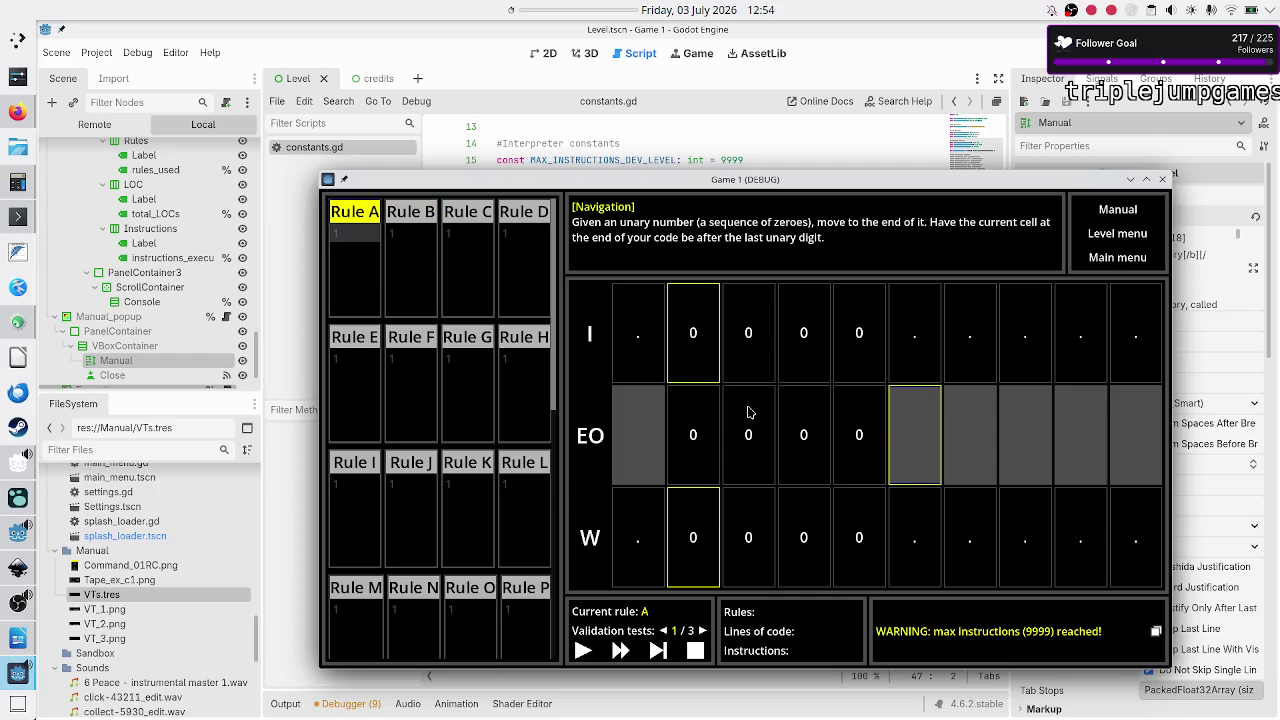
pyautogui.click(1130, 179)
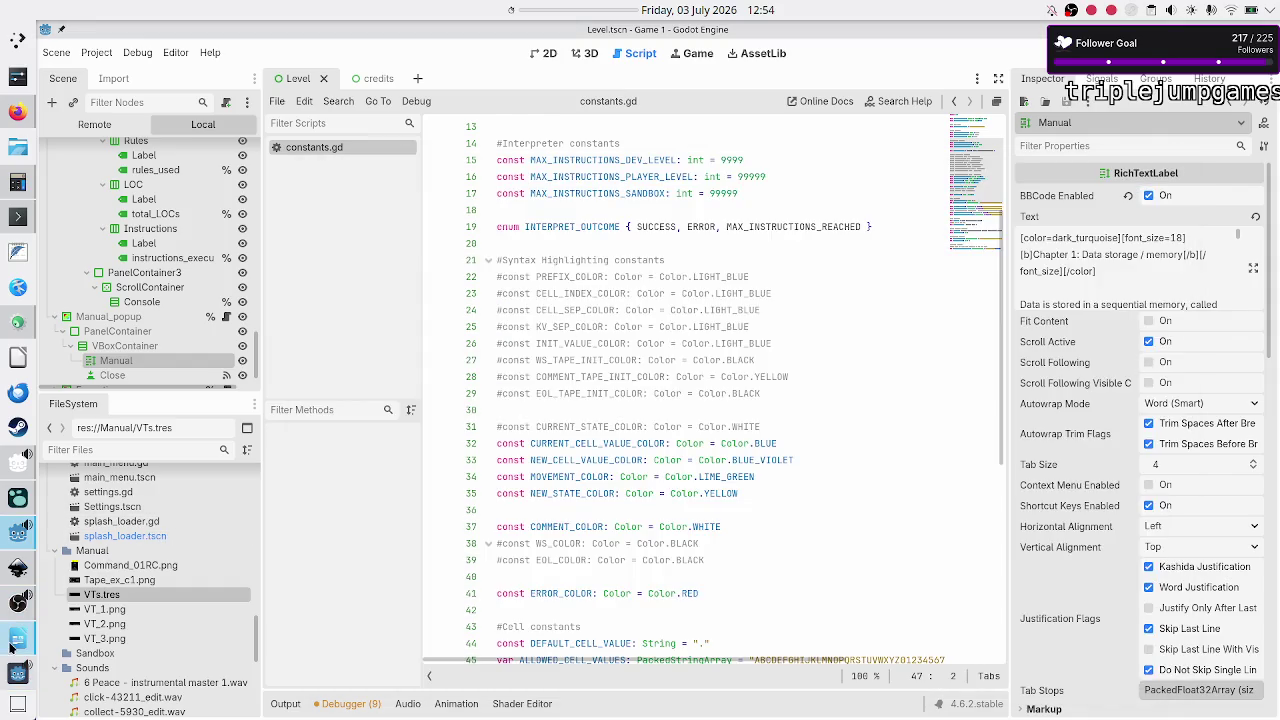
pyautogui.click(18, 638)
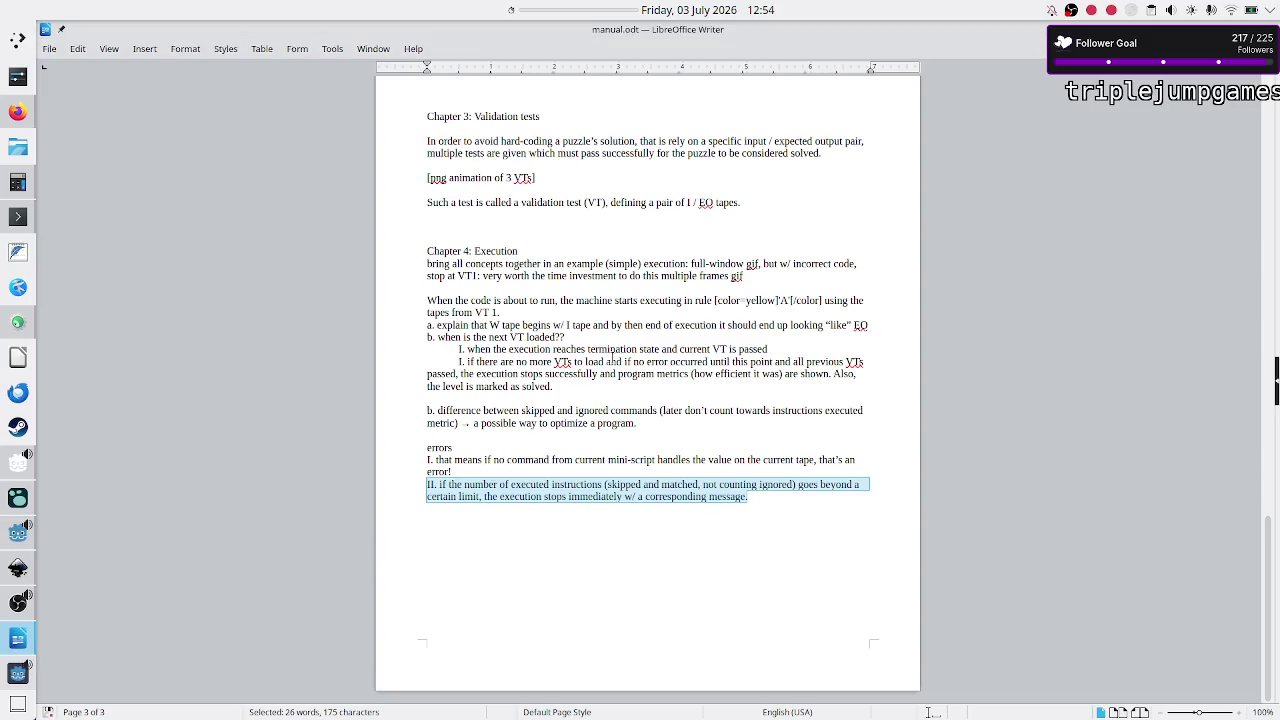
pyautogui.click(564, 325)
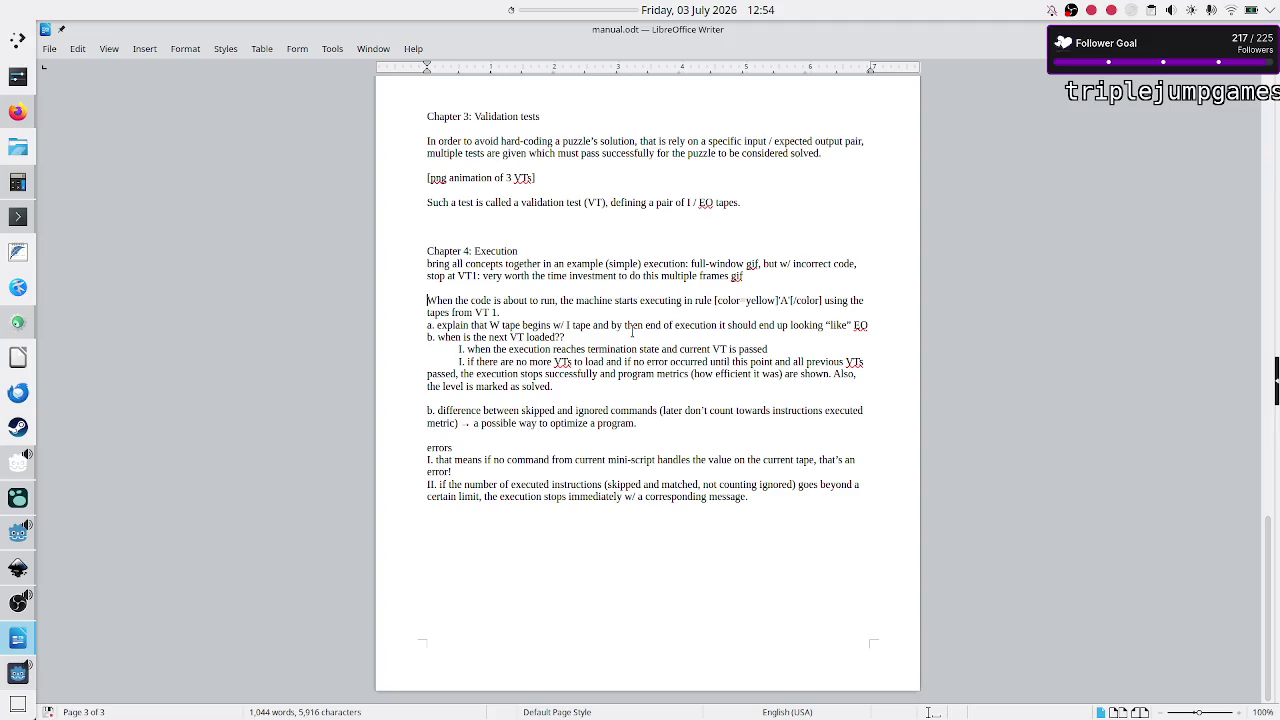
pyautogui.press('Up')
pyautogui.press('Up')
pyautogui.press('Up')
pyautogui.hotkey('shift', 'Down')
pyautogui.hotkey('shift', 'Down')
pyautogui.hotkey('shift', 'Down')
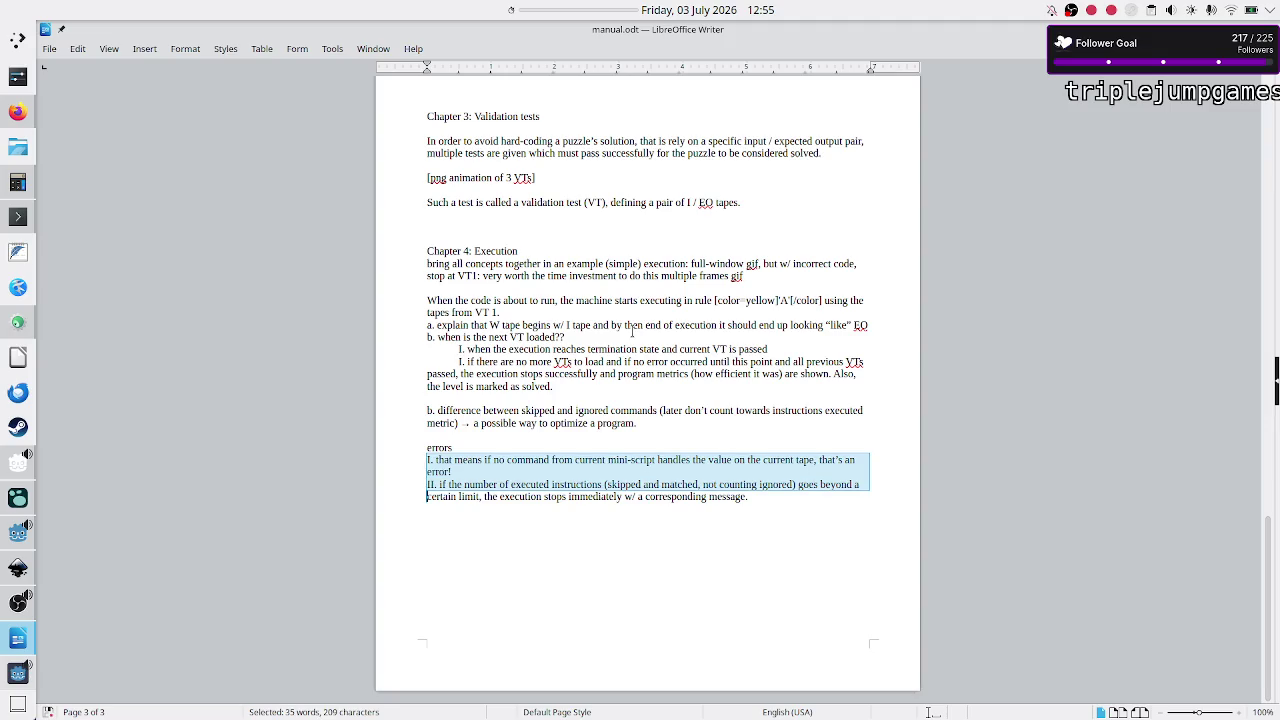
pyautogui.hotkey('shift', 'Up')
pyautogui.hotkey('shift', 'Up')
pyautogui.hotkey('shift', 'Up')
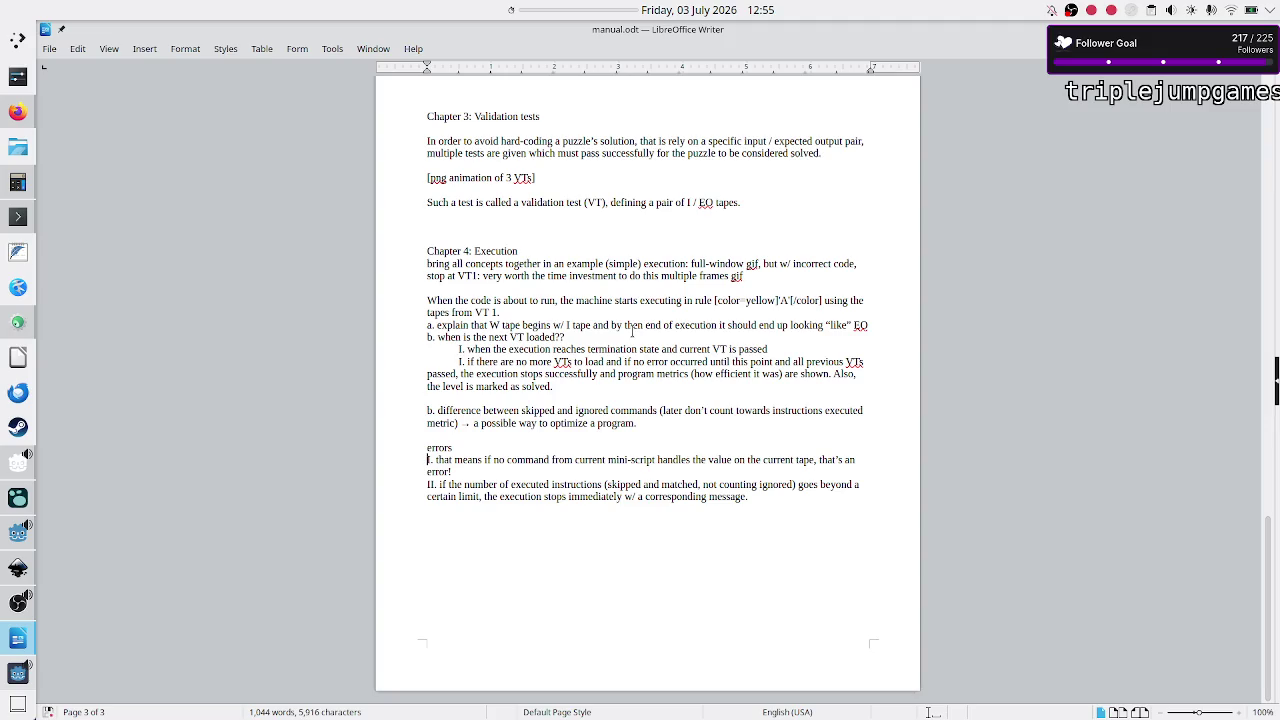
pyautogui.hotkey('shift', 'Down')
pyautogui.hotkey('shift', 'End')
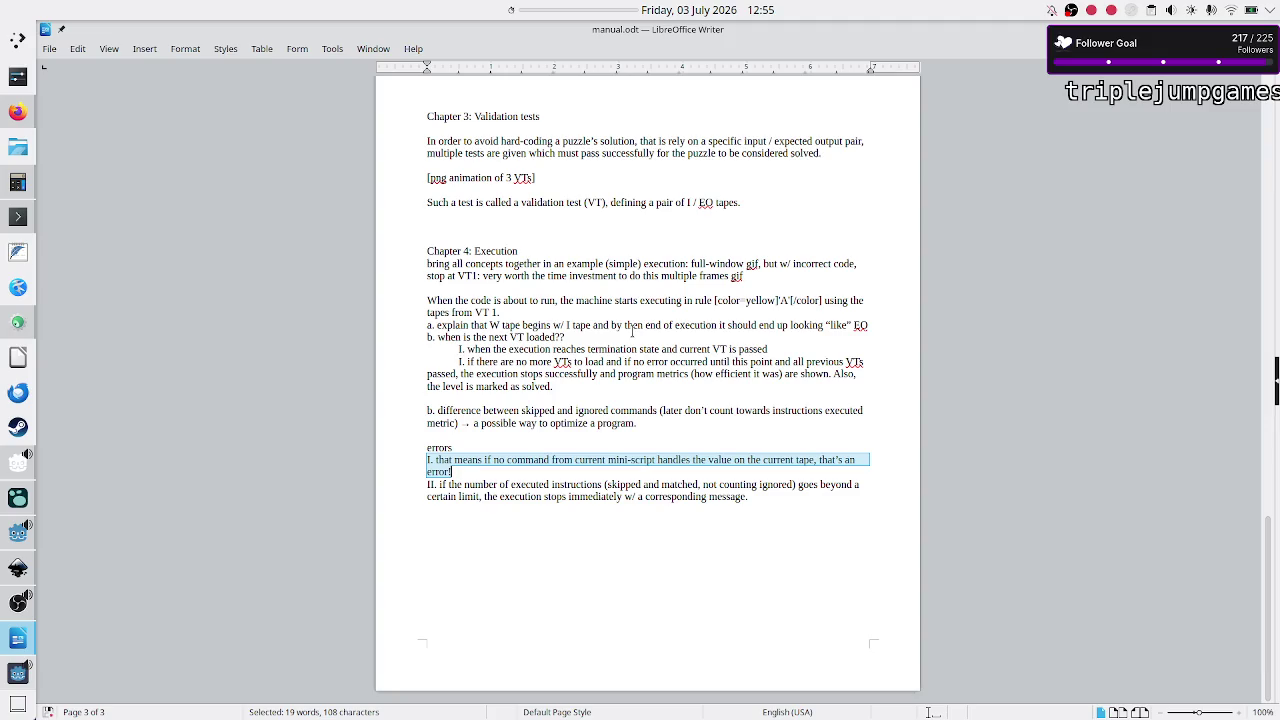
pyautogui.press('Right')
pyautogui.hotkey('shift', 'Down')
pyautogui.hotkey('shift', 'Down')
pyautogui.hotkey('shift', 'Down')
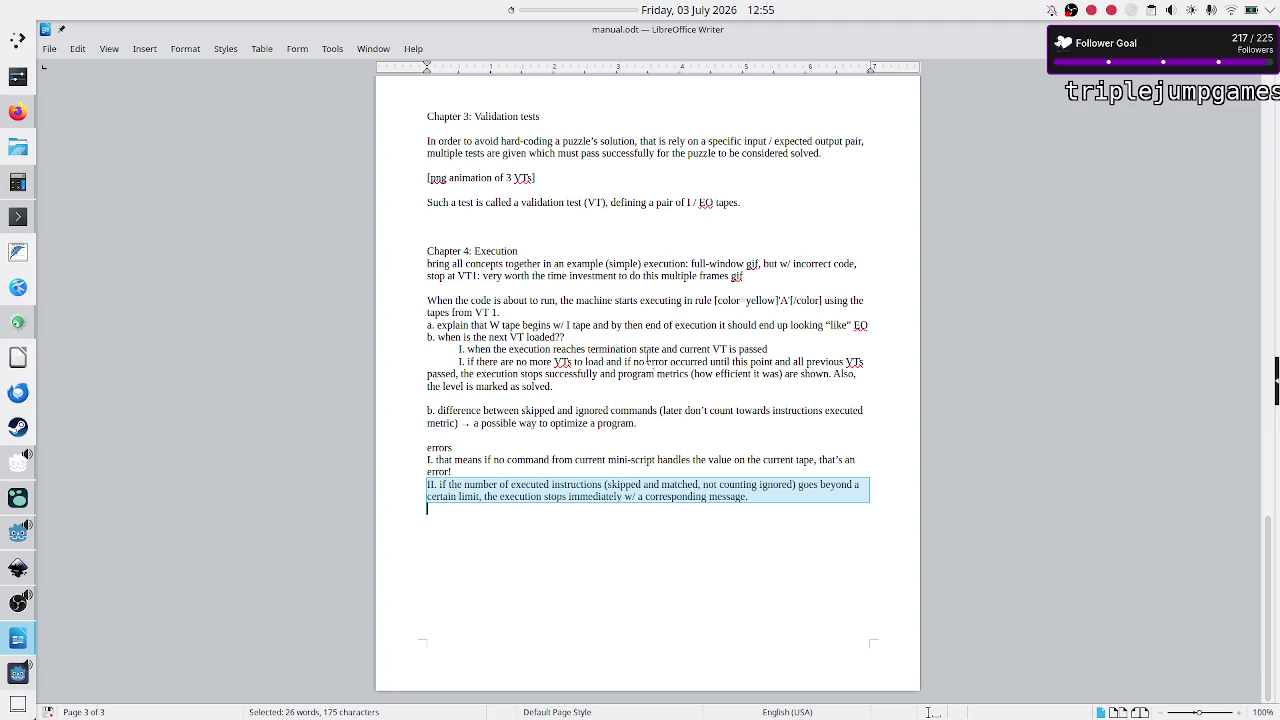
pyautogui.click(576, 490)
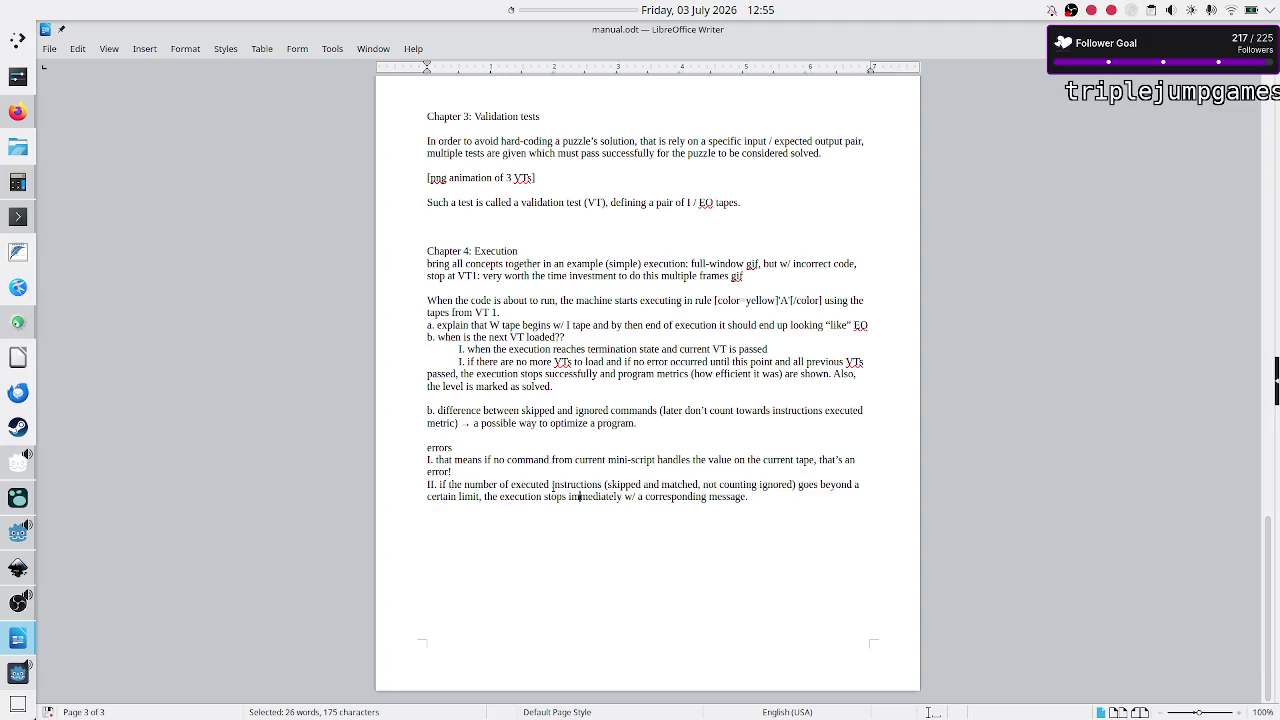
pyautogui.moveTo(530, 485); pyautogui.dragTo(596, 485)
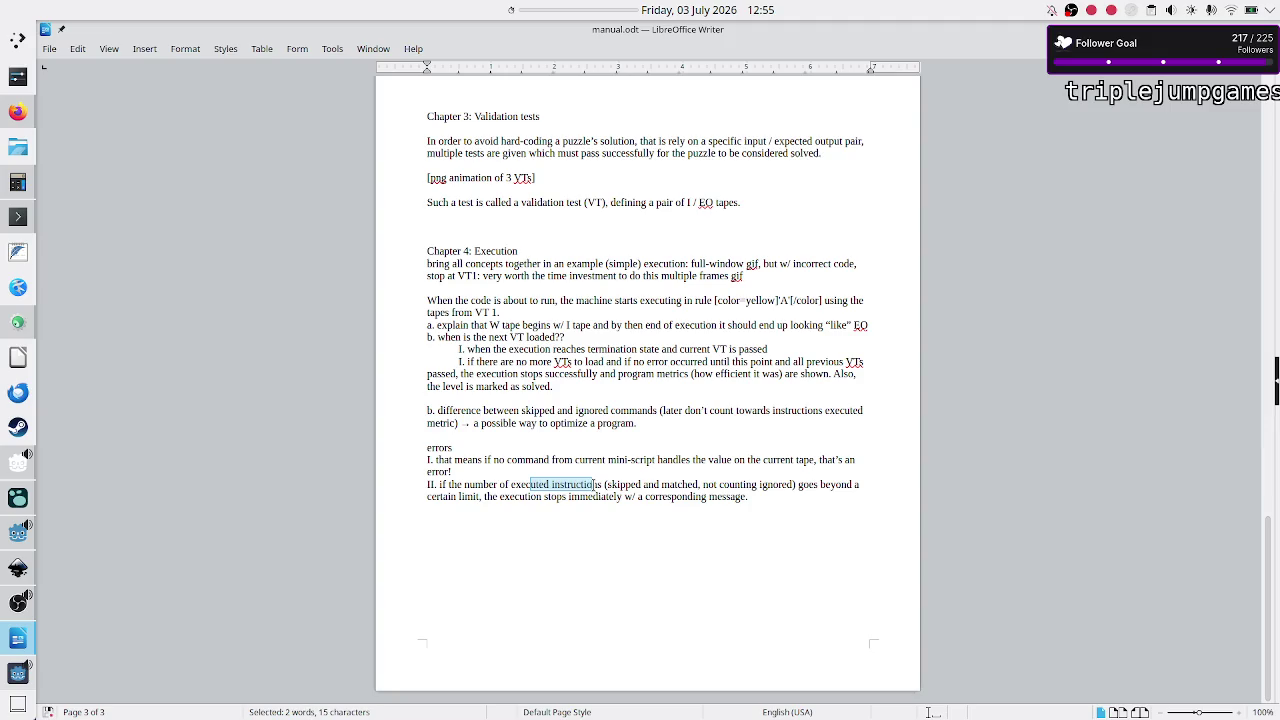
pyautogui.press('Up')
pyautogui.press('Right')
pyautogui.press('Down')
pyautogui.press('Down')
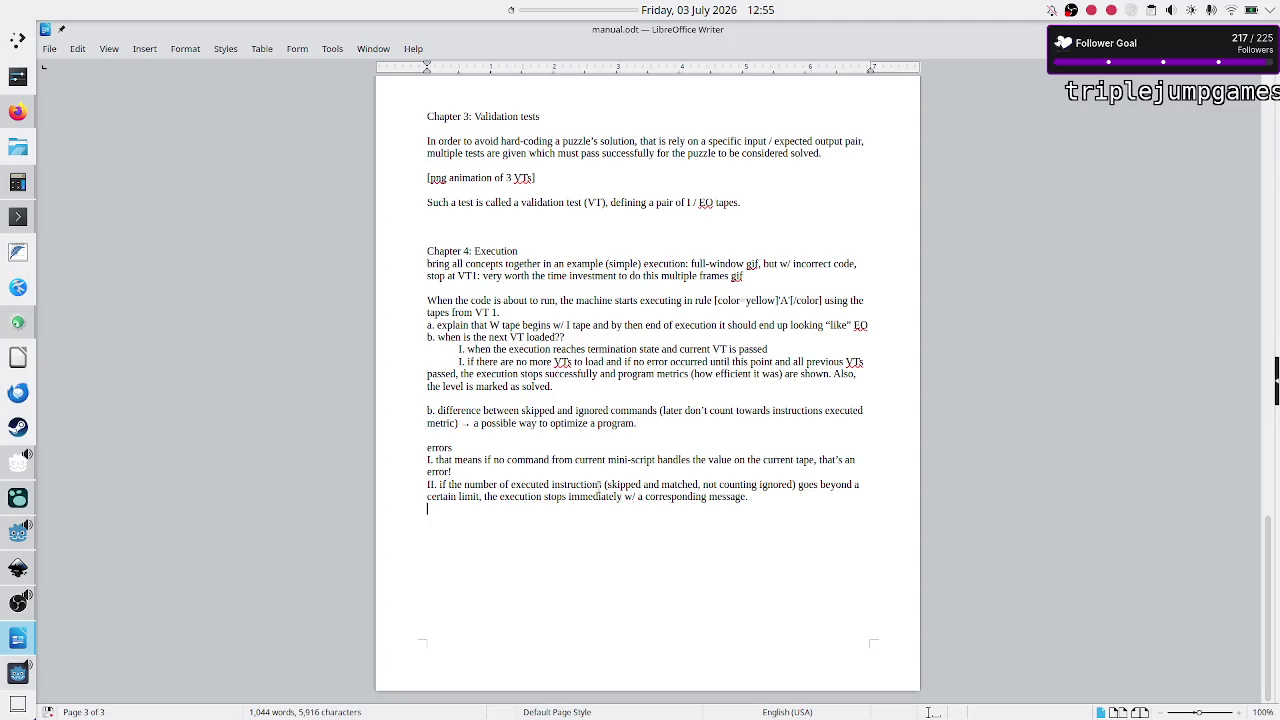
pyautogui.press('Up')
pyautogui.press('Down')
pyautogui.press('Down')
pyautogui.press('Up')
pyautogui.press('Down')
pyautogui.press('Down')
pyautogui.press('Up')
pyautogui.press('Up')
pyautogui.press('Down')
pyautogui.hotkey('shift', 'Down')
pyautogui.hotkey('shift', 'Down')
pyautogui.hotkey('shift', 'Down')
pyautogui.hotkey('shift', 'Down')
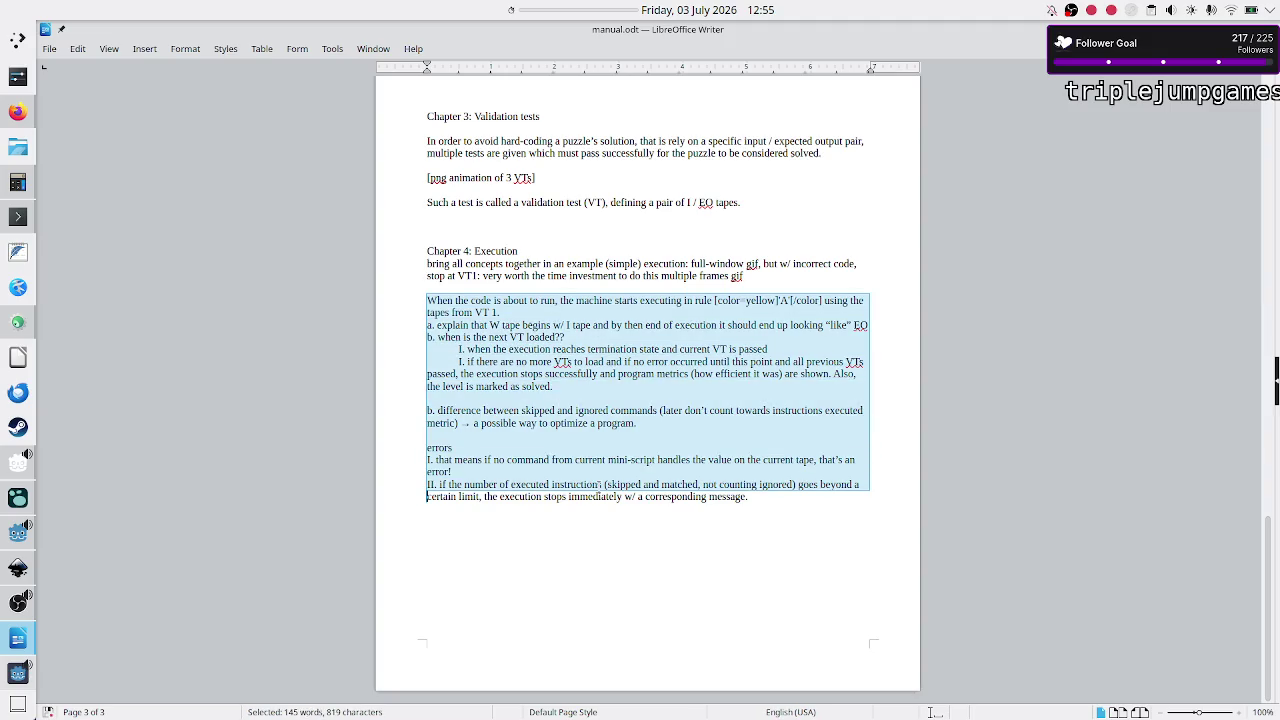
pyautogui.press('Down')
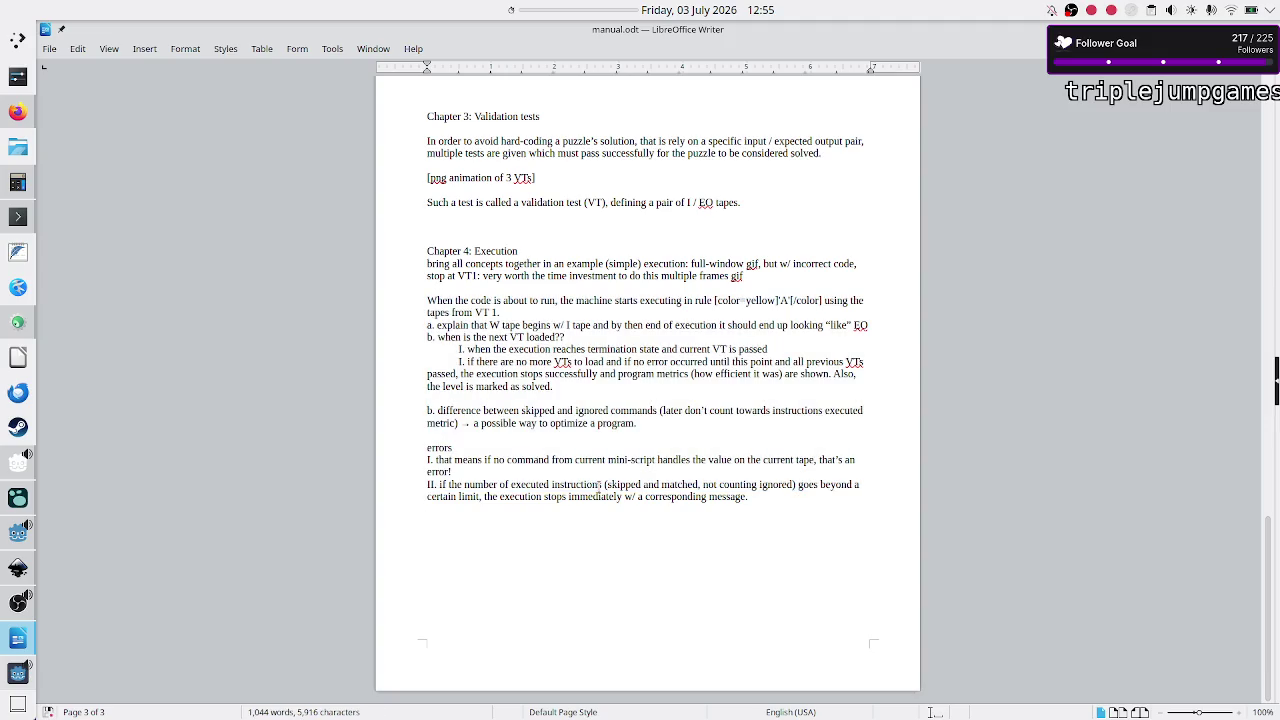
pyautogui.press('BackSpace')
pyautogui.press('Up')
pyautogui.press('Up')
pyautogui.press('Up')
pyautogui.hotkey('shift', 'Down')
pyautogui.hotkey('shift', 'Down')
pyautogui.hotkey('shift', 'Left')
pyautogui.hotkey('ctrl', 'c')
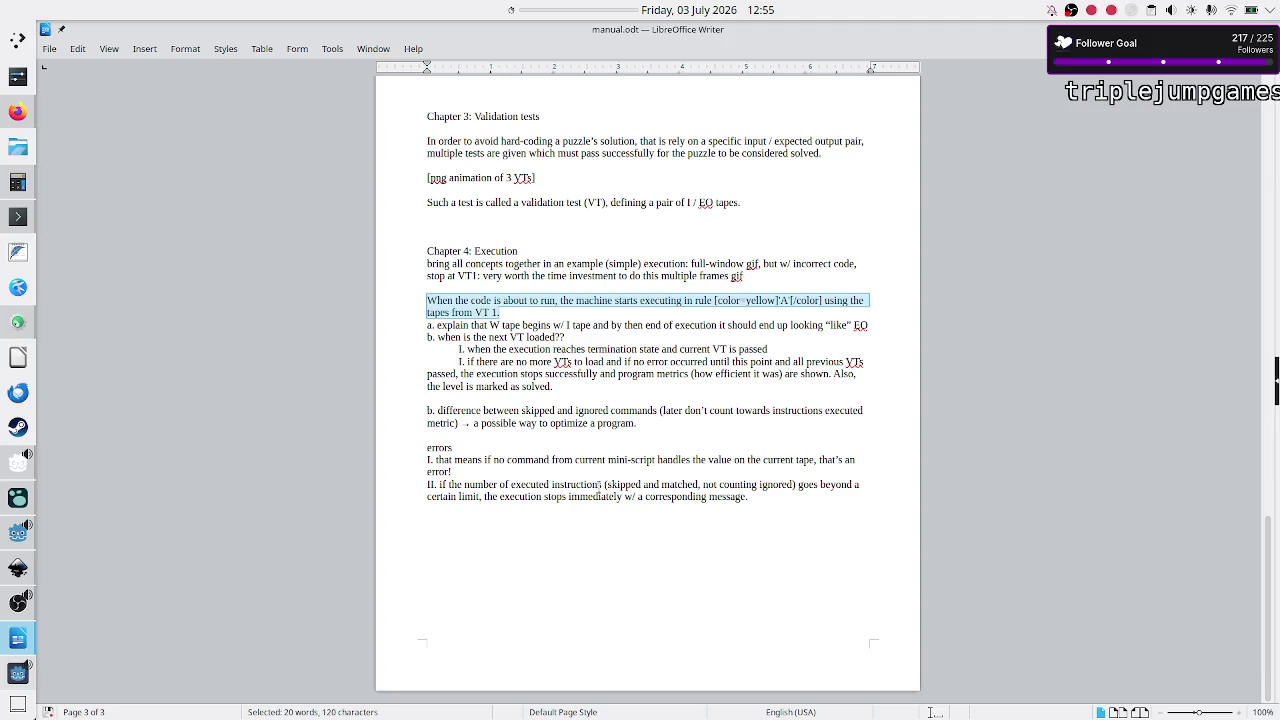
pyautogui.press('Delete')
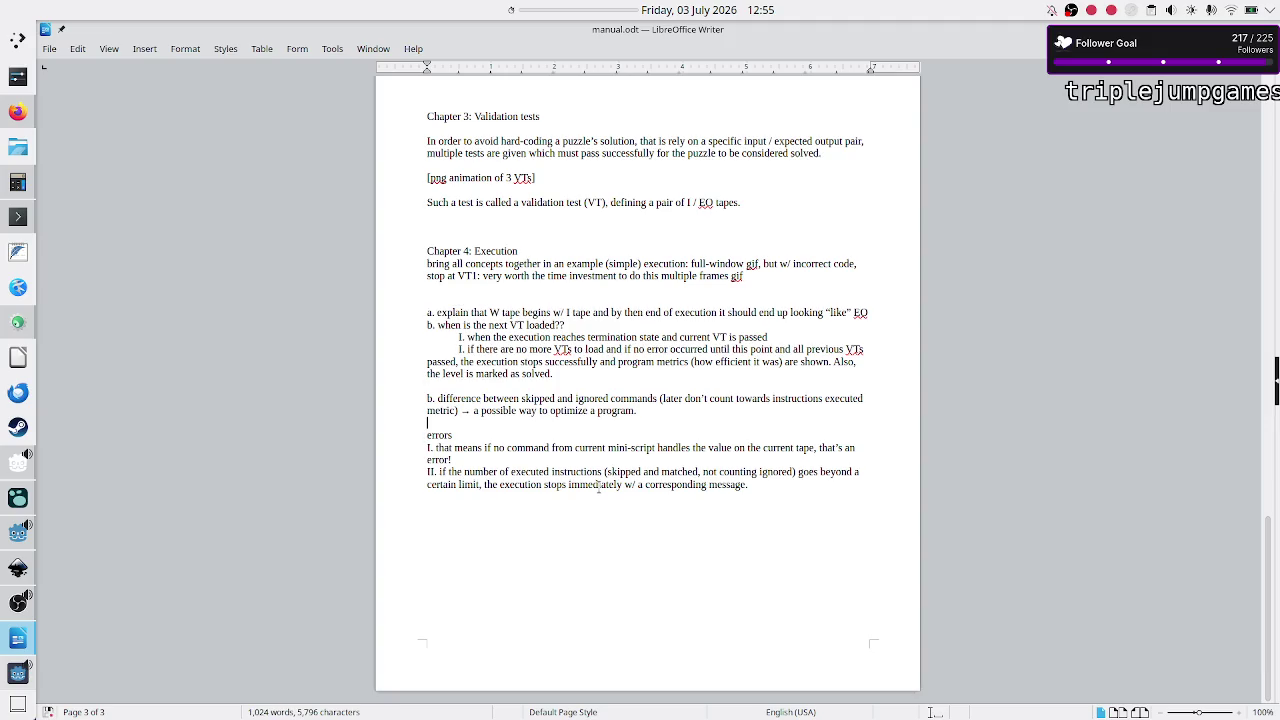
# Step: Paste the 'When the code…' paragraph above the a. note, changing 'the code' to 'your program'
pyautogui.press('Return')
pyautogui.press('Return')
pyautogui.press('Up')
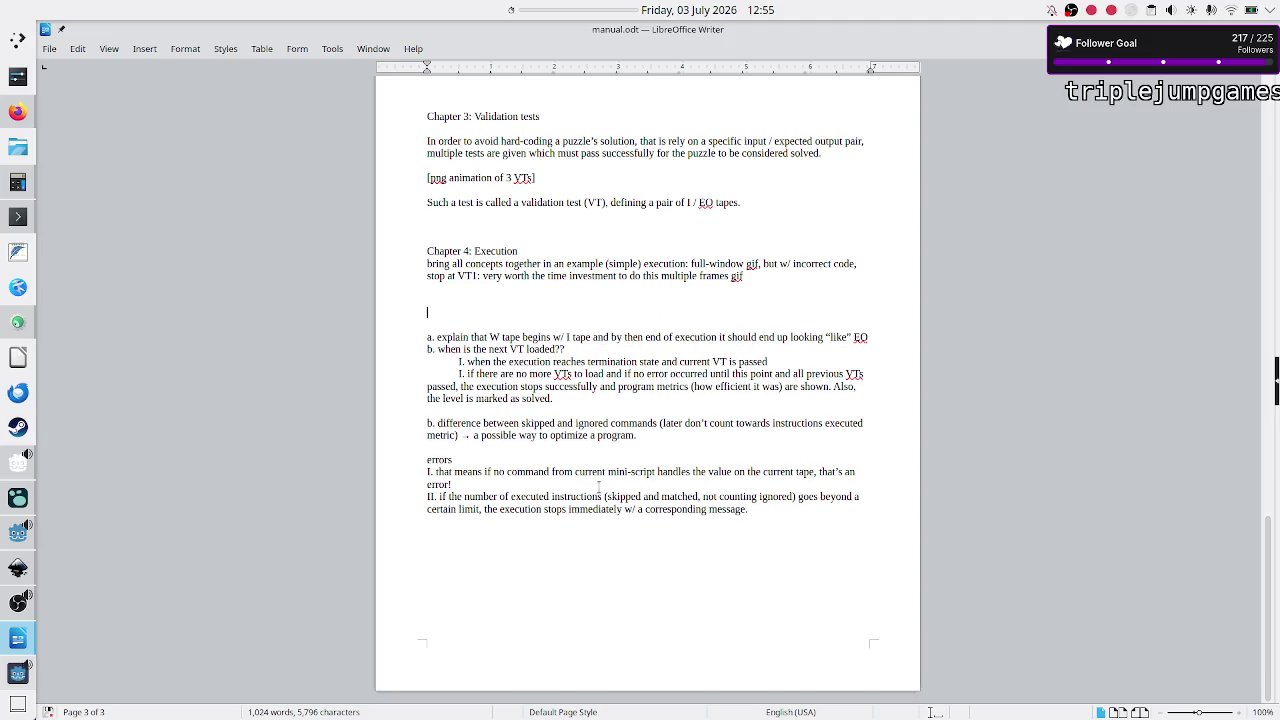
pyautogui.hotkey('ctrl', 'v')
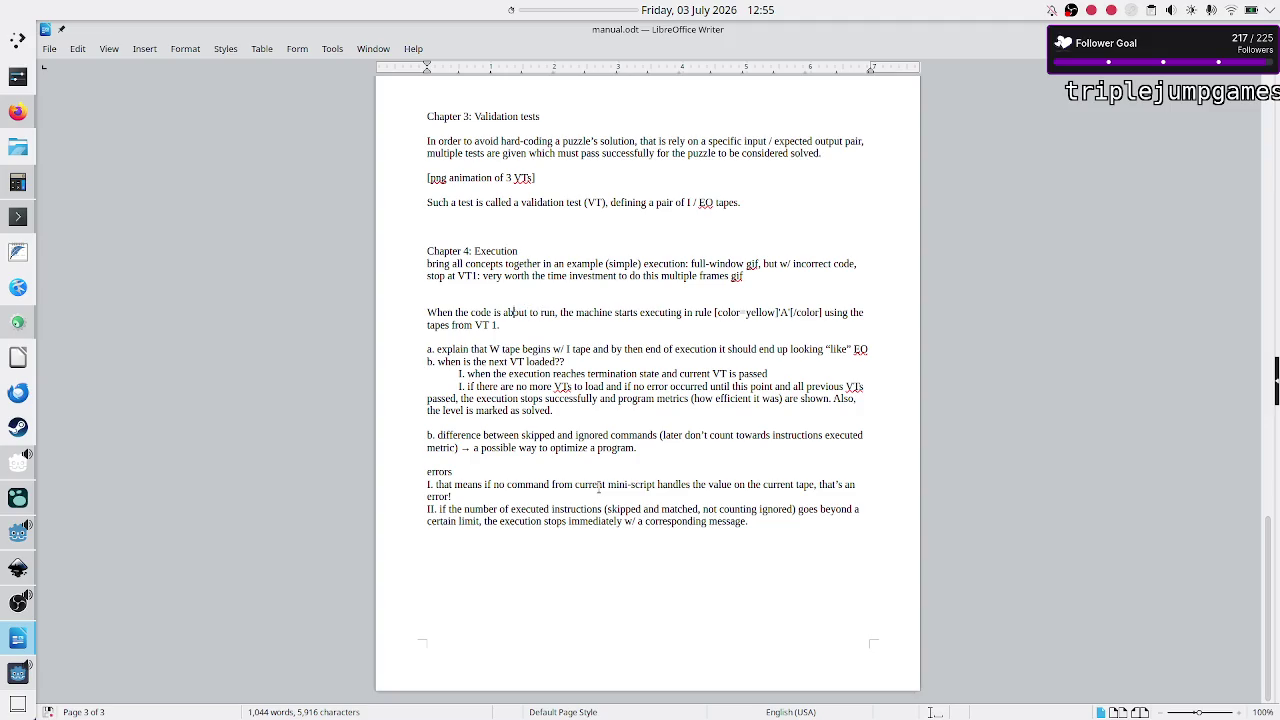
pyautogui.press('BackSpace')
pyautogui.press('BackSpace')
pyautogui.press('BackSpace')
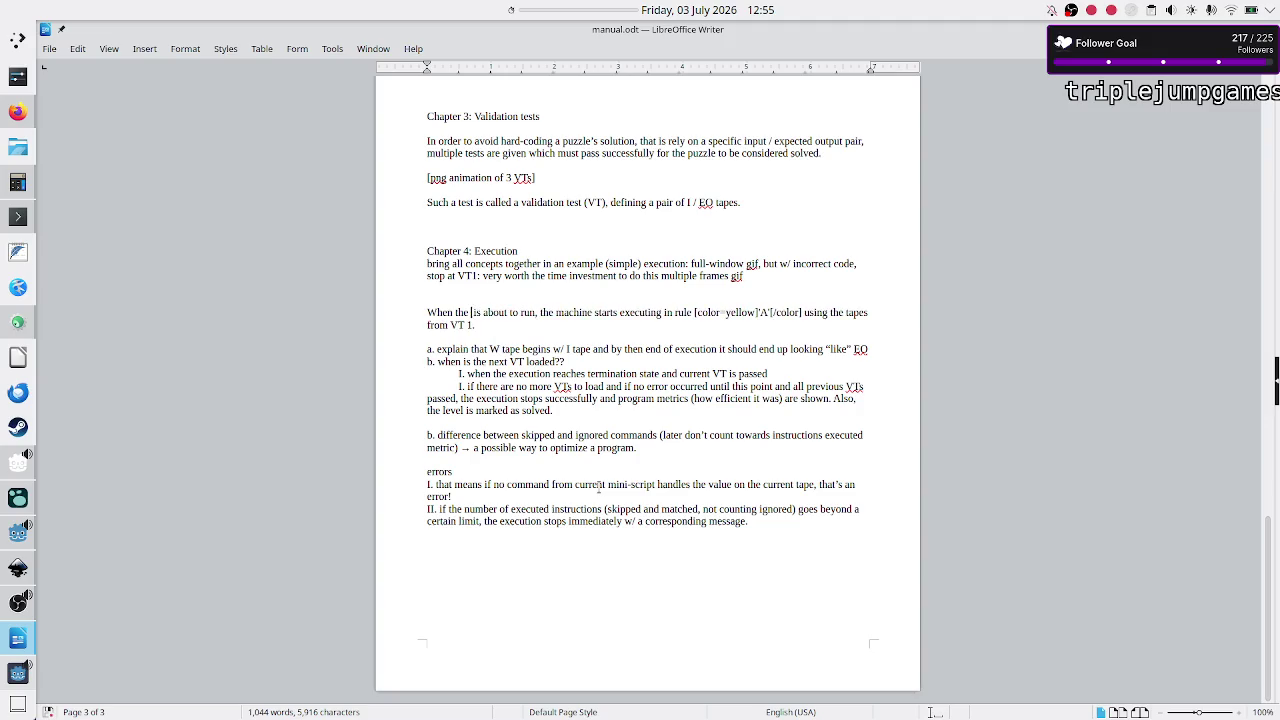
pyautogui.write('your program')
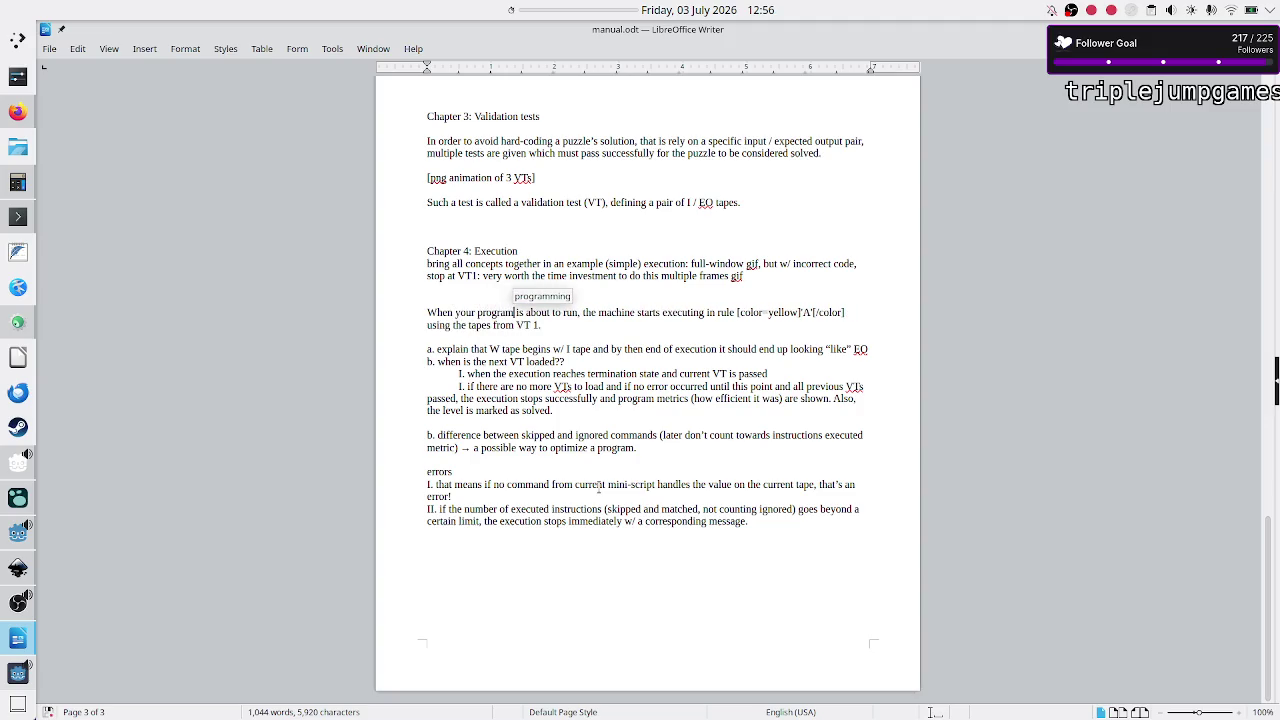
pyautogui.press('BackSpace')
pyautogui.press('BackSpace')
pyautogui.press('BackSpace')
pyautogui.write('e')
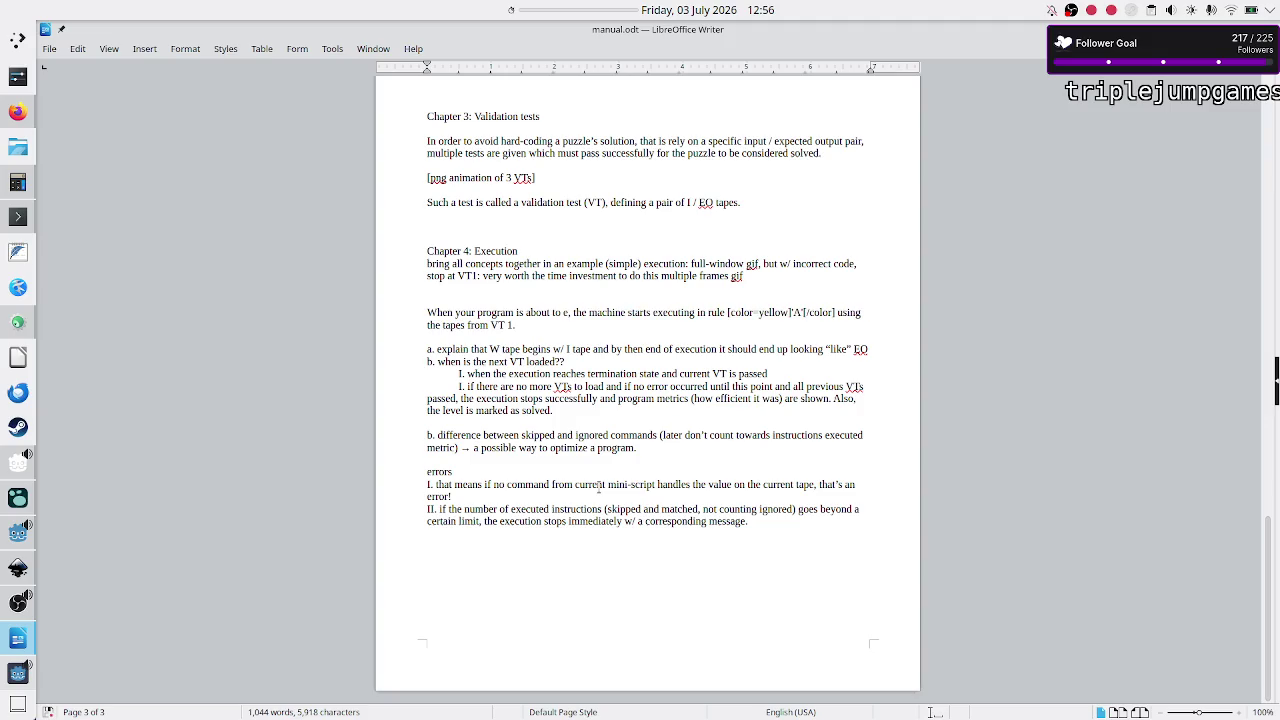
pyautogui.press('BackSpace')
pyautogui.write('run')
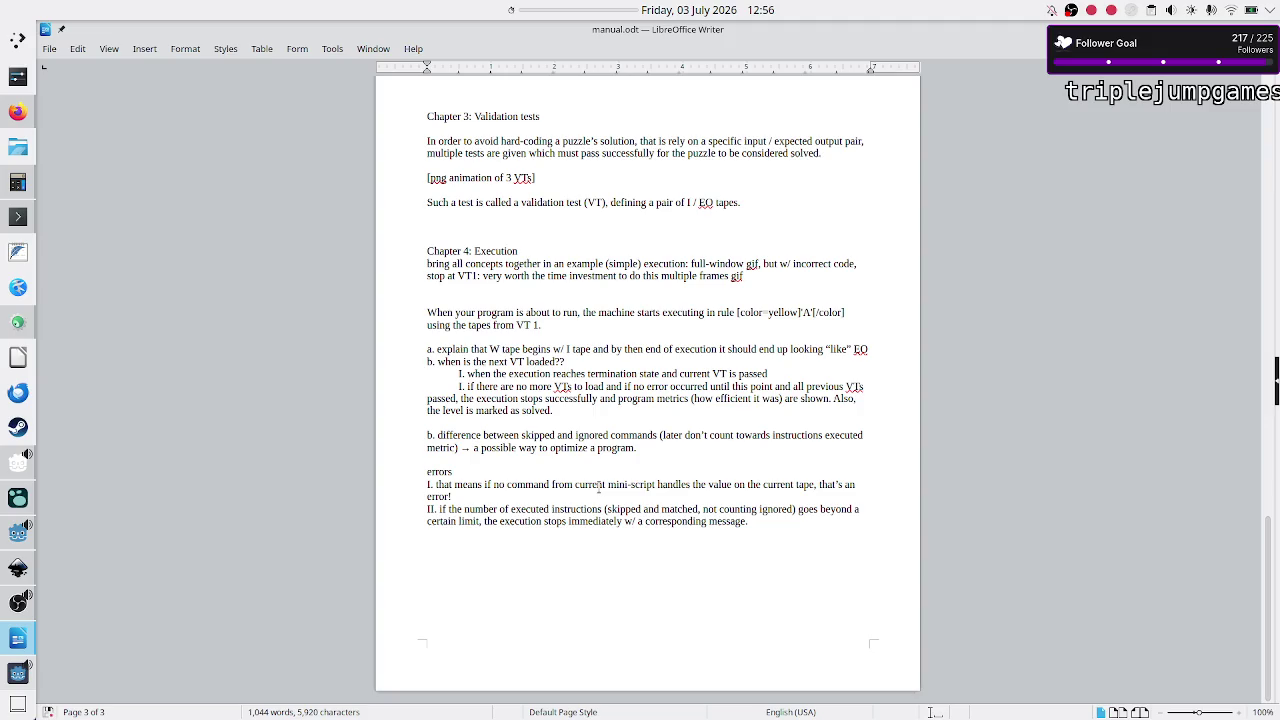
# Step: Fix a letter in the sentence, add ',.' after [/color], and start a new line below
pyautogui.press('Right')
pyautogui.press('Right')
pyautogui.press('Right')
pyautogui.hotkey('shift', 'Right')
pyautogui.hotkey('shift', 'Right')
pyautogui.hotkey('shift', 'Right')
pyautogui.press('Right')
pyautogui.press('Right')
pyautogui.press('Right')
pyautogui.press('Right')
pyautogui.press('Right')
pyautogui.press('Right')
pyautogui.press('Left')
pyautogui.press('Left')
pyautogui.press('Left')
pyautogui.press('Left')
pyautogui.press('Left')
pyautogui.click(599, 485)
pyautogui.write('i')
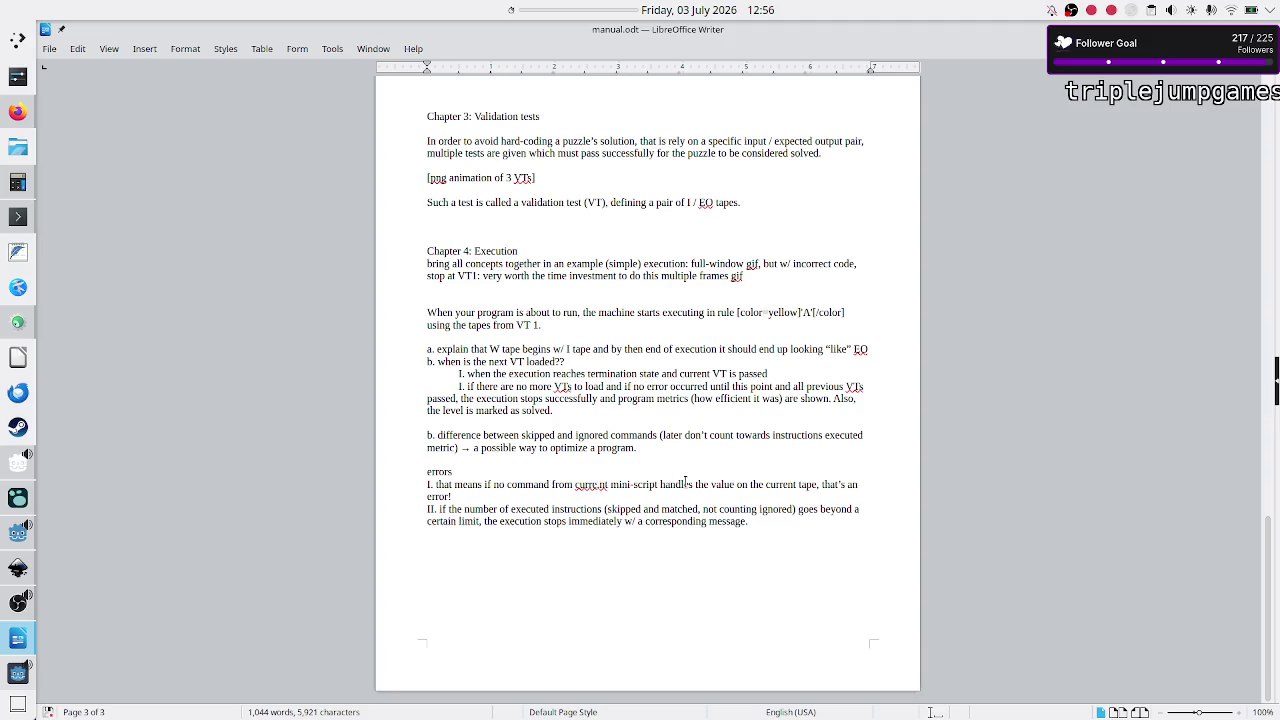
pyautogui.click(857, 313)
pyautogui.write(',')
pyautogui.write('.')
pyautogui.press('Return')
pyautogui.press('Return')
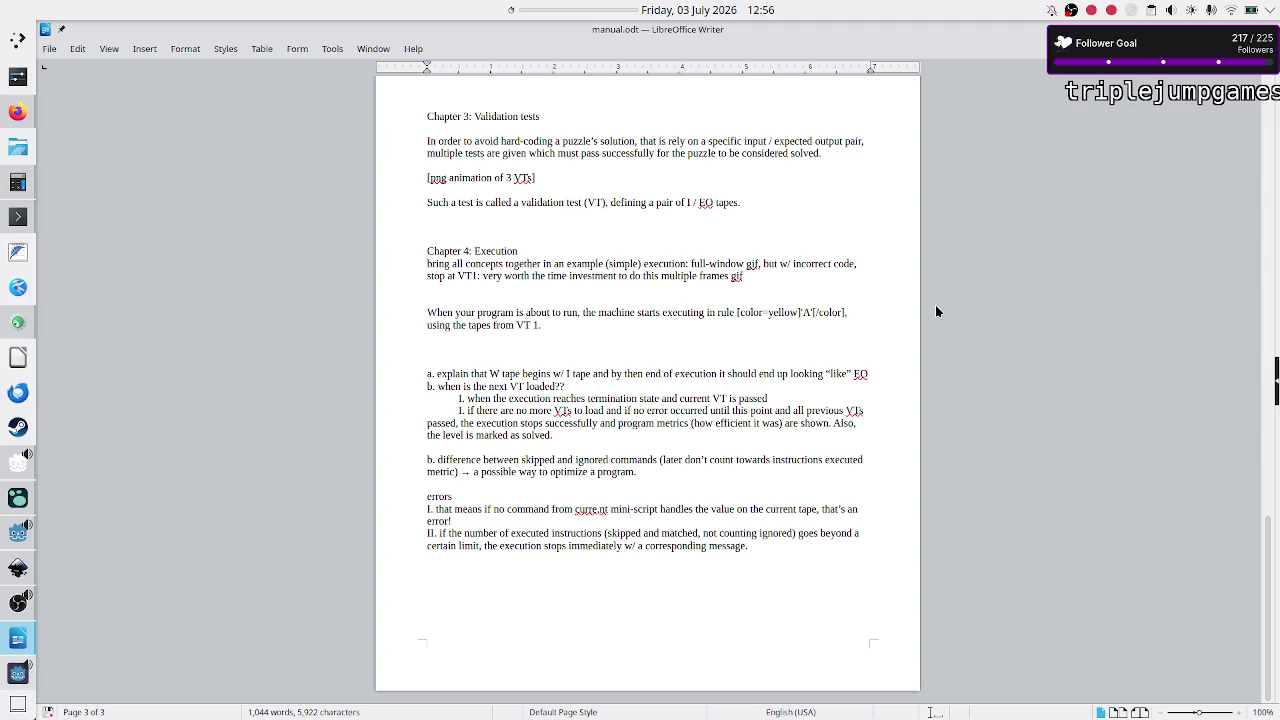
pyautogui.press('Down')
pyautogui.press('Right')
pyautogui.press('Right')
pyautogui.press('Right')
pyautogui.press('Right')
# Step: Move the W tape sentence out of the a. note onto its own line
pyautogui.hotkey('shift', 'Right')
pyautogui.hotkey('shift', 'ctrl', 'Right')
pyautogui.hotkey('shift', 'Right')
pyautogui.hotkey('shift', 'Right')
pyautogui.hotkey('shift', 'Right')
pyautogui.hotkey('shift', 'Right')
pyautogui.hotkey('shift', 'Right')
pyautogui.hotkey('shift', 'Right')
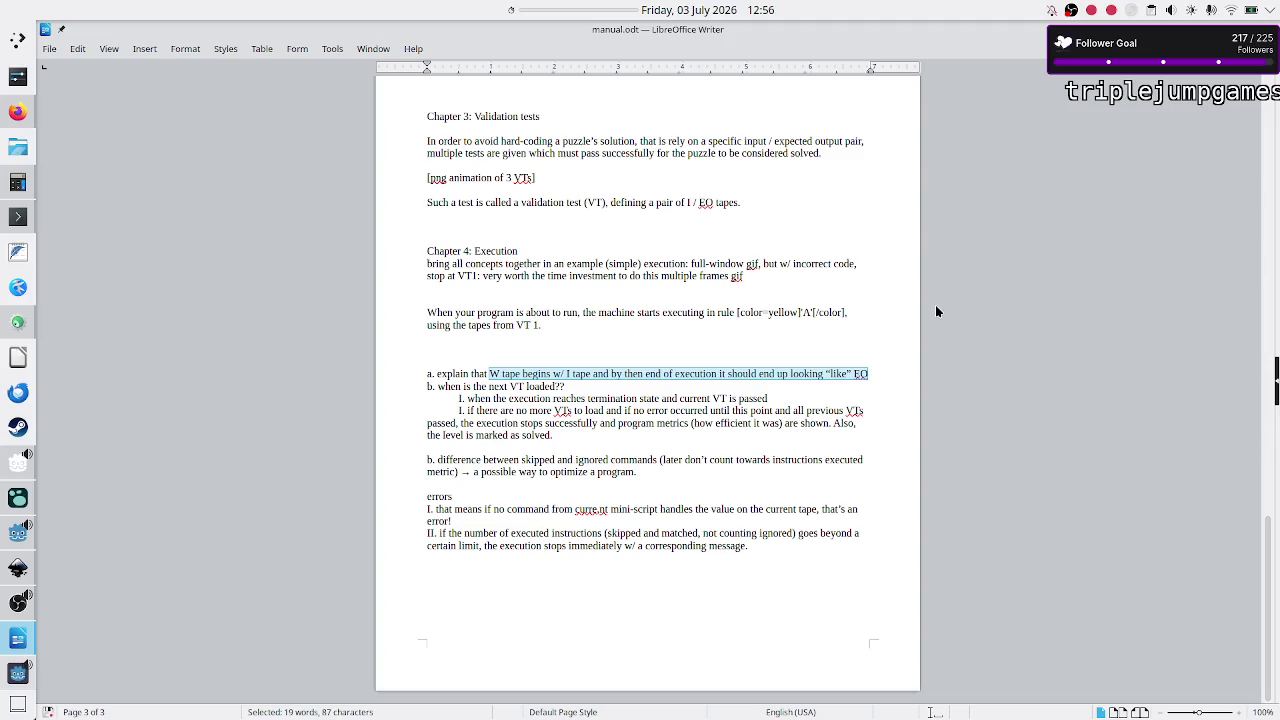
pyautogui.press('Delete')
pyautogui.press('Up')
pyautogui.press('Up')
pyautogui.write('W tape begins w/ I tape and by then end of execution it should end up looking “like” EQ')
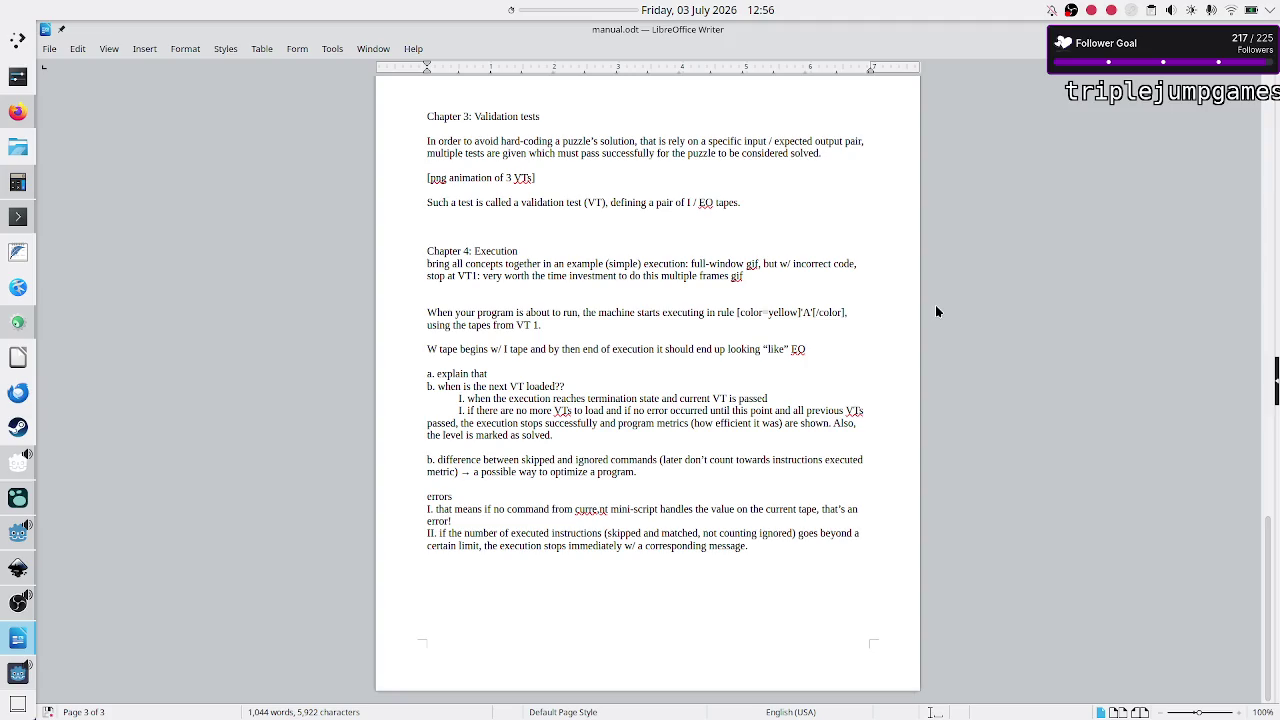
# Step: Begin that line with 'The [b]W[/b]' so the W is in bold tags
pyautogui.write('The')
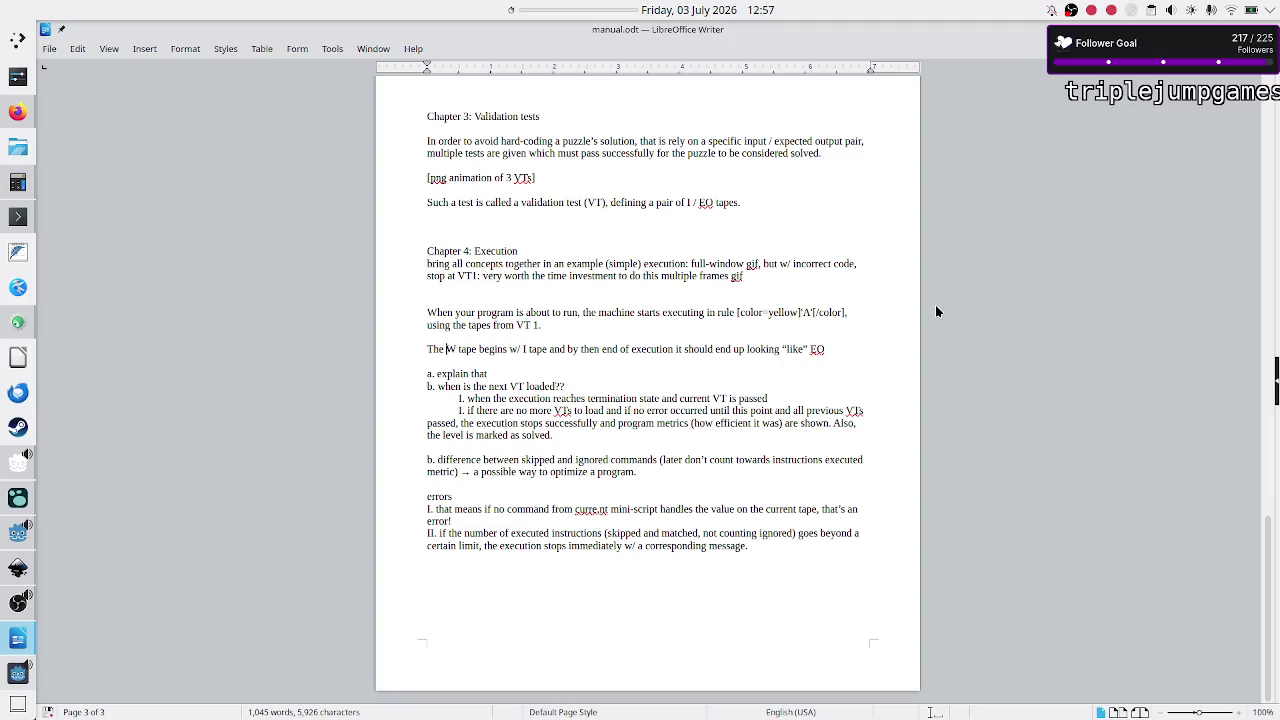
pyautogui.write('[b]W')
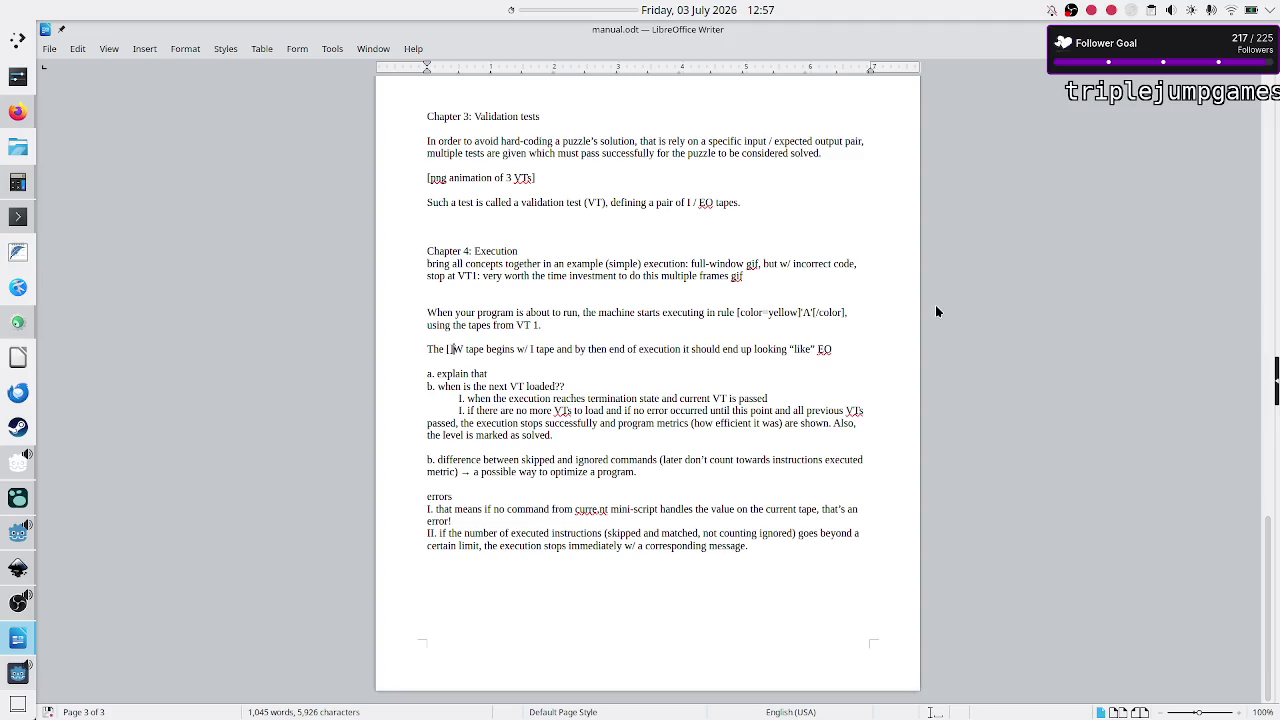
pyautogui.write('[/b]')
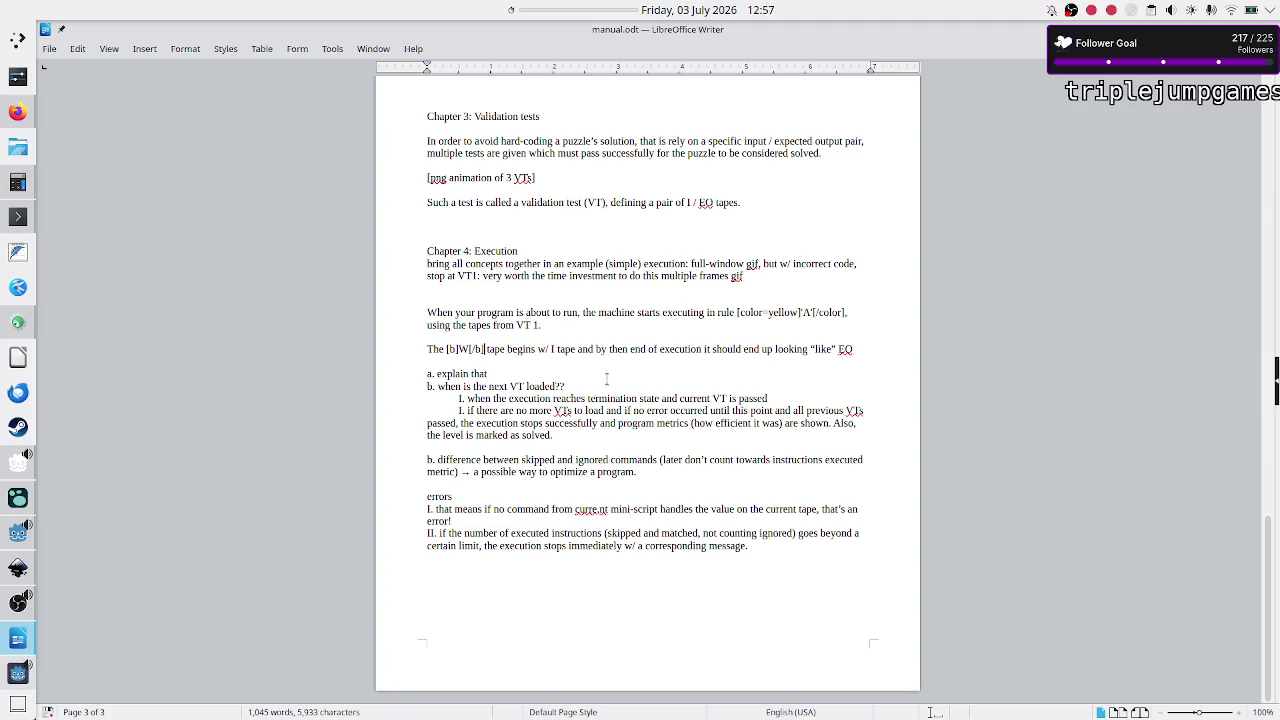
pyautogui.press('Right')
pyautogui.press('Right')
pyautogui.press('Right')
pyautogui.press('Left')
pyautogui.press('Left')
pyautogui.press('Left')
pyautogui.hotkey('shift', 'Left')
pyautogui.hotkey('shift', 'Right')
pyautogui.hotkey('shift', 'Right')
pyautogui.hotkey('shift', 'Right')
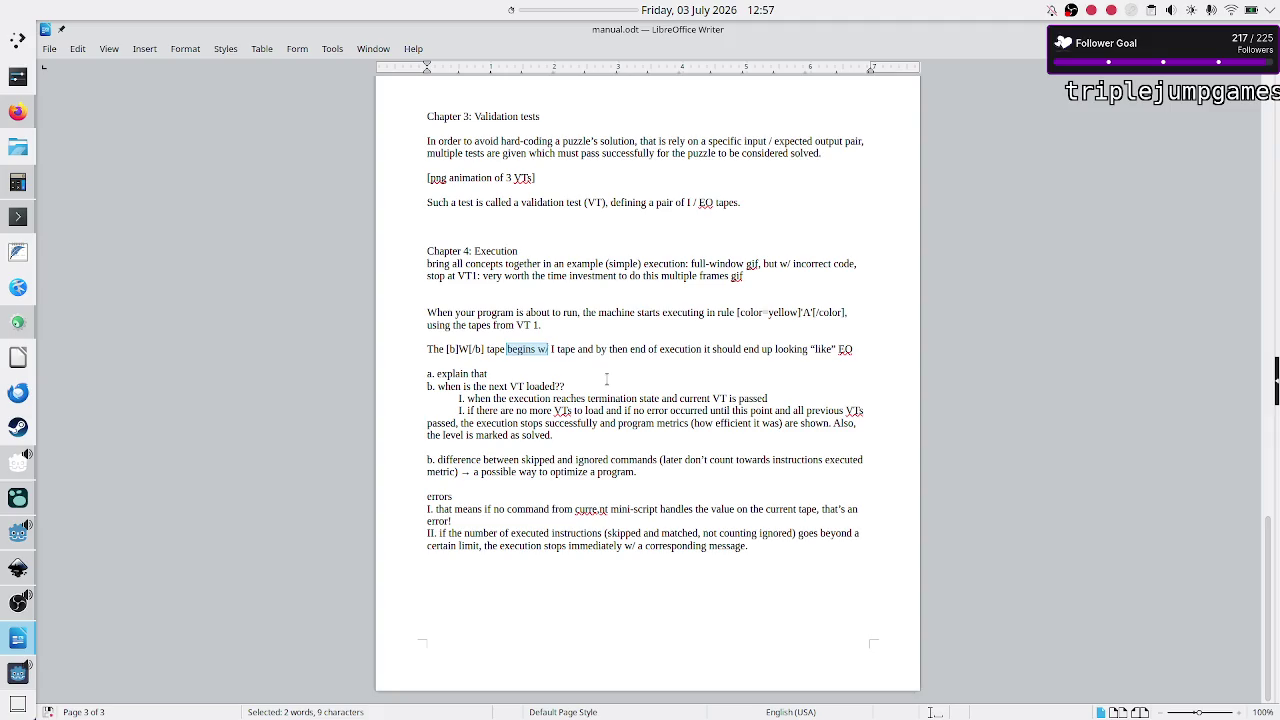
pyautogui.press('Up')
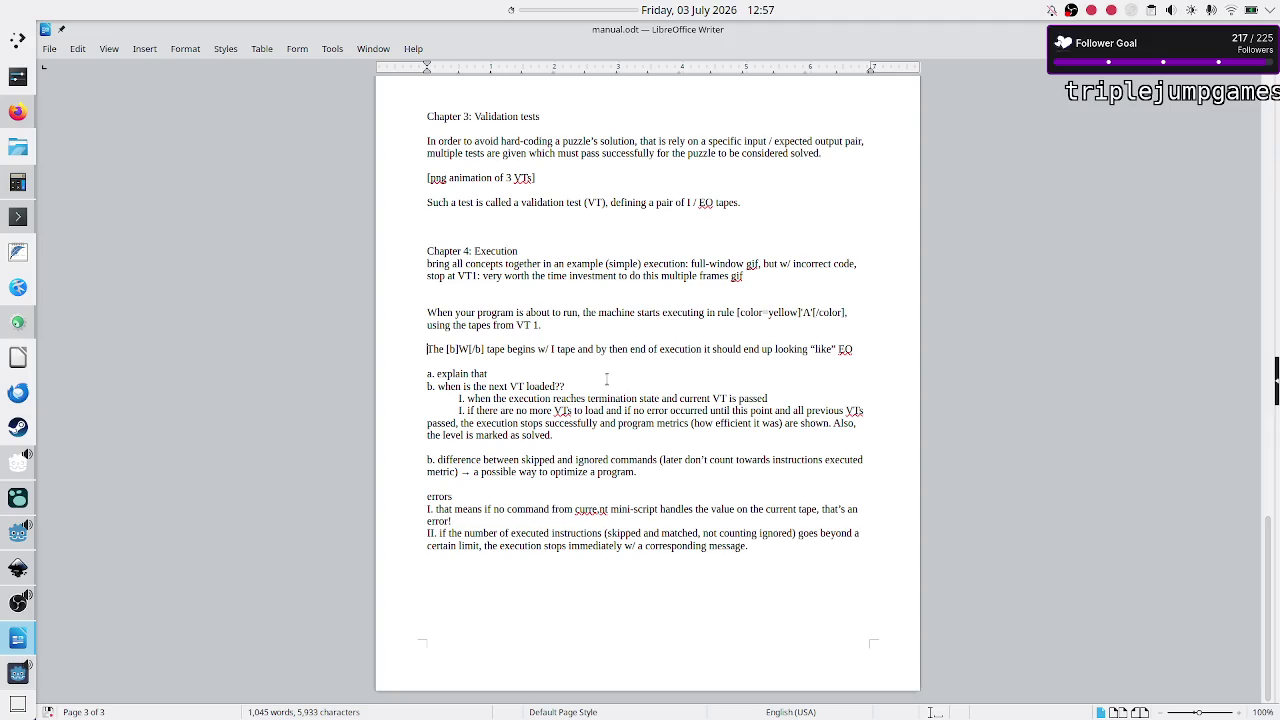
# Step: Prefix the line with 'At the start, plus every time a new VT is loaded,' and lowercase 'the'
pyautogui.write('At the star')
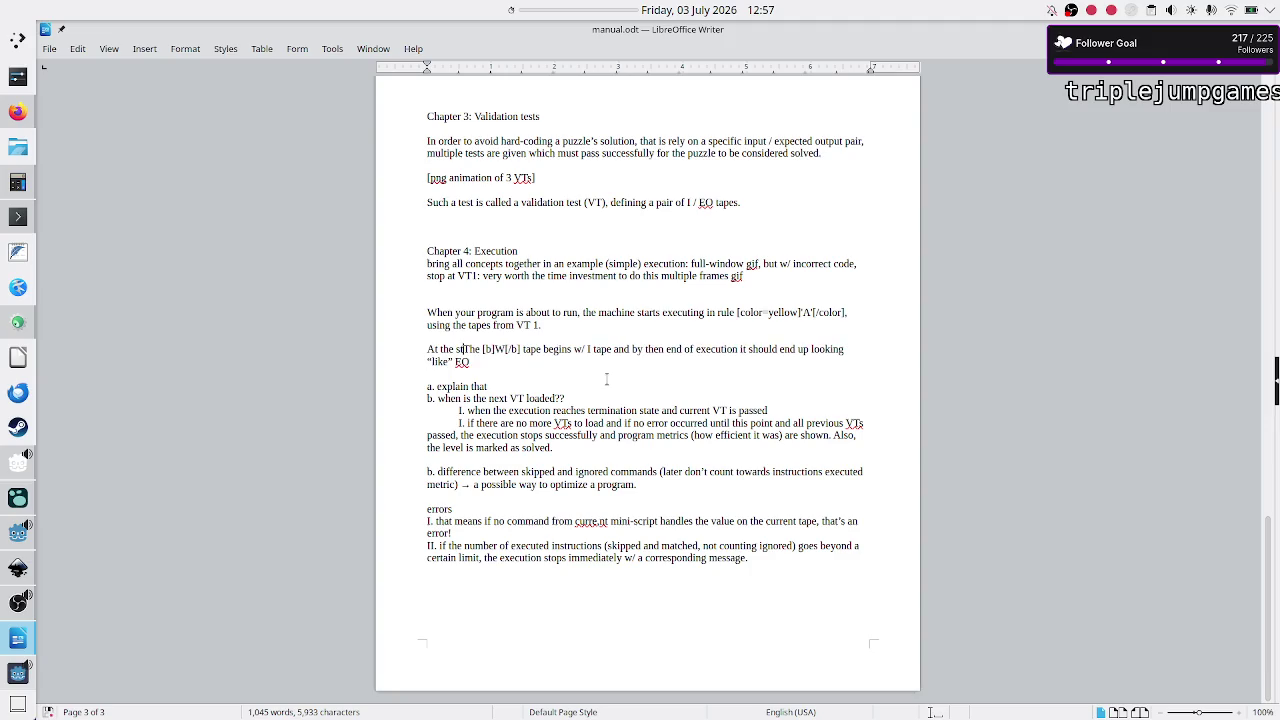
pyautogui.write('t, ')
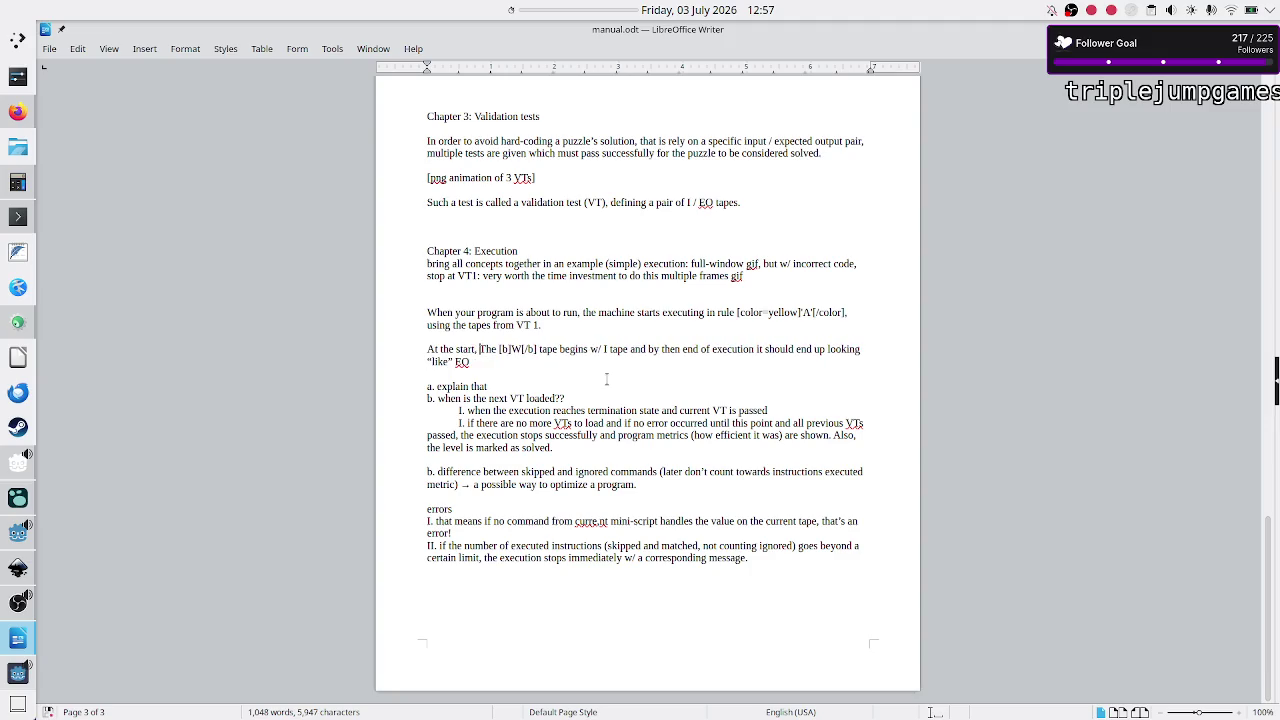
pyautogui.write('plus ')
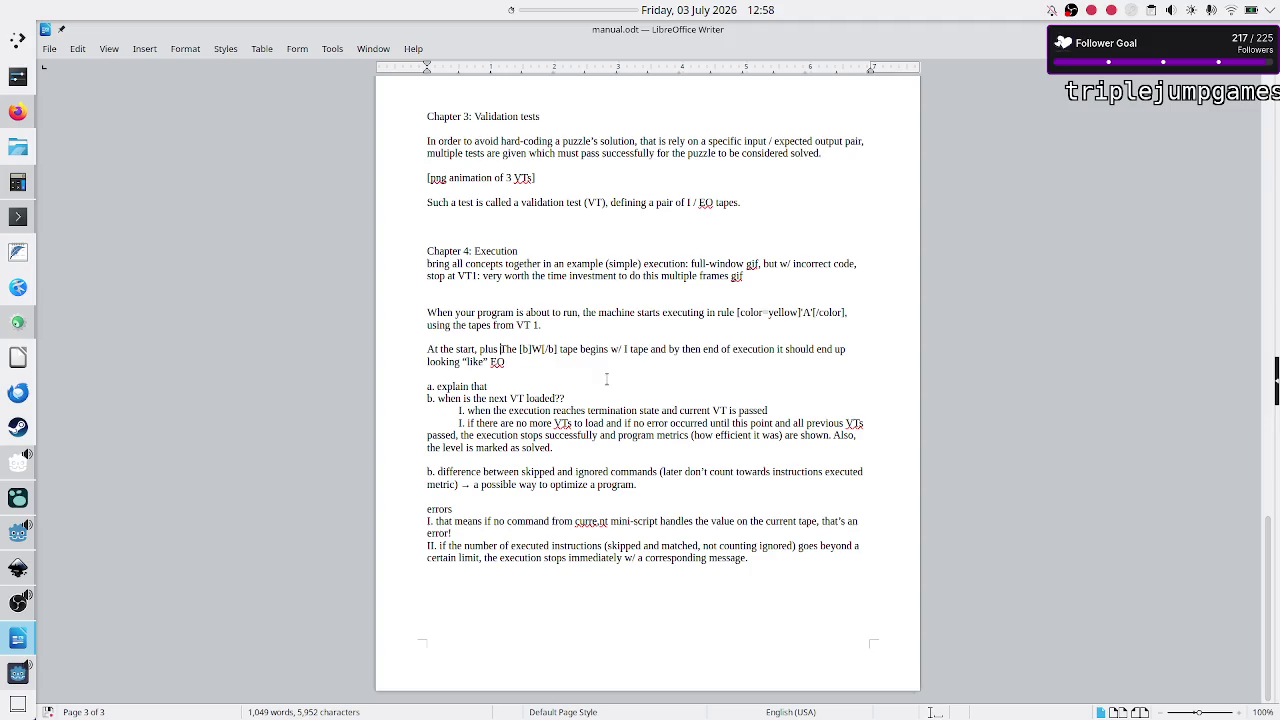
pyautogui.write('after')
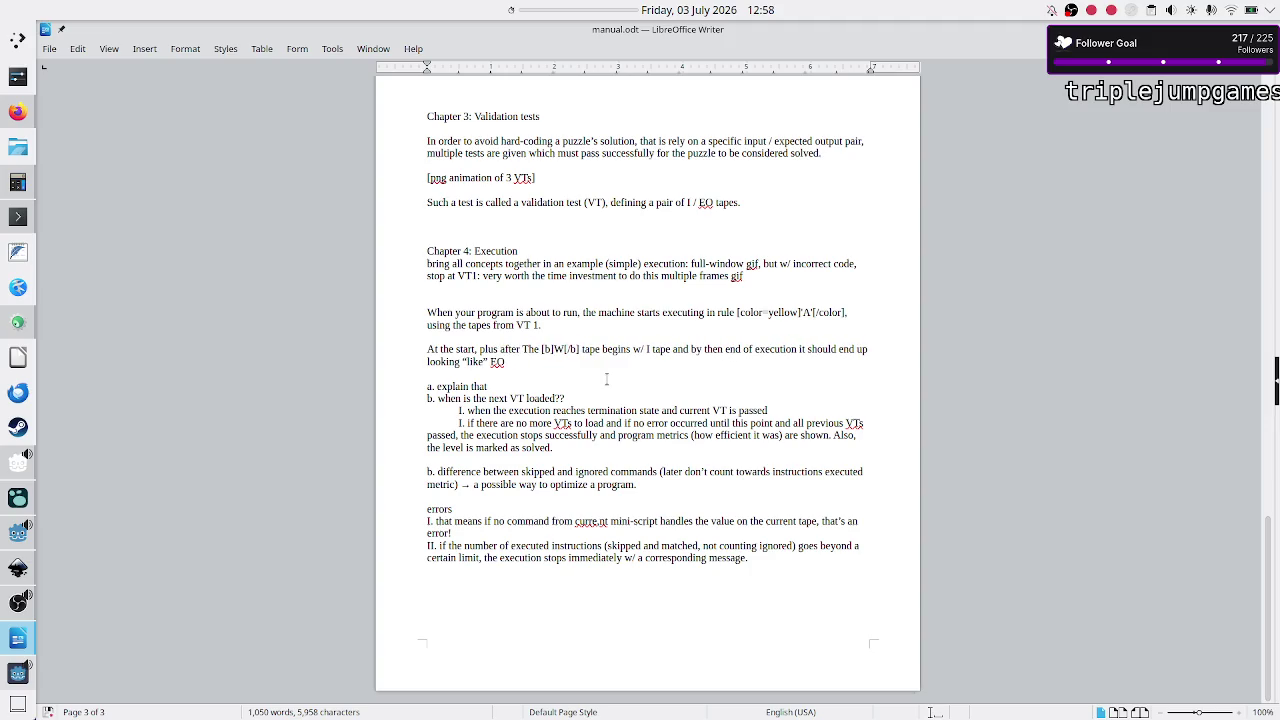
pyautogui.press('BackSpace')
pyautogui.press('BackSpace')
pyautogui.press('BackSpace')
pyautogui.write('every time a new VT is loaded')
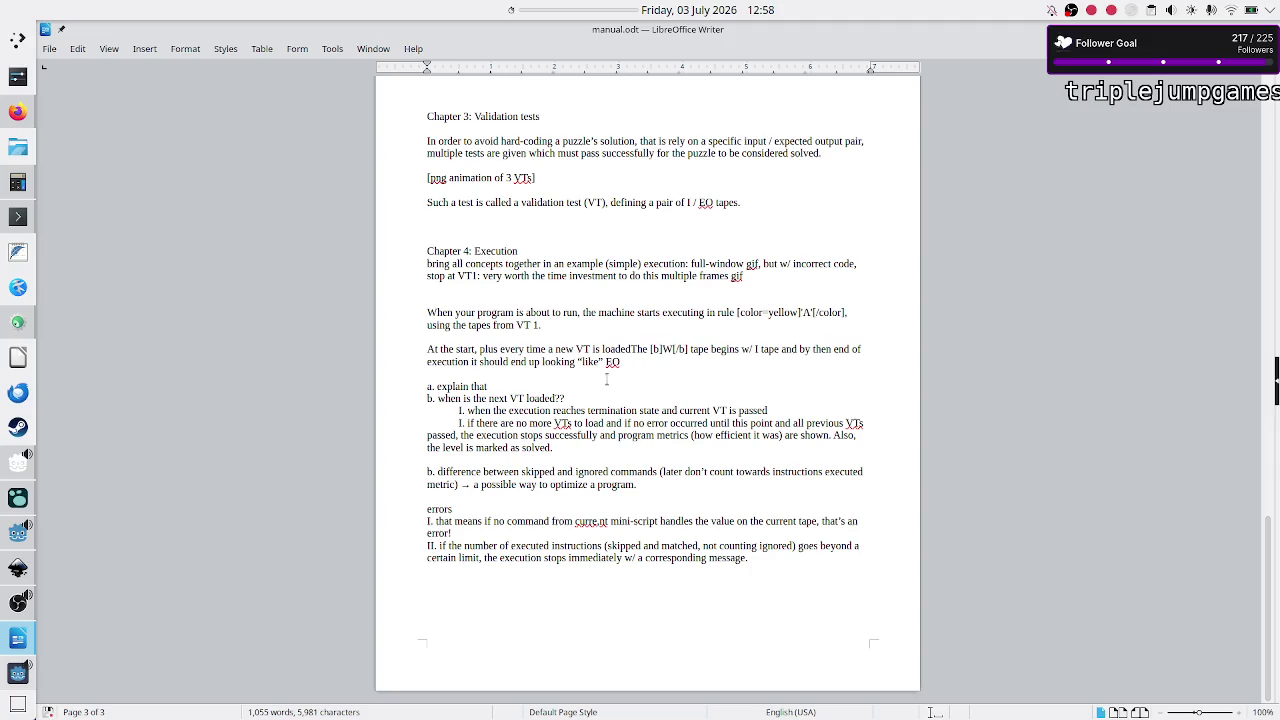
pyautogui.write(',')
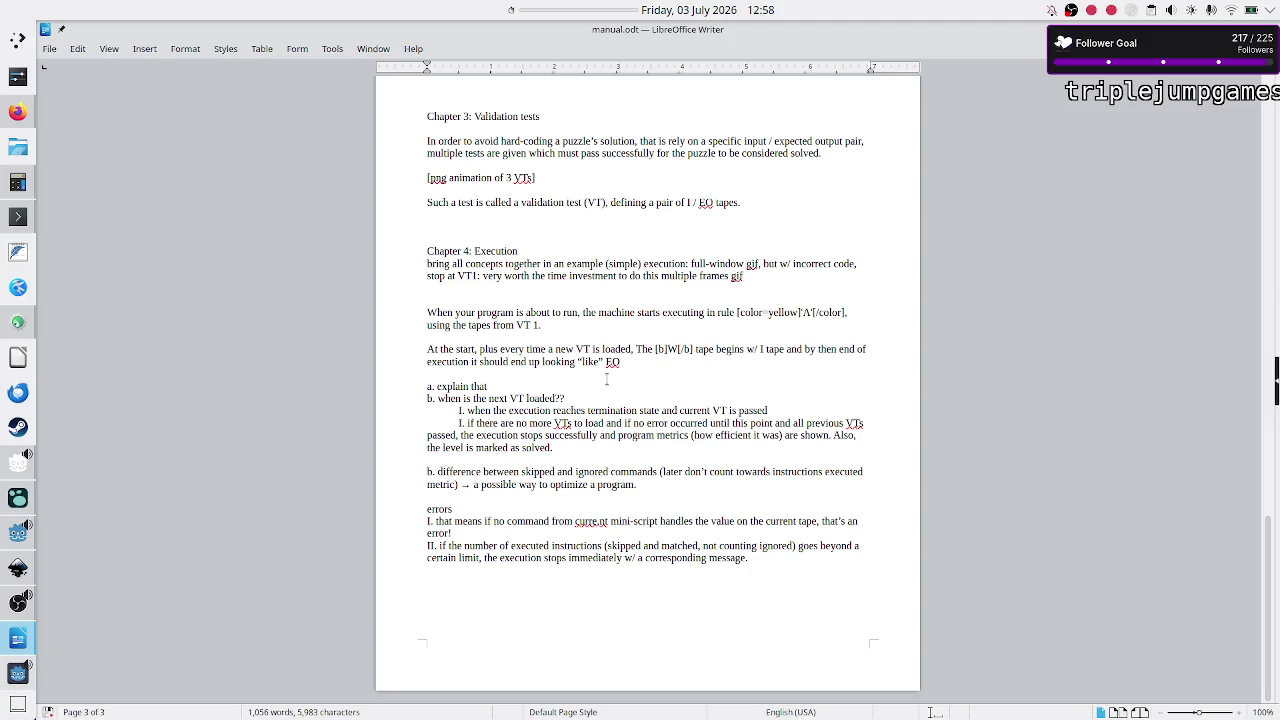
pyautogui.press('Delete')
pyautogui.write('t')
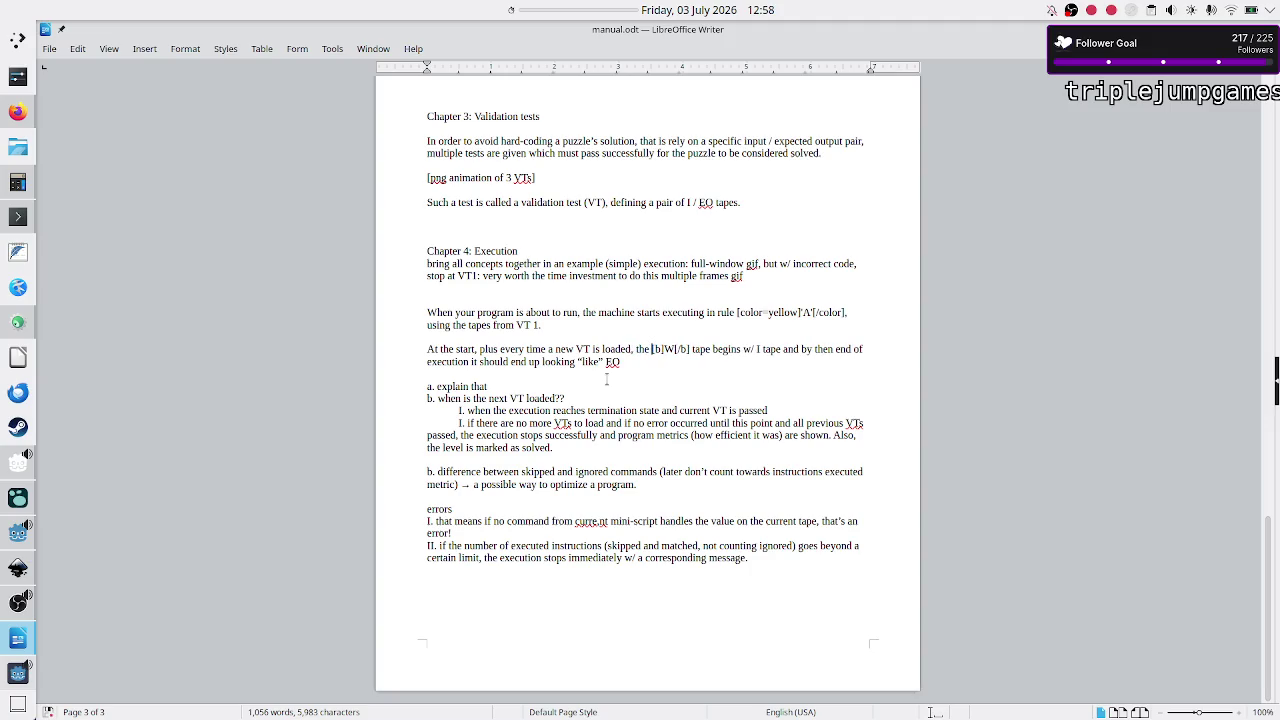
# Step: Replace 'begins w/' so it reads 'tape is identical with the [b]I[/b] tape.'
pyautogui.press('Right')
pyautogui.write('is e')
pyautogui.press('BackSpace')
pyautogui.write('identical with the')
pyautogui.hotkey('shift', 'Right')
pyautogui.hotkey('shift', 'Right')
pyautogui.hotkey('shift', 'Right')
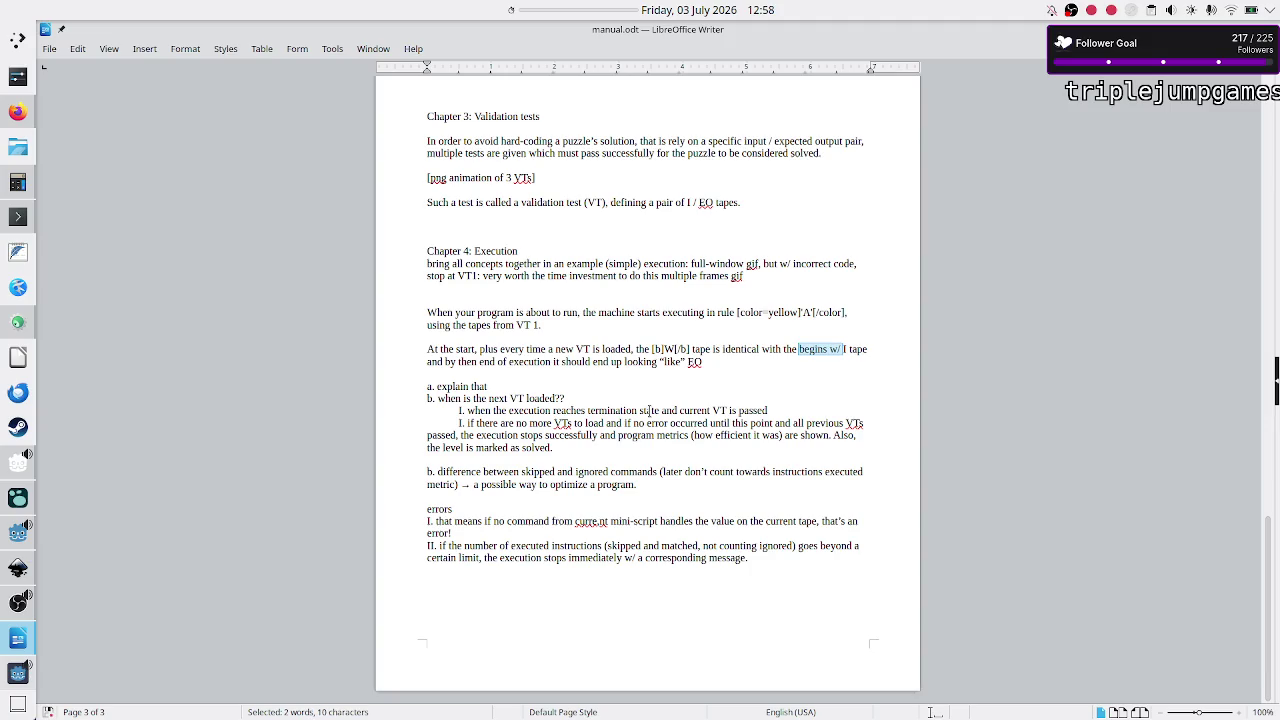
pyautogui.press('BackSpace')
pyautogui.write('[')
pyautogui.press('Right')
pyautogui.write(']')
pyautogui.write('b]')
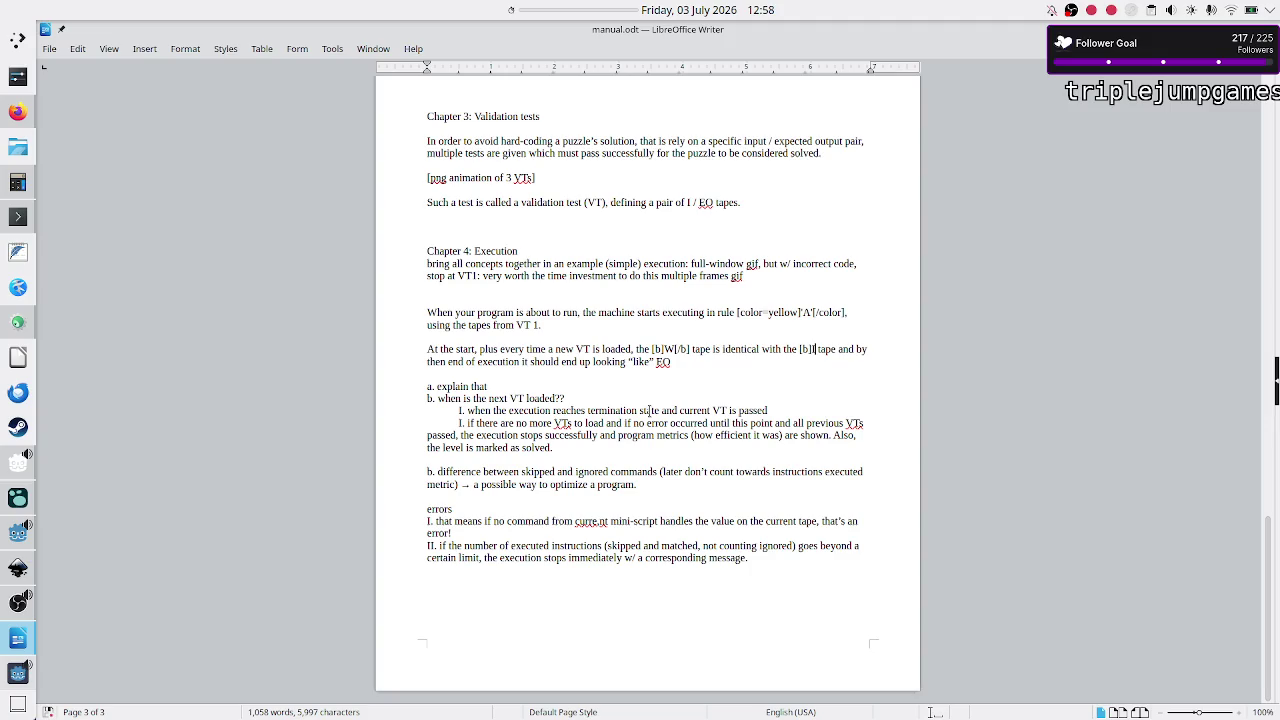
pyautogui.write('[/')
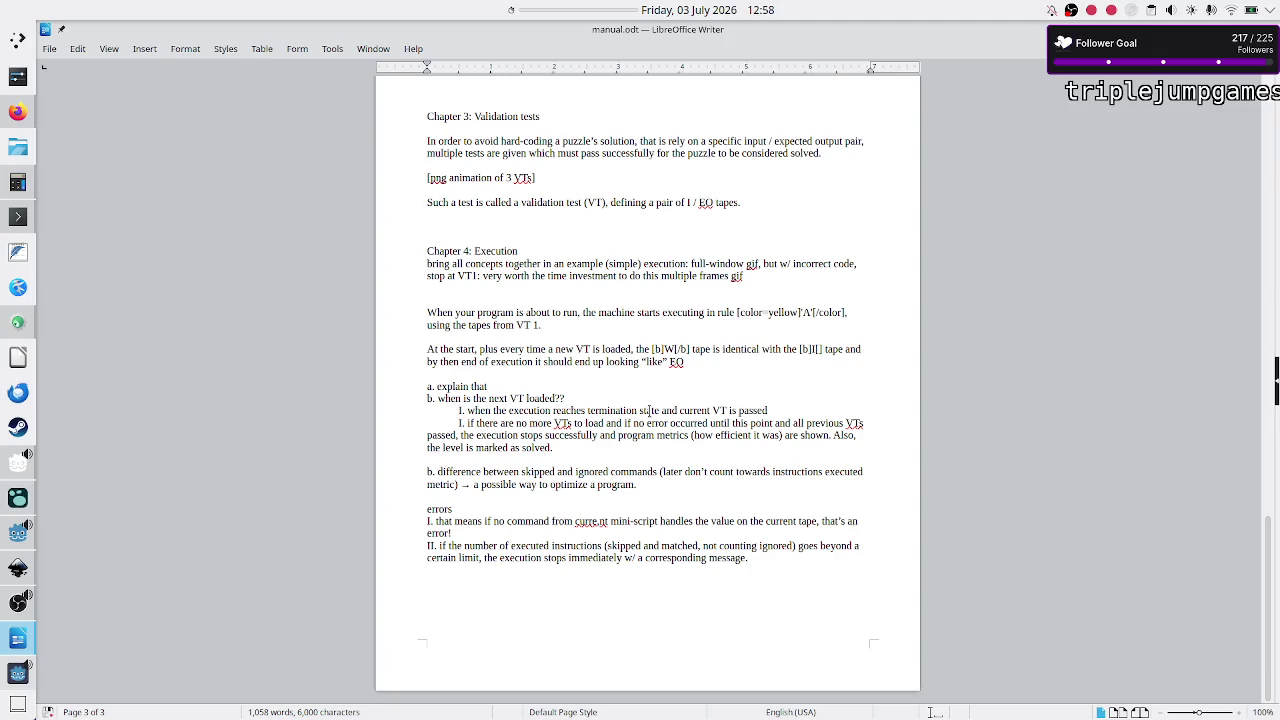
pyautogui.write('b')
pyautogui.press('Right')
pyautogui.press('Right')
pyautogui.press('Right')
pyautogui.write('.')
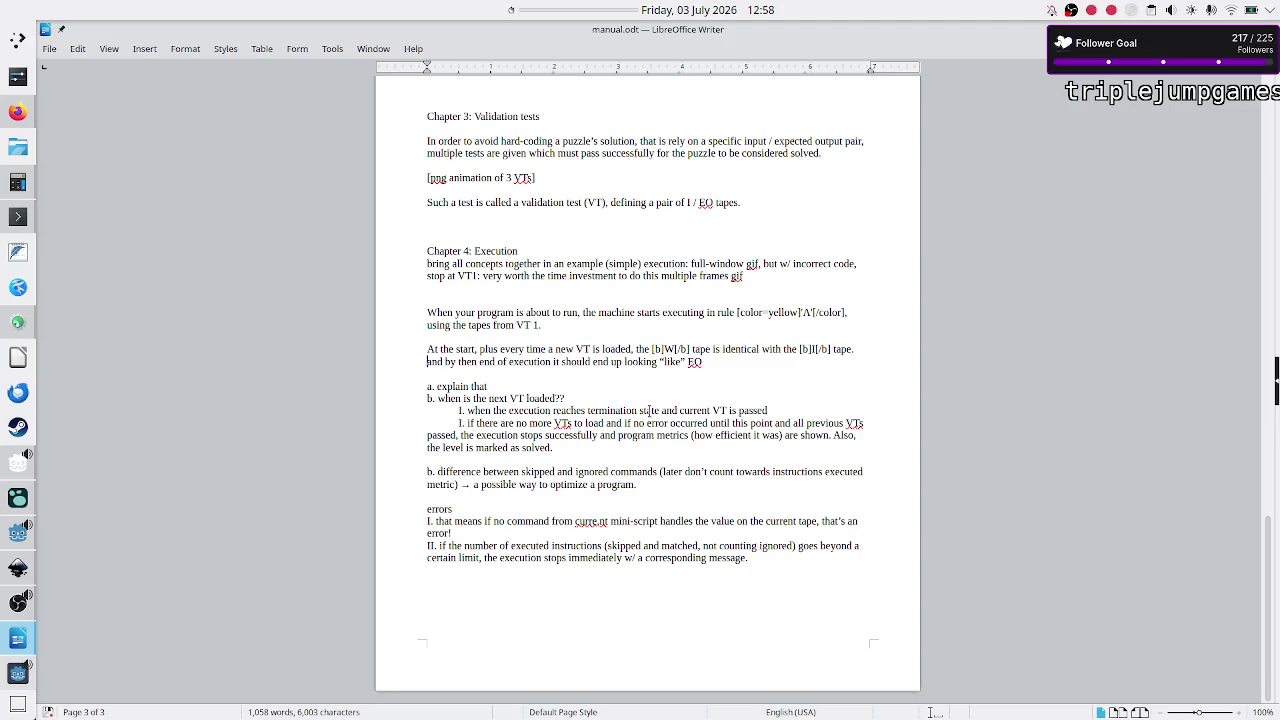
# Step: Replace the rest of the old sentence with 'For a VT to pass,'
pyautogui.press('Right')
pyautogui.press('Right')
pyautogui.press('Right')
pyautogui.press('Left')
pyautogui.press('Left')
pyautogui.press('Left')
pyautogui.press('Left')
pyautogui.write('V')
pyautogui.press('BackSpace')
pyautogui.write('For e')
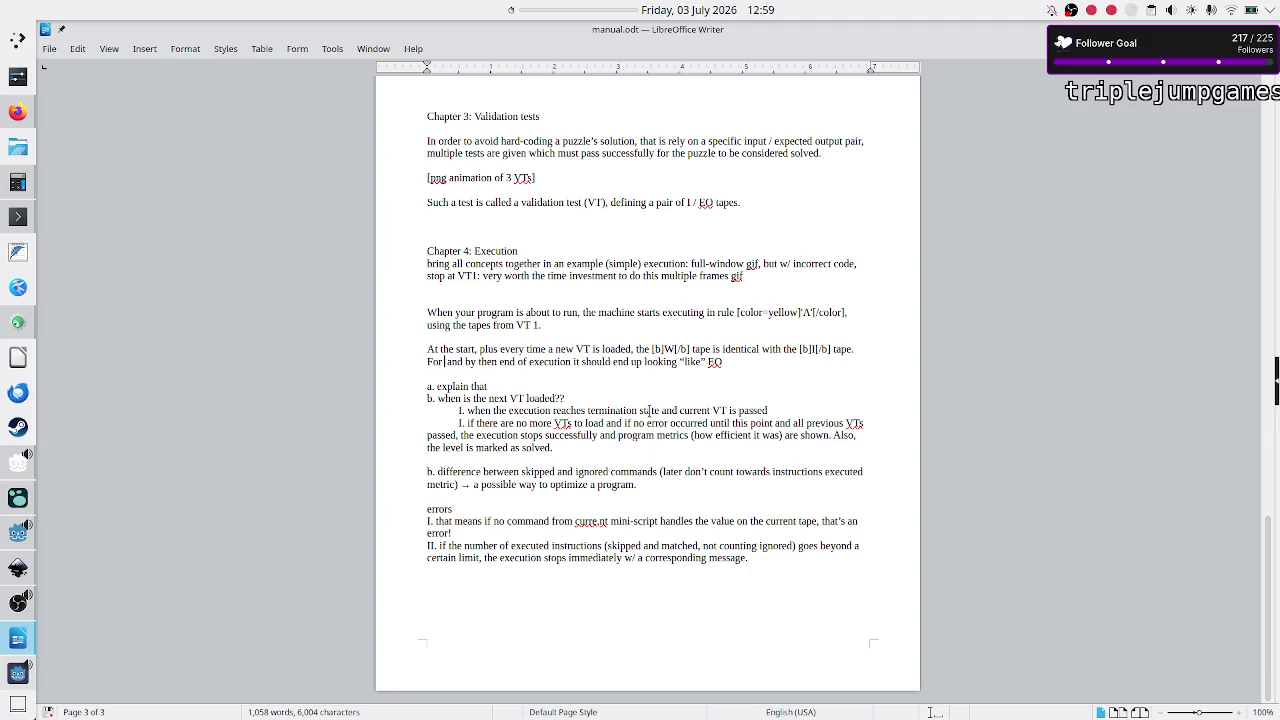
pyautogui.press('BackSpace')
pyautogui.write('a')
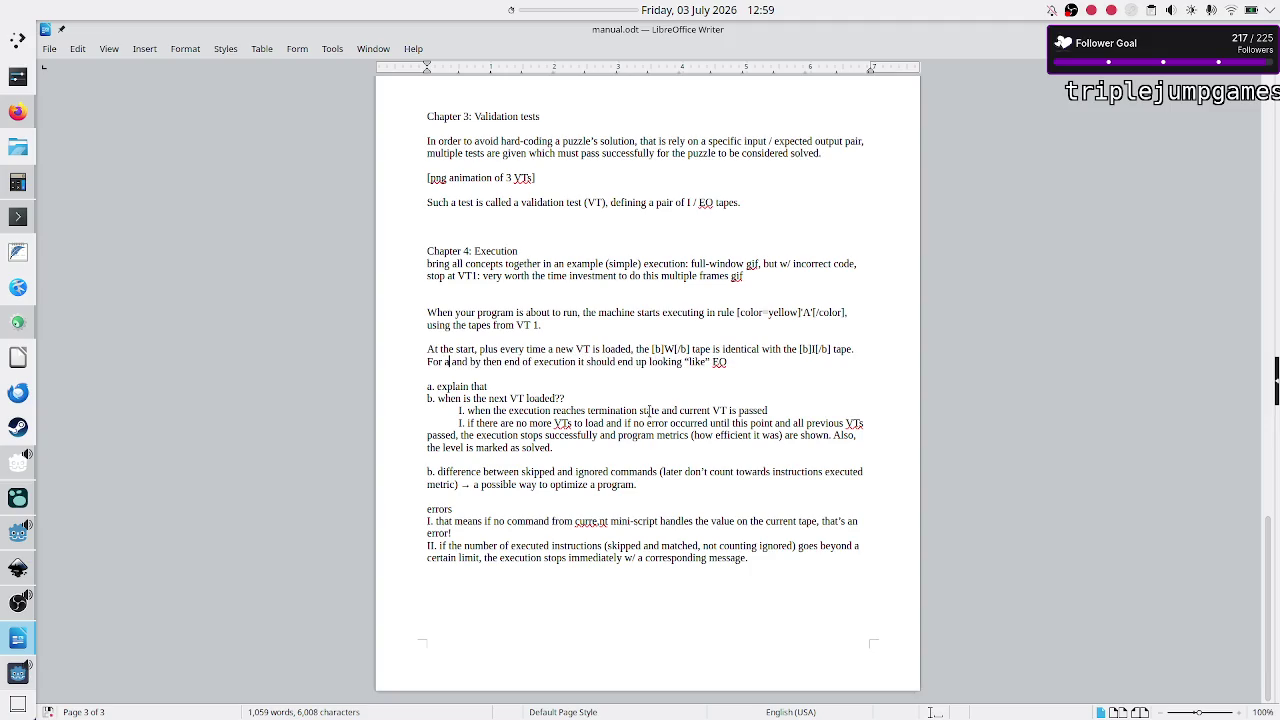
pyautogui.write('VT t')
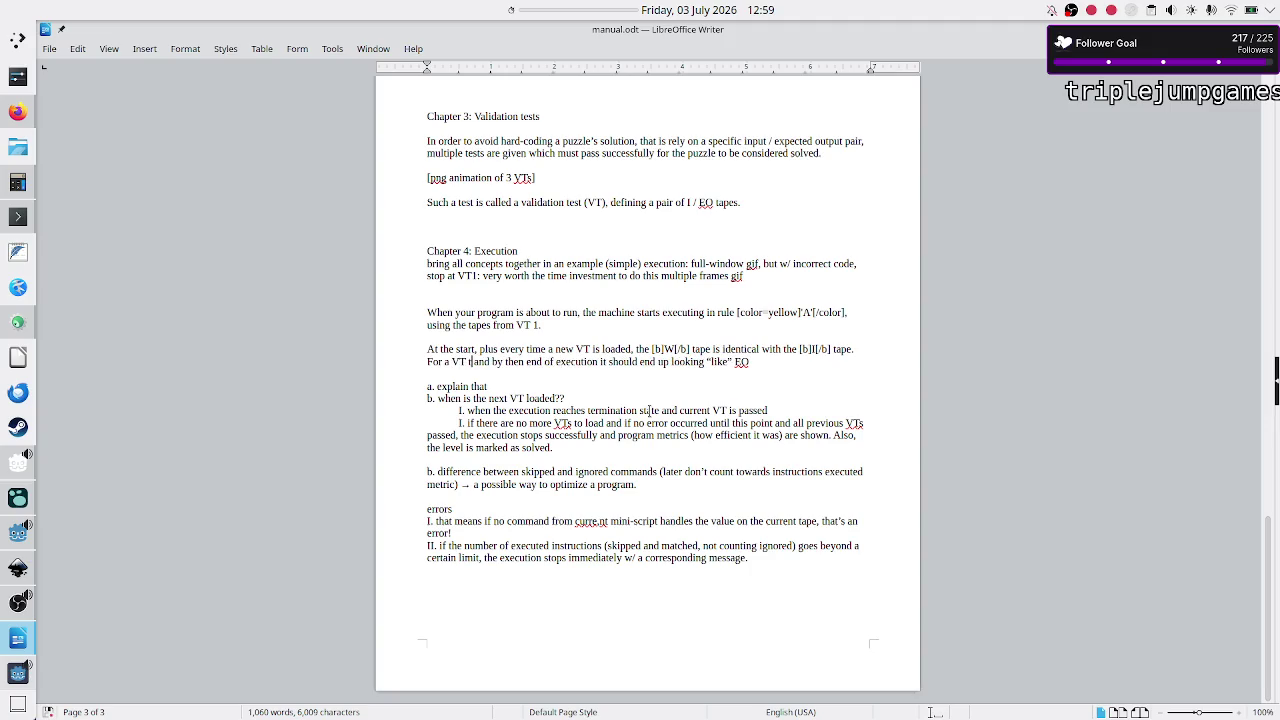
pyautogui.write('o pass')
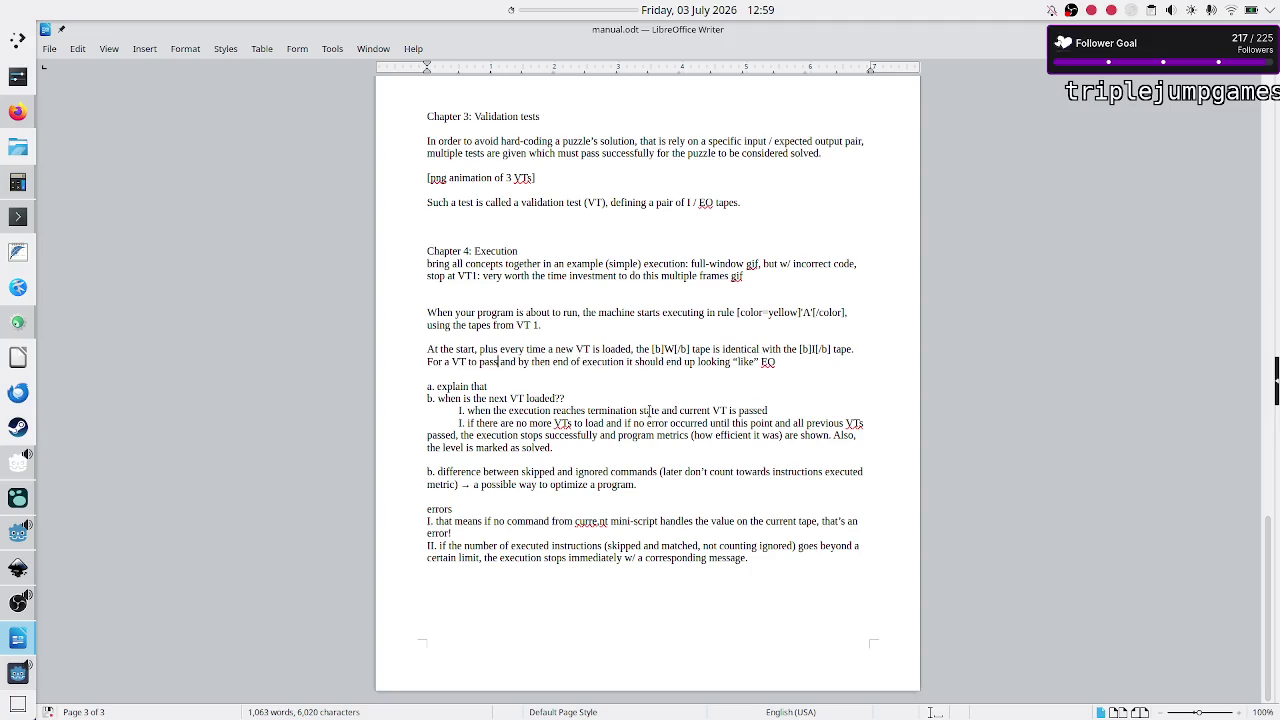
pyautogui.hotkey('shift', 'Right')
pyautogui.hotkey('shift', 'Right')
pyautogui.hotkey('shift', 'Right')
pyautogui.hotkey('shift', 'Right')
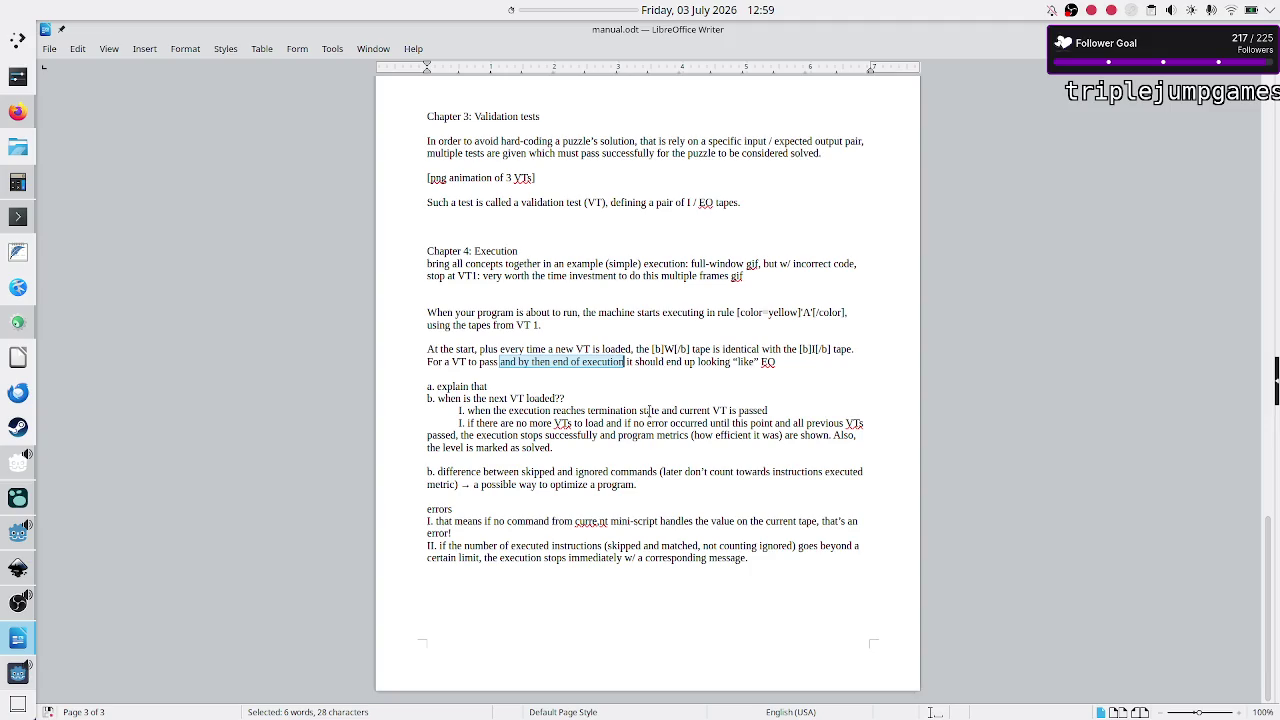
pyautogui.press('Delete')
pyautogui.hotkey('shift', 'Right')
pyautogui.hotkey('shift', 'Right')
pyautogui.hotkey('shift', 'Right')
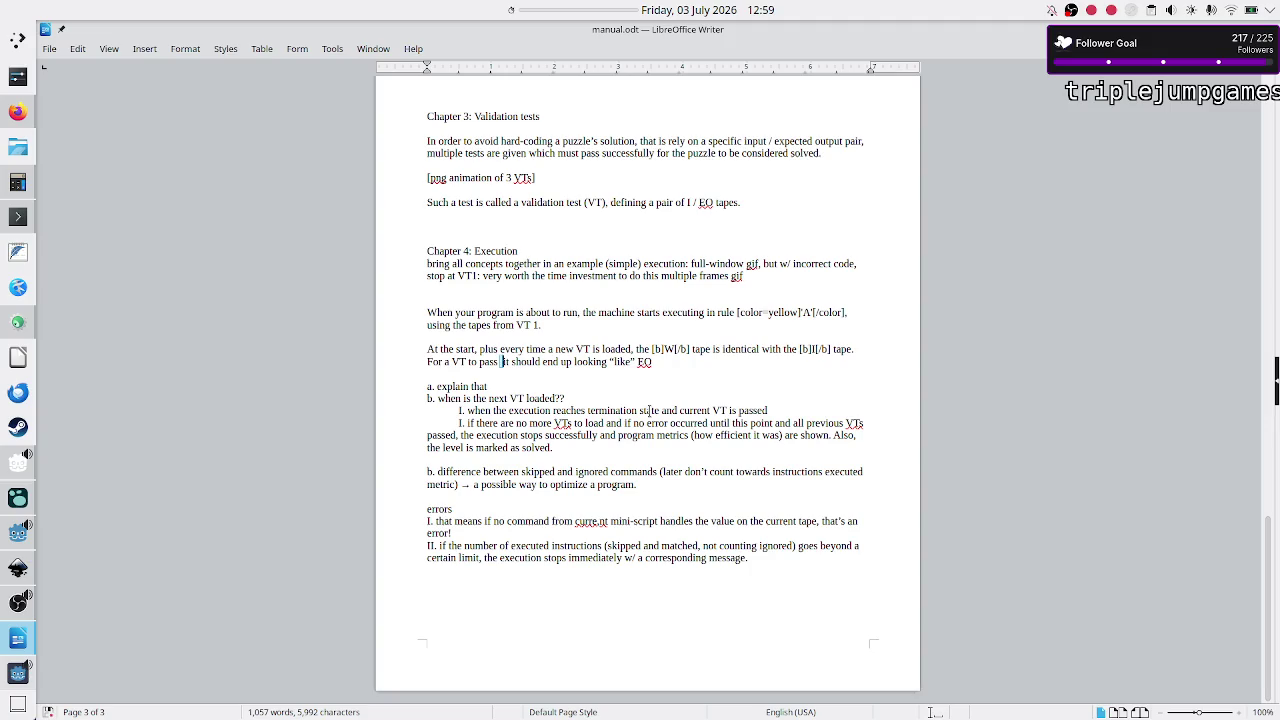
pyautogui.hotkey('shift', 'Right')
pyautogui.hotkey('shift', 'Right')
pyautogui.hotkey('shift', 'Right')
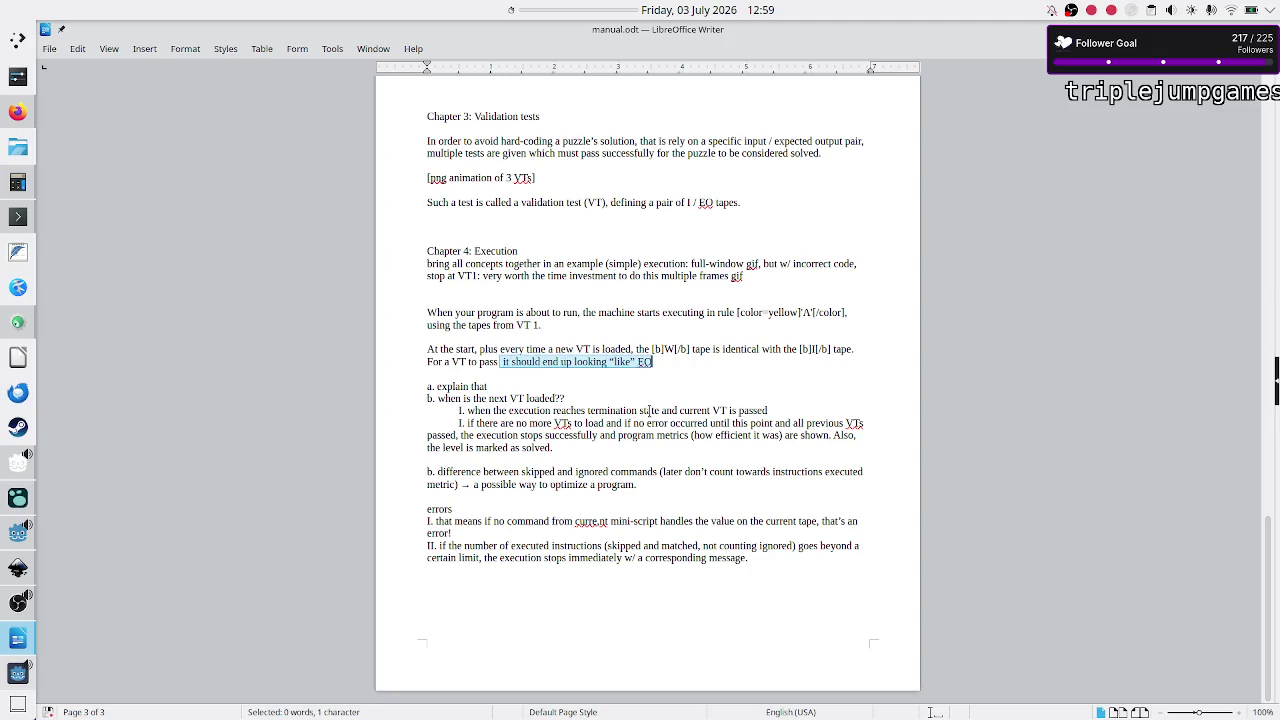
pyautogui.press('Delete')
pyautogui.write(',')
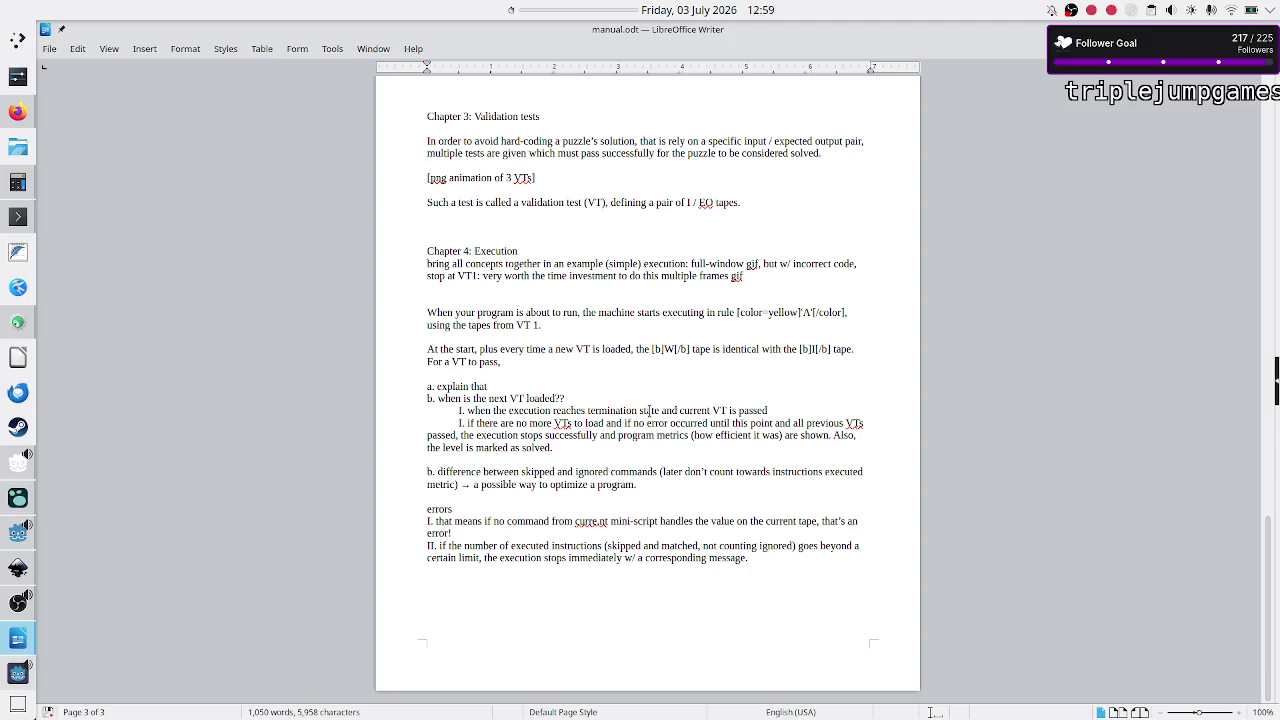
# Step: Continue with 'the [b]W[/b] tape has to match the [b]EQ[/b] tape', reusing the copied phrase
pyautogui.write('thi')
pyautogui.press('BackSpace')
pyautogui.press('BackSpace')
pyautogui.press('BackSpace')
pyautogui.write('the')
pyautogui.press('Up')
pyautogui.press('Right')
pyautogui.press('Right')
pyautogui.press('Right')
pyautogui.press('Right')
pyautogui.press('Right')
pyautogui.hotkey('shift', 'Right')
pyautogui.hotkey('shift', 'Right')
pyautogui.hotkey('shift', 'Right')
pyautogui.hotkey('shift', 'Right')
pyautogui.hotkey('shift', 'Right')
pyautogui.hotkey('shift', 'Right')
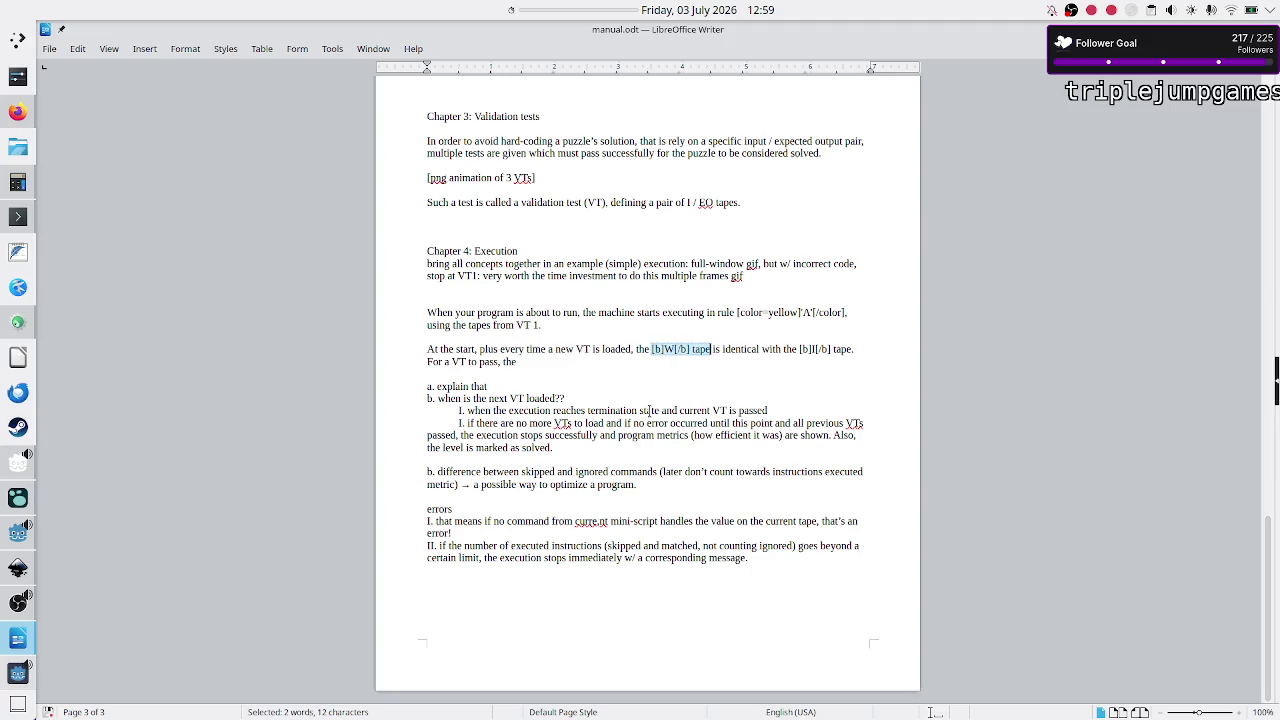
pyautogui.hotkey('ctrl', 'c')
pyautogui.press('Down')
pyautogui.hotkey('ctrl', 'v')
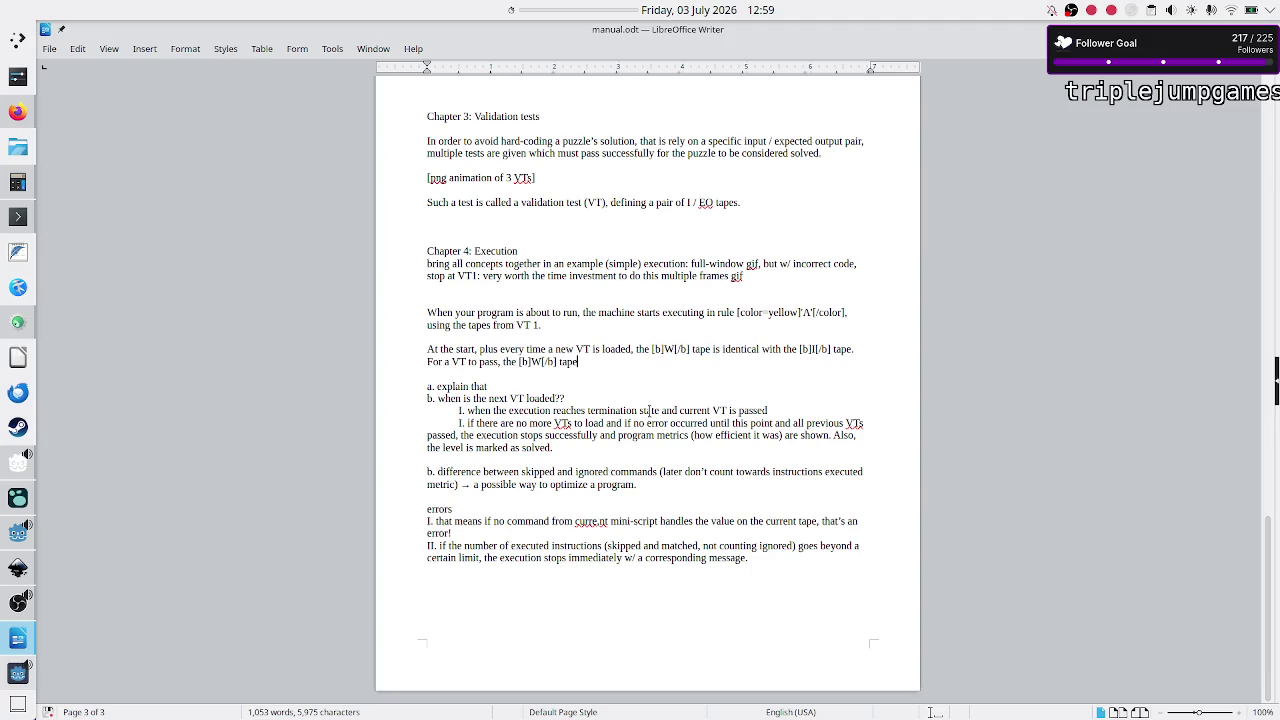
pyautogui.write('has to ')
pyautogui.write('match')
pyautogui.write(' the ')
pyautogui.write('[b]W[/b] tape')
pyautogui.press('Left')
pyautogui.press('Left')
pyautogui.press('Left')
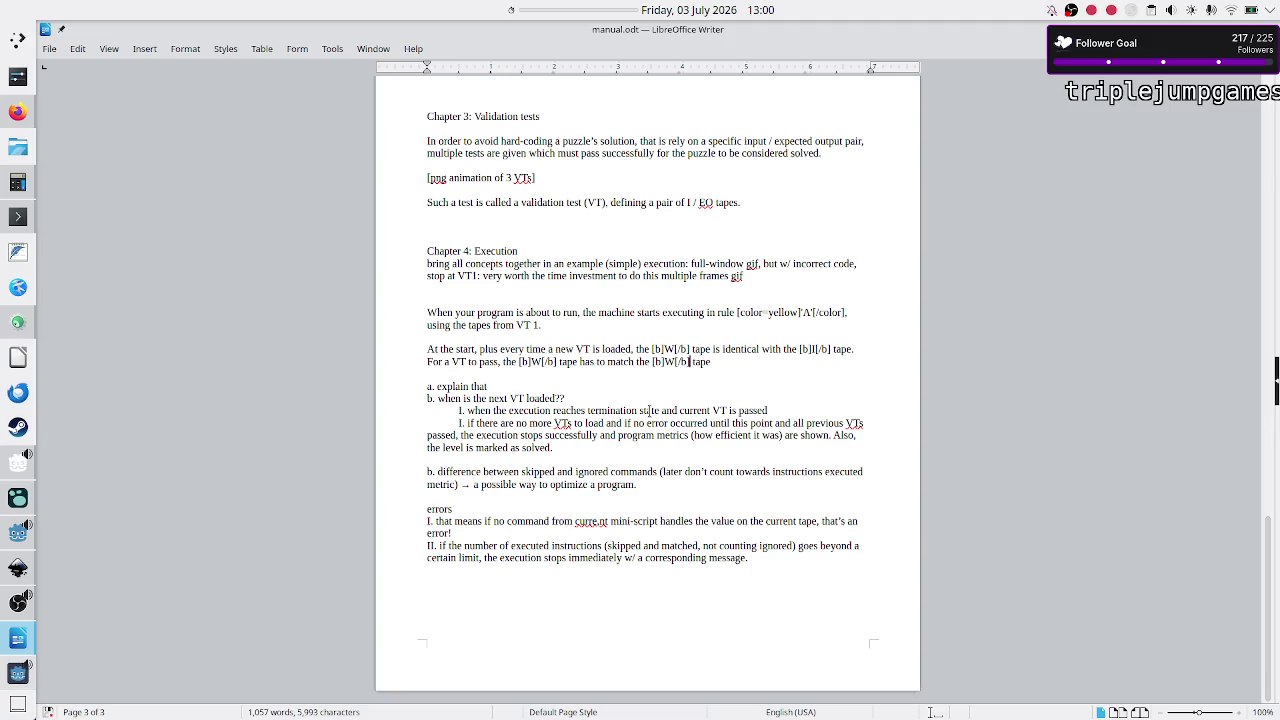
pyautogui.press('BackSpace')
pyautogui.write('EQ')
# Step: Finish the sentence with '(including the head's position).' and switch to the Game 1 window
pyautogui.press('End')
pyautogui.write(',')
pyautogui.press('BackSpace')
pyautogui.write('(including the head)')
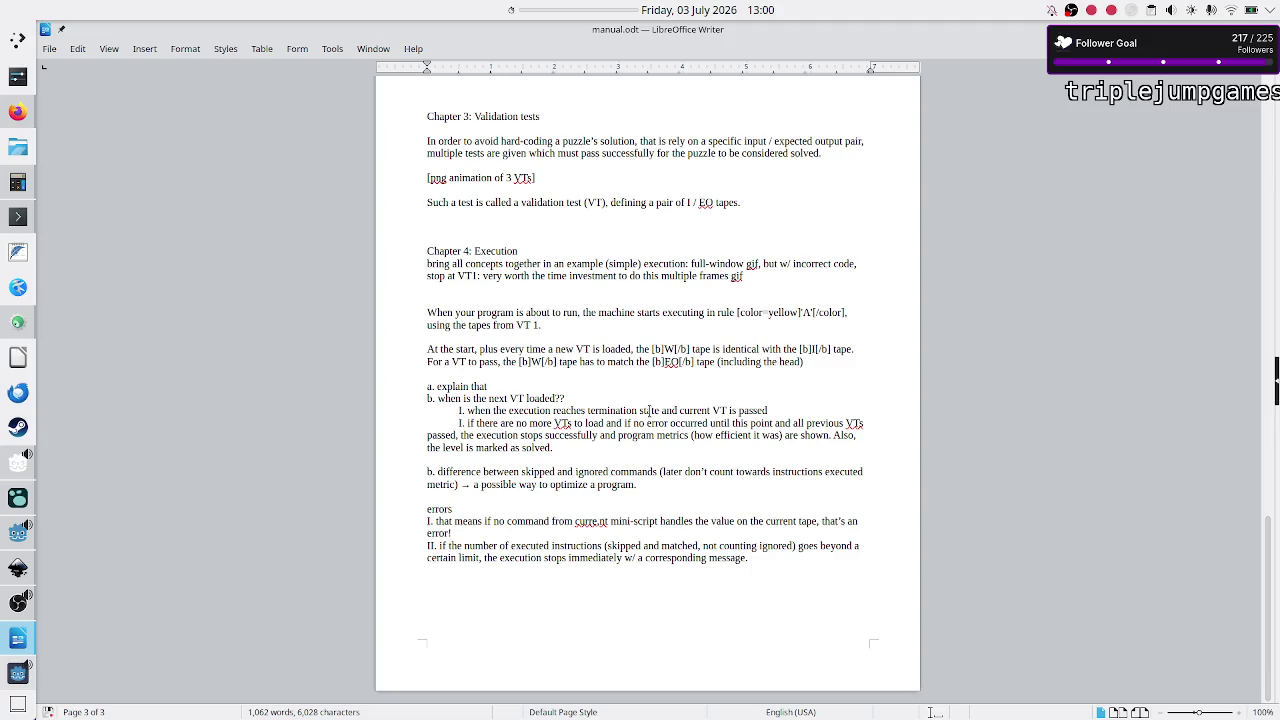
pyautogui.hotkey('ctrl', 'Left')
pyautogui.hotkey('ctrl', 'Left')
pyautogui.hotkey('ctrl', 'Left')
pyautogui.hotkey('ctrl', 'Right')
pyautogui.hotkey('ctrl', 'Right')
pyautogui.hotkey('ctrl', 'Right')
pyautogui.press('Right')
pyautogui.press('Right')
pyautogui.press('Right')
pyautogui.press('Right')
pyautogui.write("'s p")
pyautogui.write('osition')
pyautogui.press('BackSpace')
pyautogui.write('.')
pyautogui.hotkey('alt', 'Tab')
pyautogui.hotkey('alt', 'Tab')
pyautogui.click(18, 672)
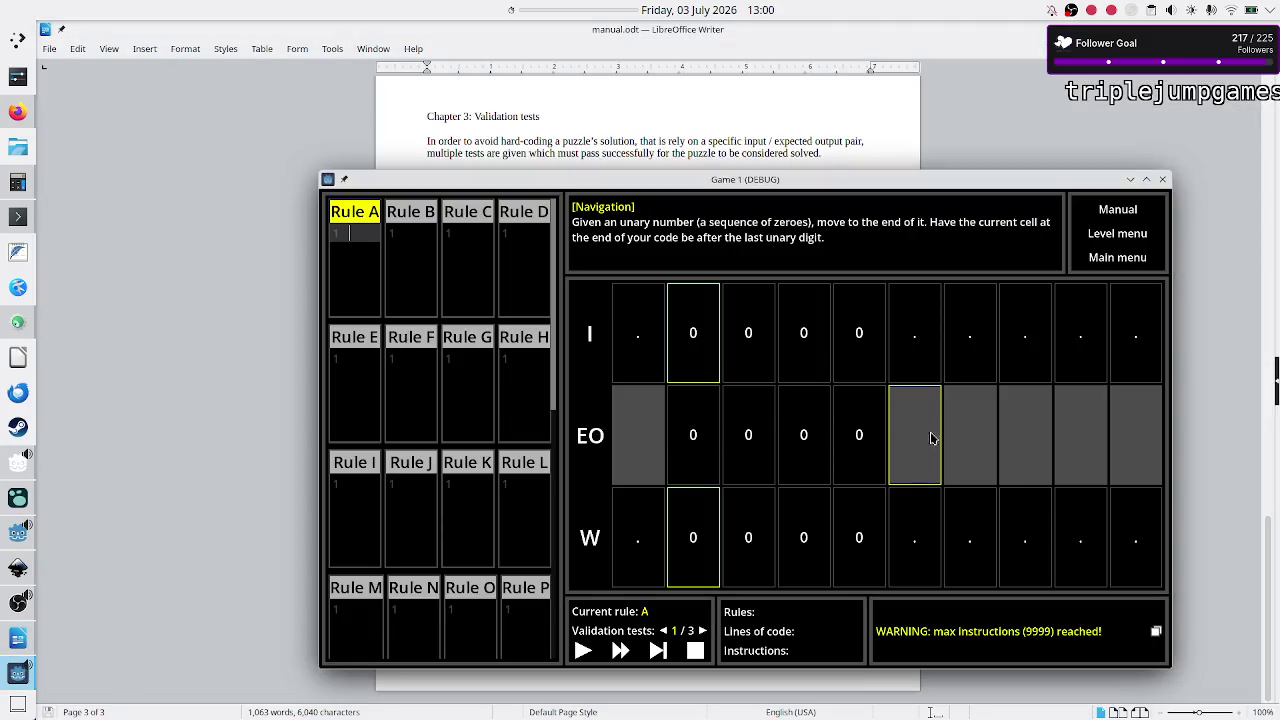
# Step: Minimize the Game 1 (DEBUG) window so manual.odt is back in view for searching
pyautogui.click(1216, 318)
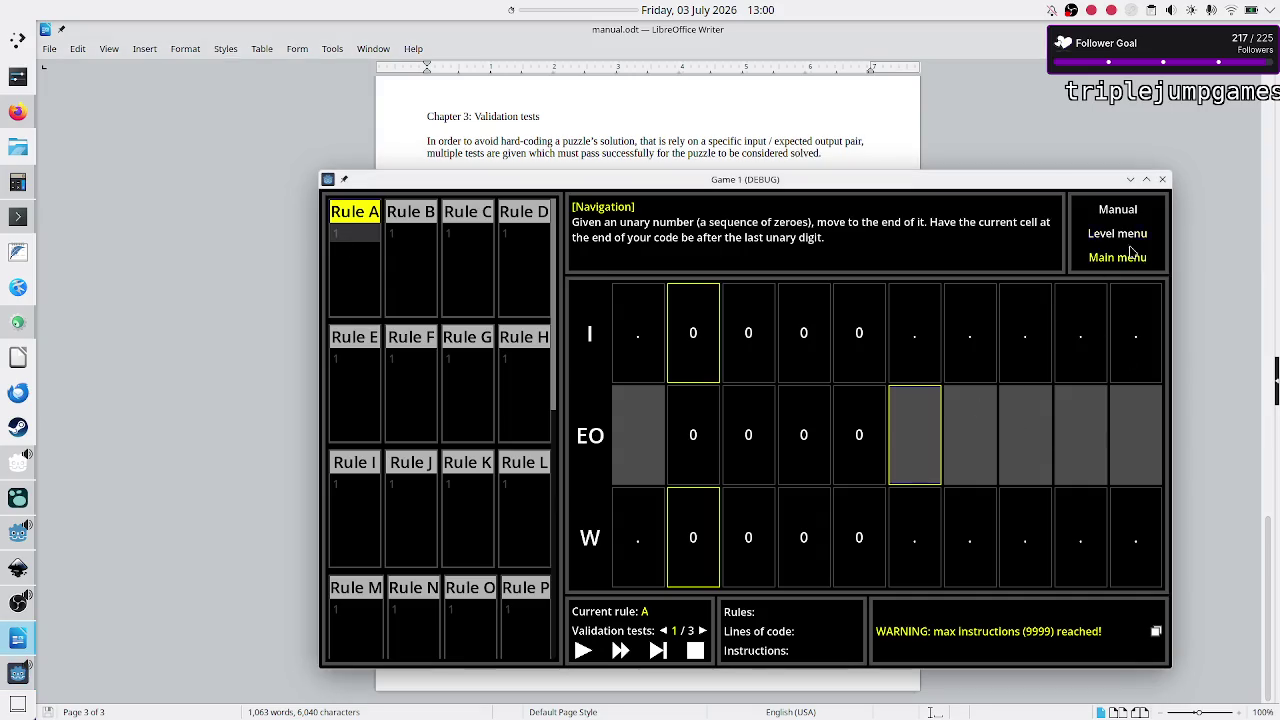
pyautogui.click(1130, 179)
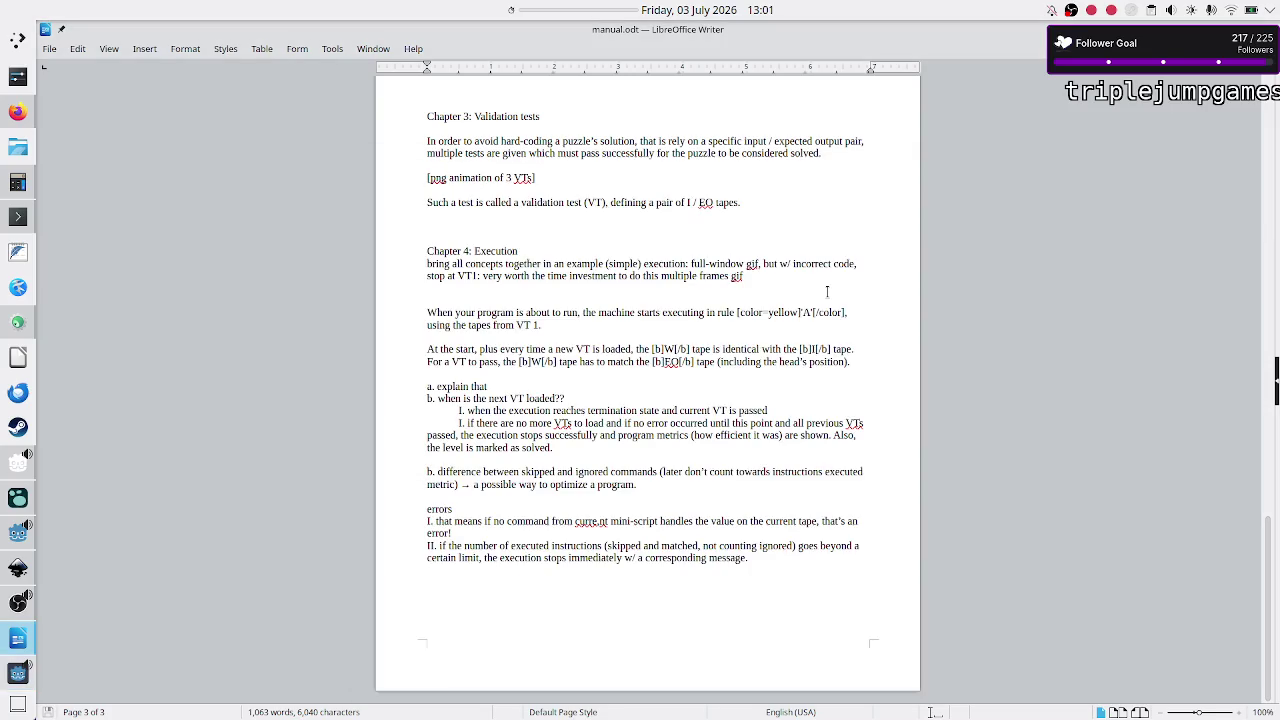
pyautogui.hotkey('ctrl', 'f')
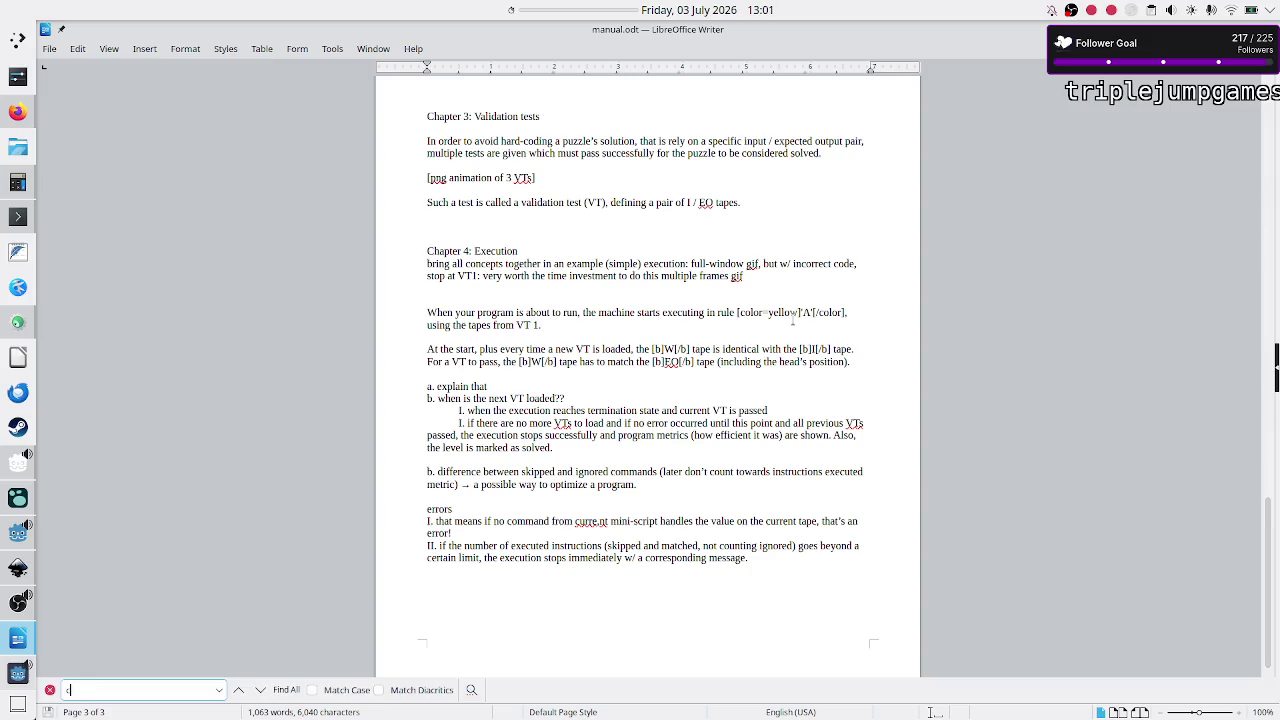
# Step: Search for 'ignored' and advance to its Chapter 1 occurrence about EO tape cells
pyautogui.write('shade')
pyautogui.write('d')
pyautogui.press('BackSpace')
pyautogui.press('BackSpace')
pyautogui.press('BackSpace')
pyautogui.write('ignored')
pyautogui.press('Return')
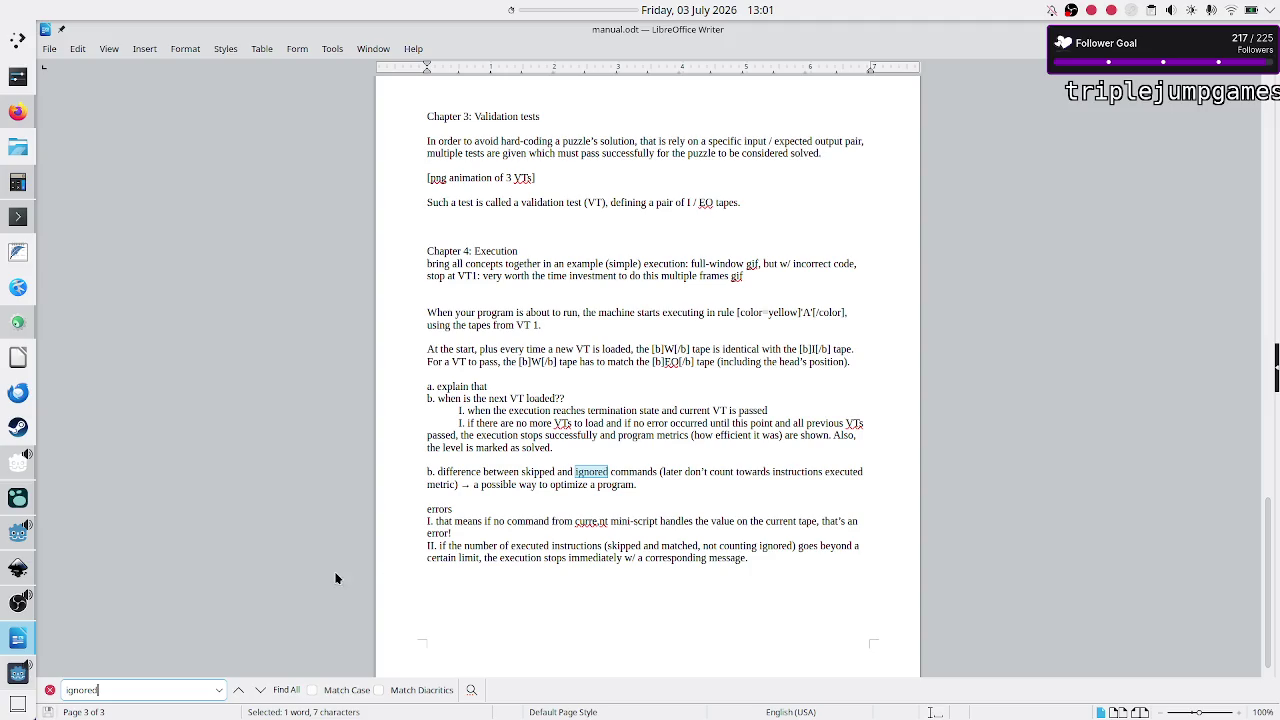
pyautogui.click(258, 690)
pyautogui.click(257, 691)
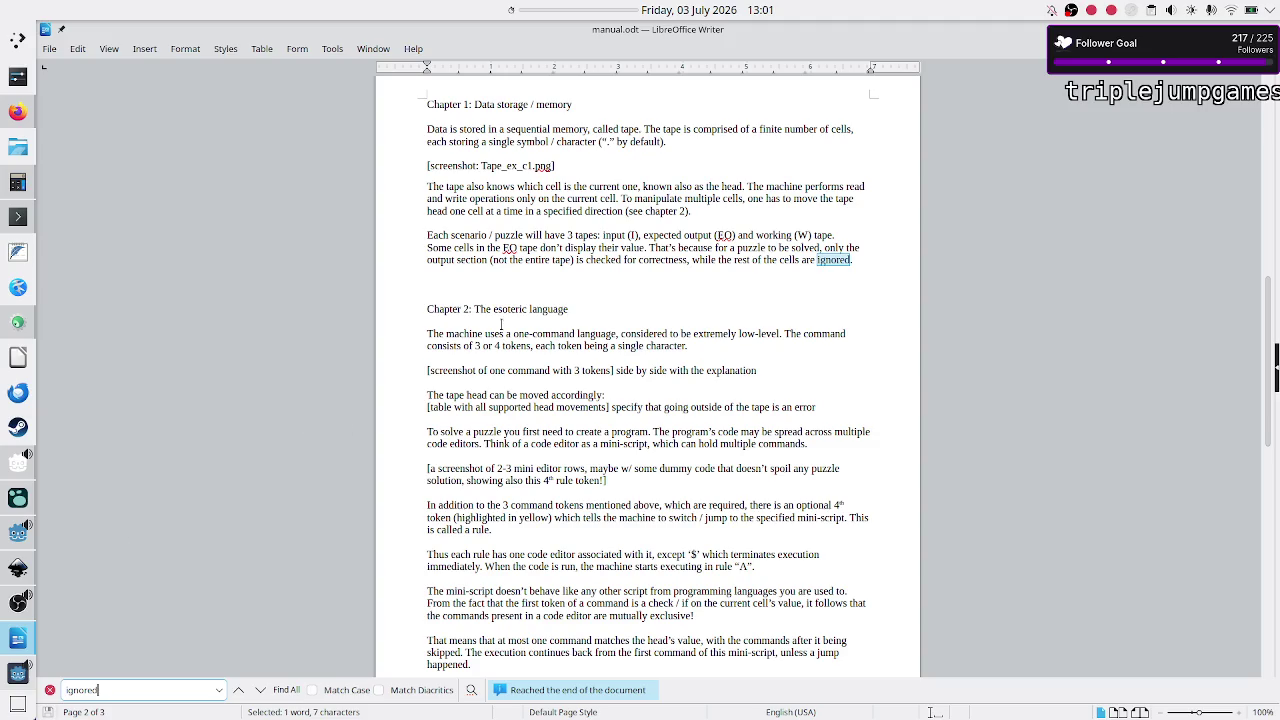
pyautogui.click(18, 672)
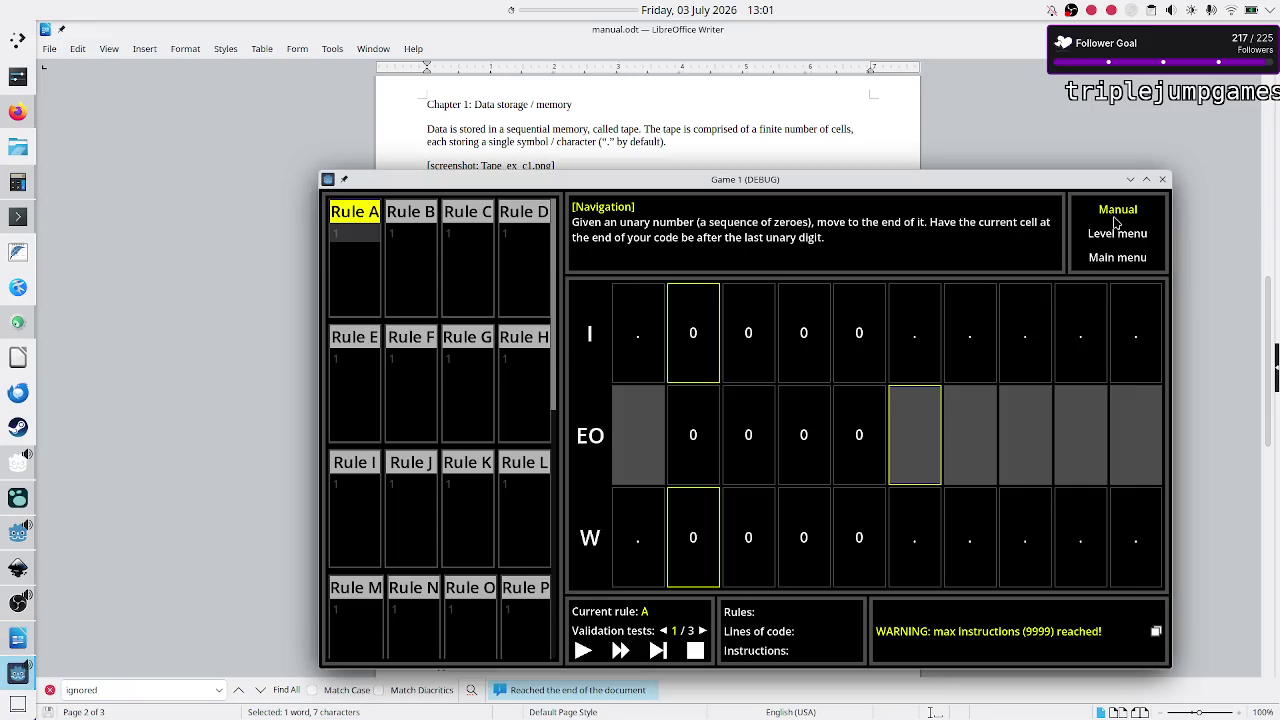
pyautogui.click(1117, 212)
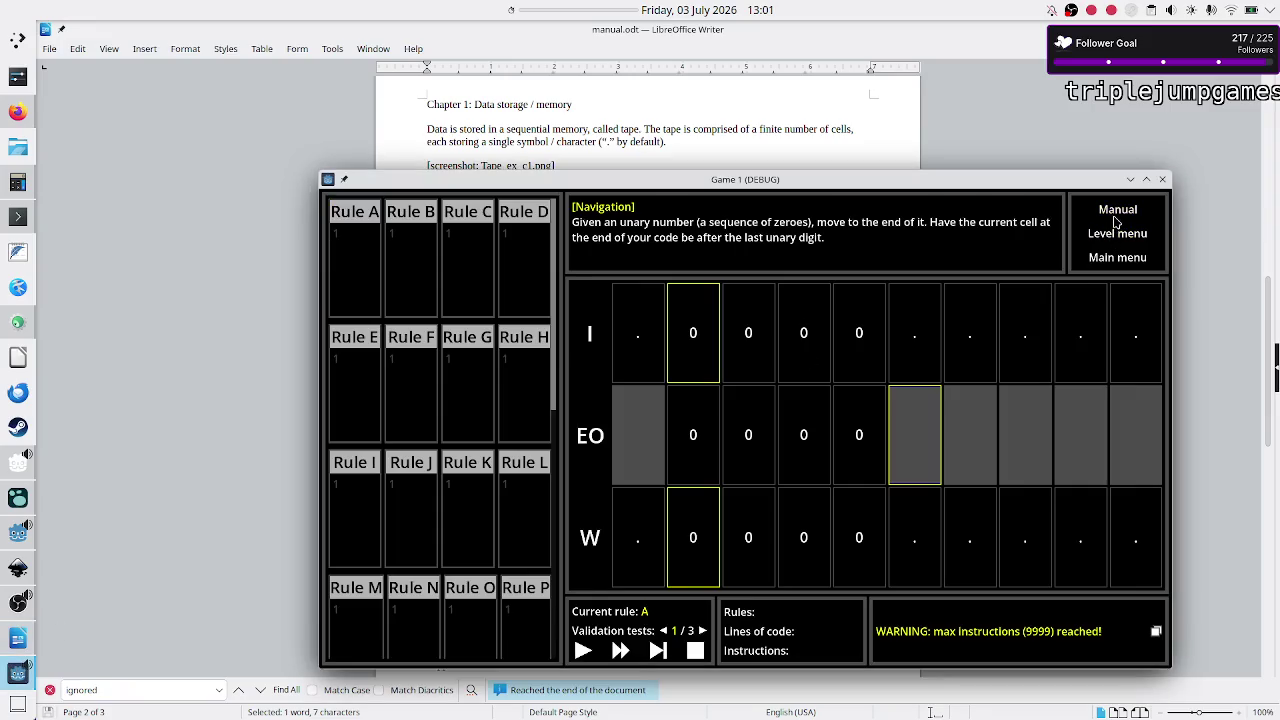
pyautogui.scroll(-1, 750, 372)
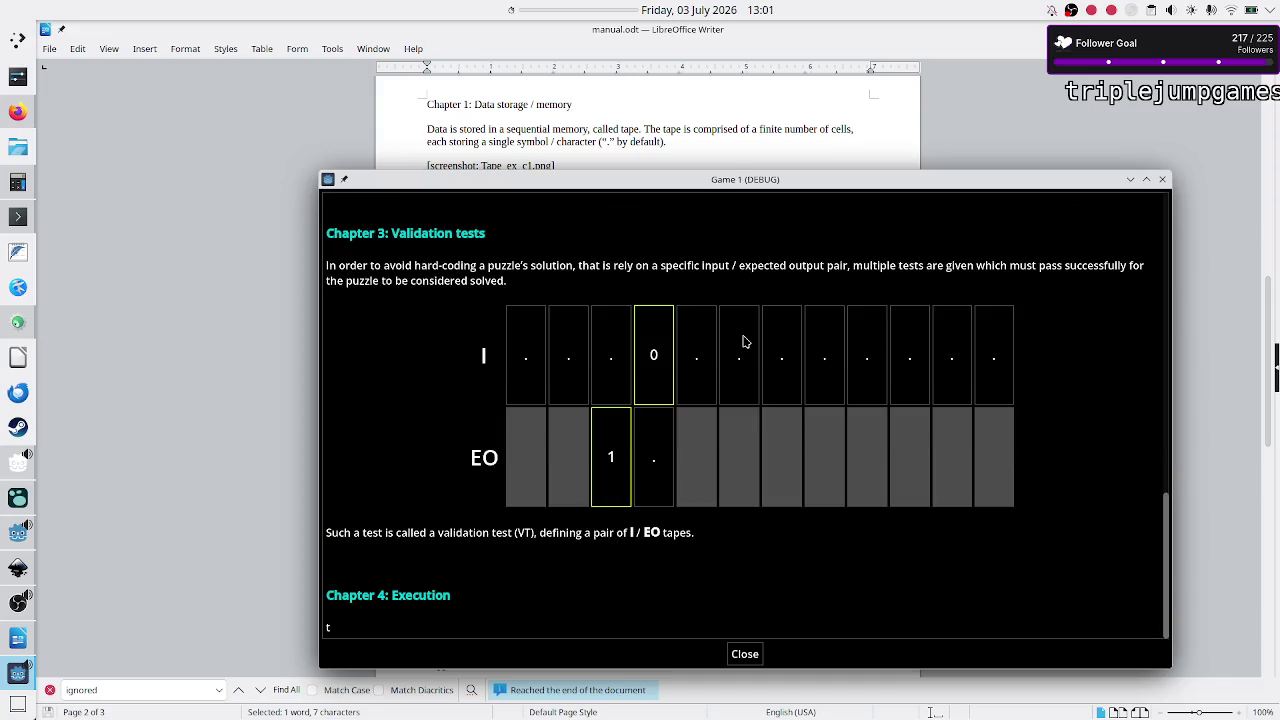
pyautogui.scroll(8, 743, 340)
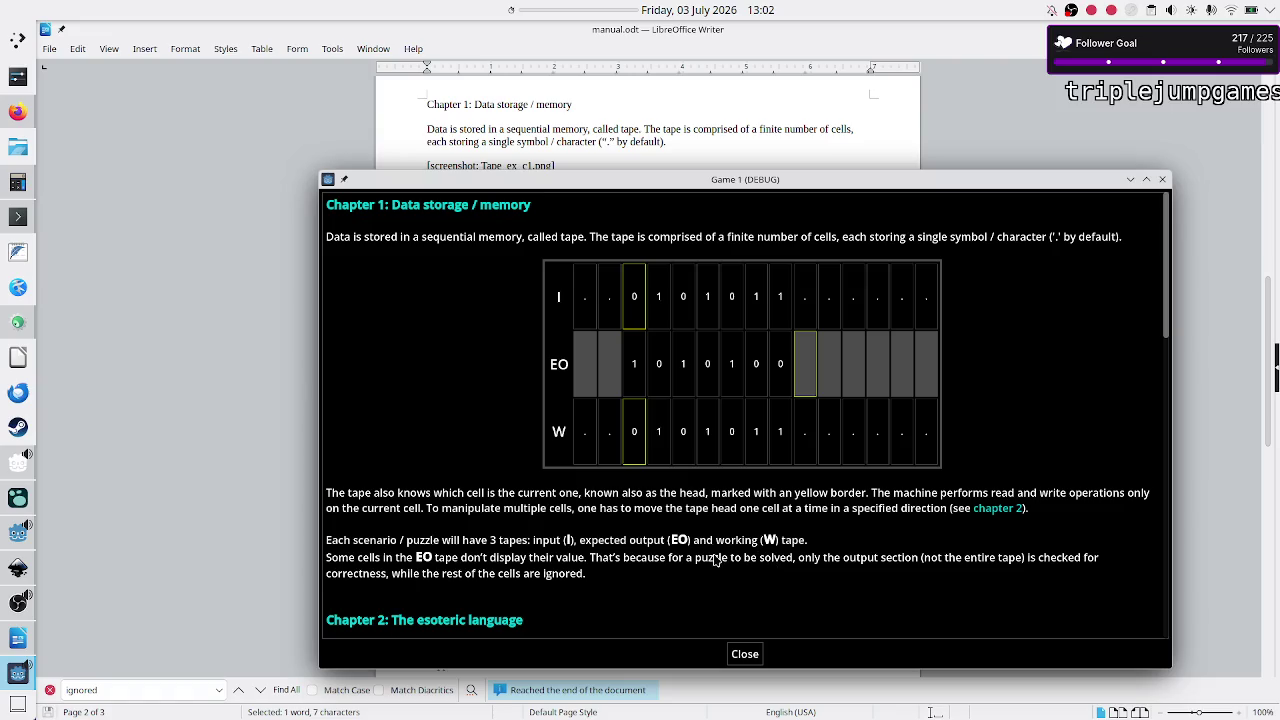
pyautogui.scroll(-5, 716, 566)
pyautogui.scroll(-10, 716, 566)
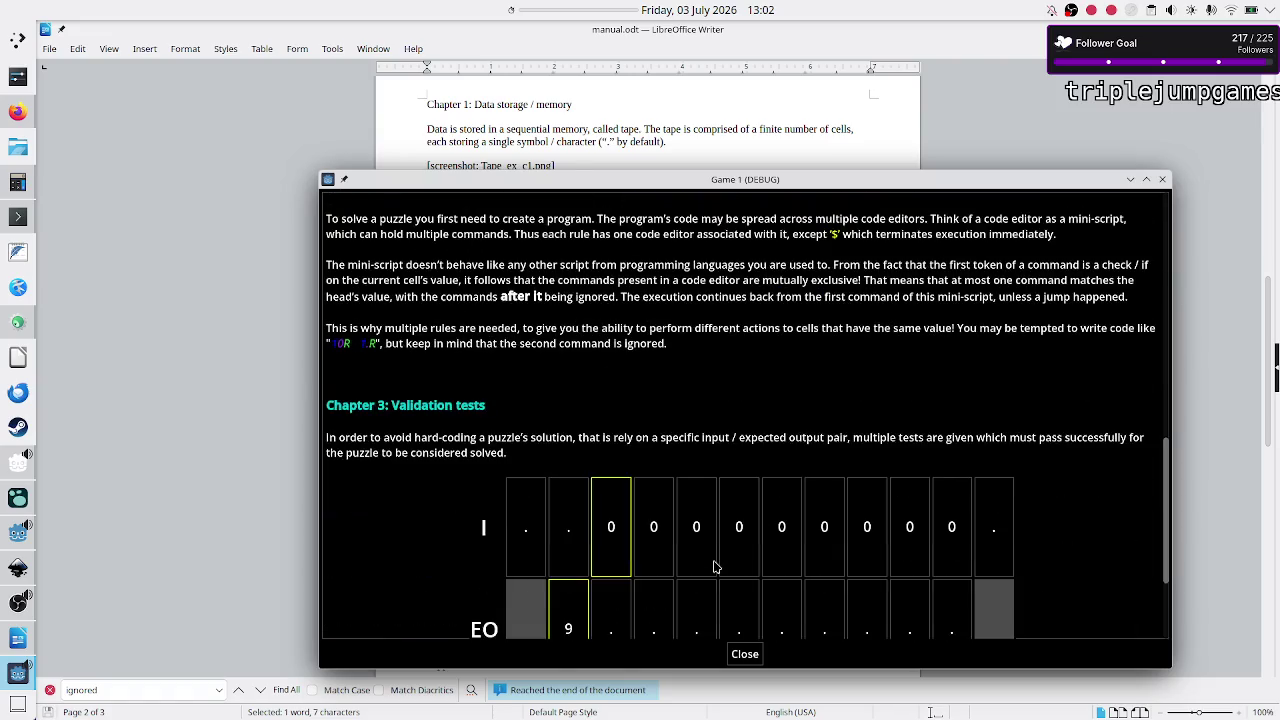
pyautogui.scroll(15, 716, 566)
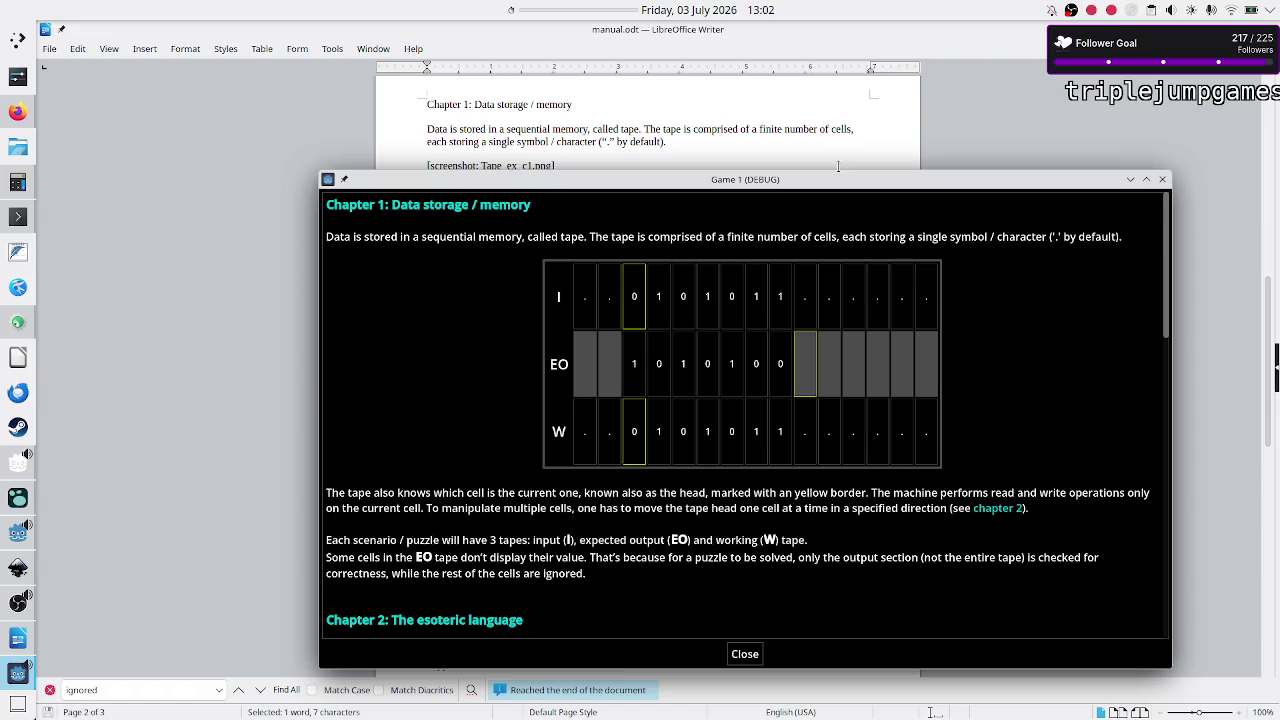
pyautogui.click(786, 151)
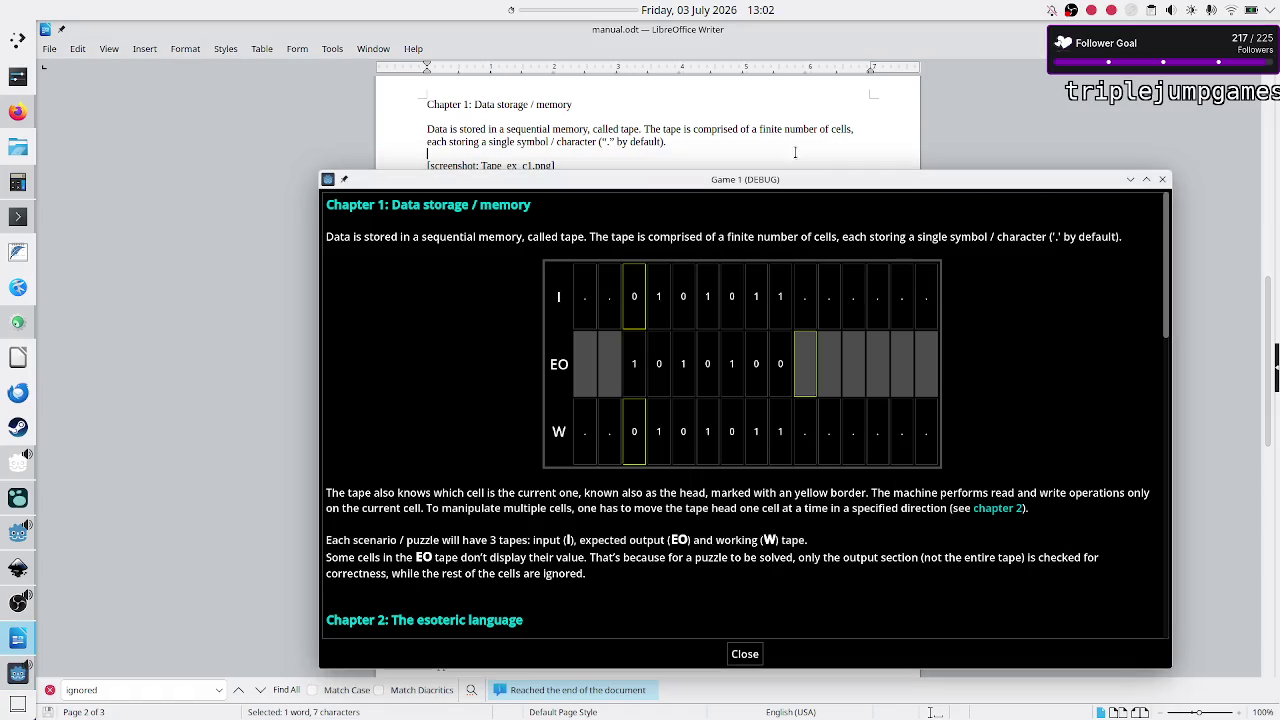
pyautogui.click(1129, 181)
pyautogui.scroll(-3, 699, 443)
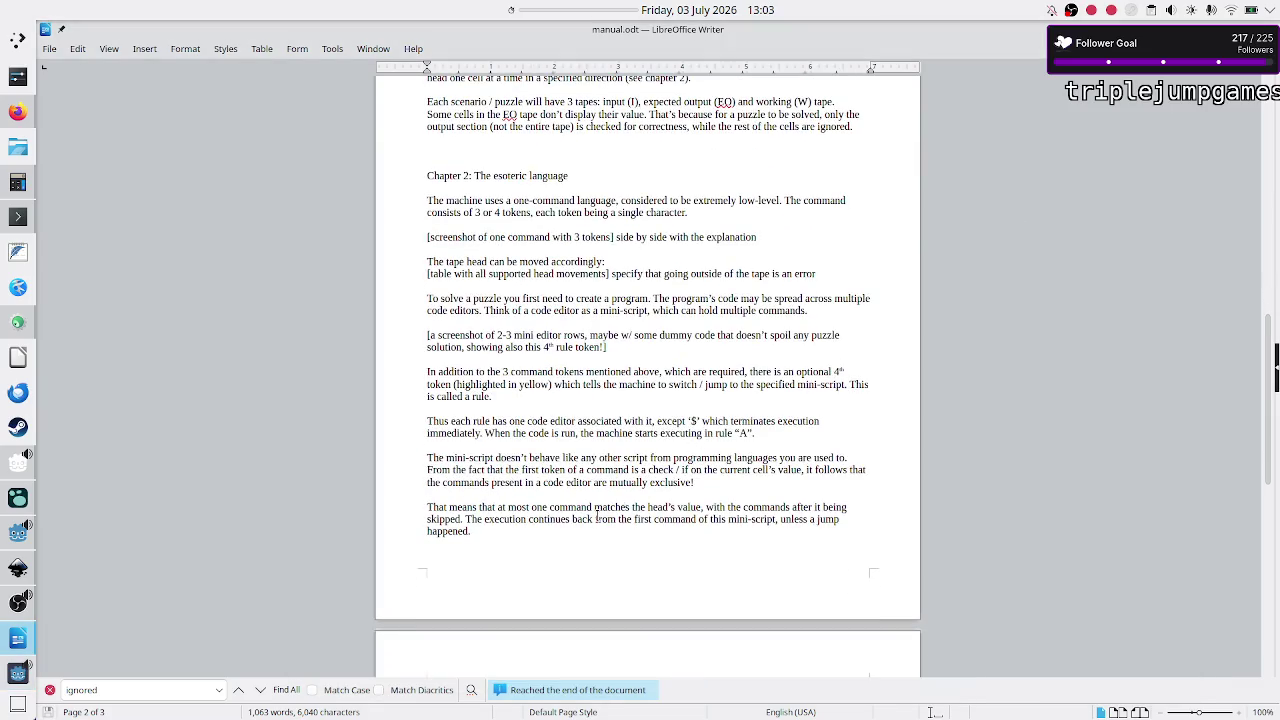
pyautogui.scroll(-15, 580, 450)
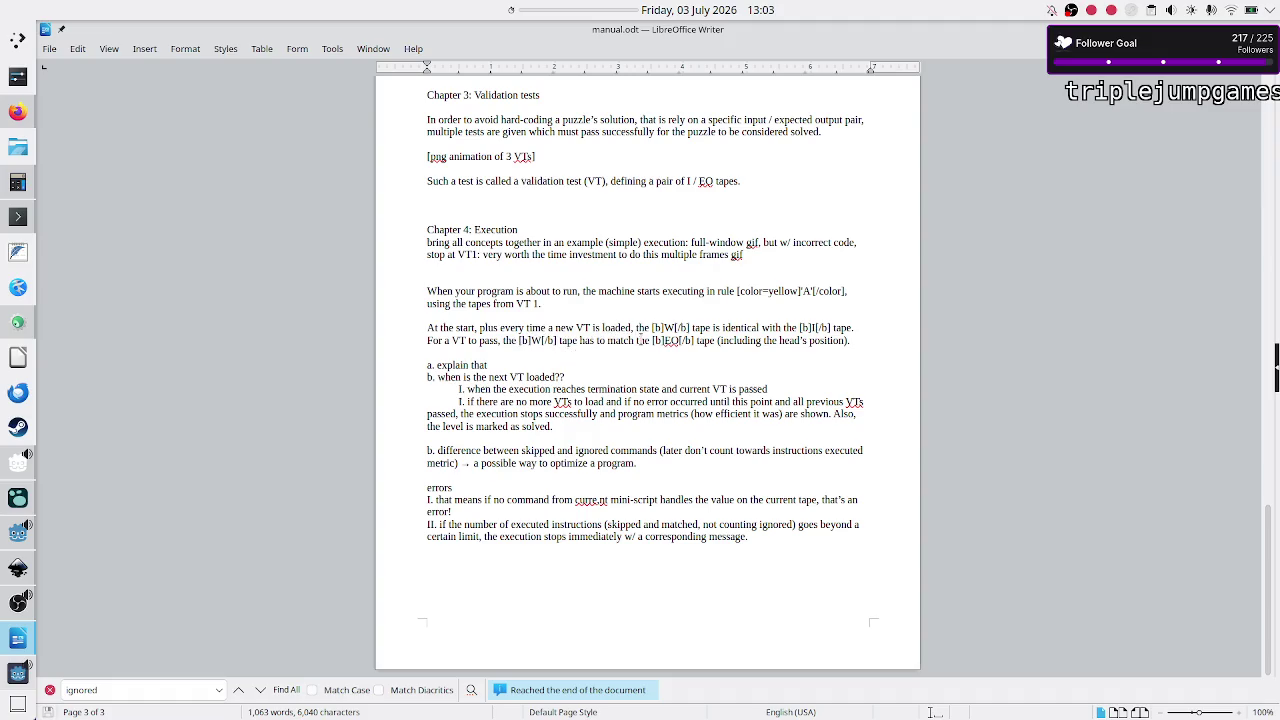
pyautogui.doubleClick(621, 340)
pyautogui.press('Right')
pyautogui.press('Right')
pyautogui.press('Right')
pyautogui.press('Right')
pyautogui.press('Right')
pyautogui.press('Right')
pyautogui.press('Right')
pyautogui.press('Right')
pyautogui.scroll(20, 740, 231)
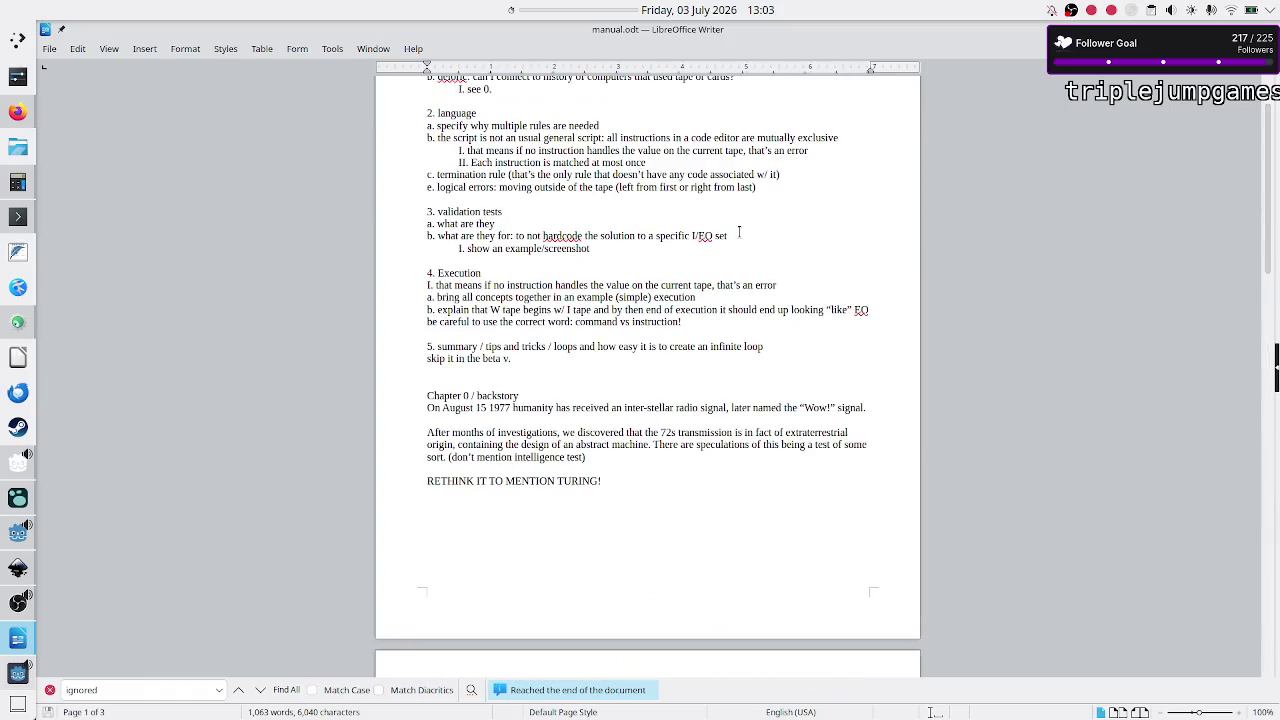
pyautogui.scroll(-15, 669, 300)
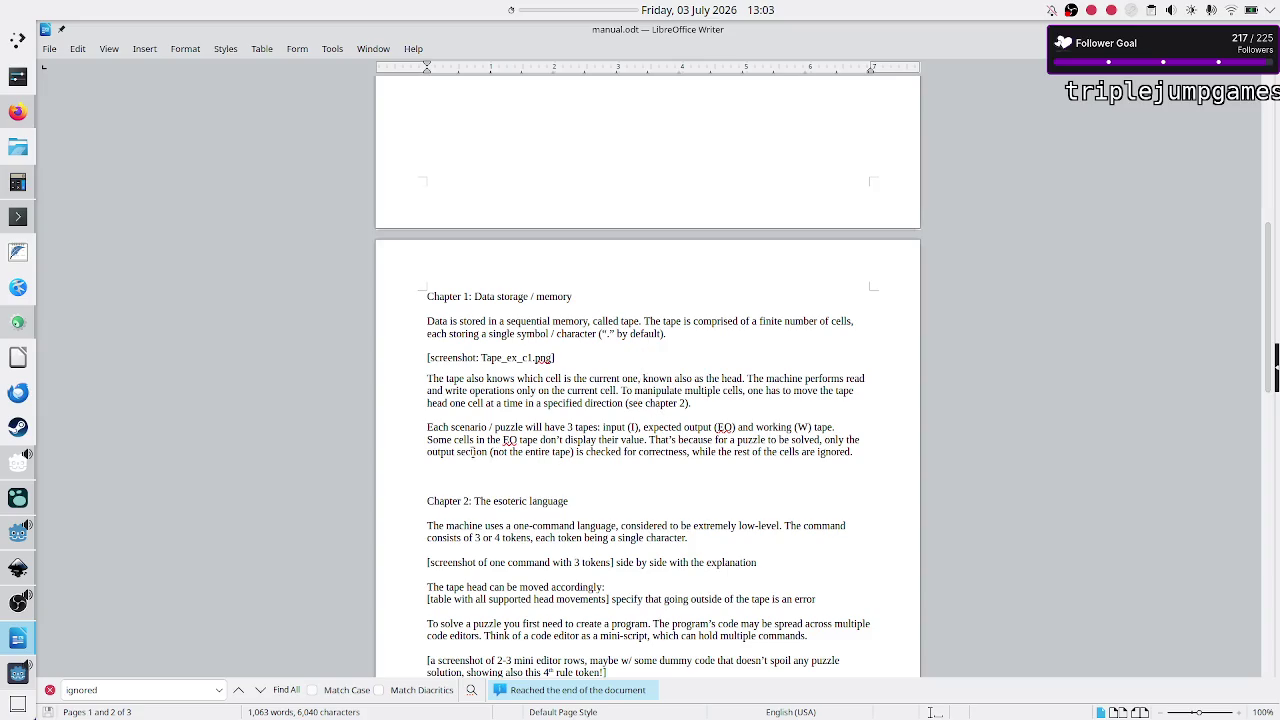
pyautogui.click(679, 442)
pyautogui.scroll(-1, 890, 439)
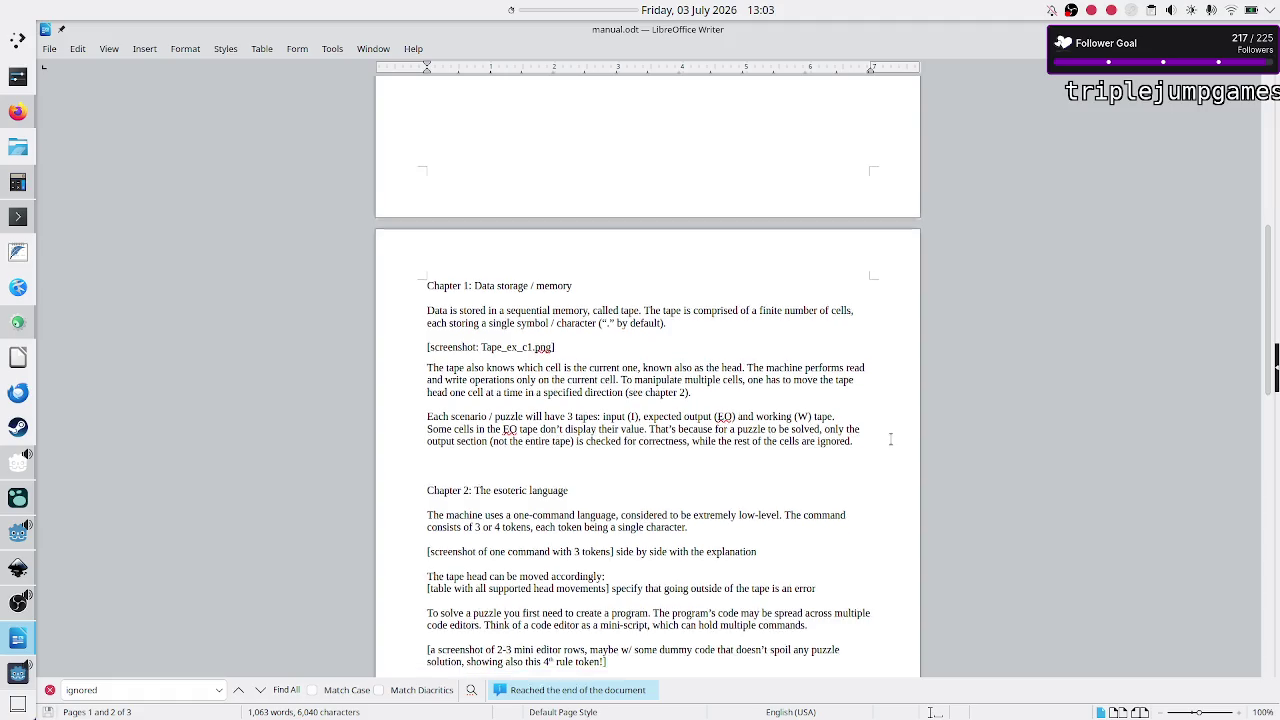
pyautogui.scroll(-15, 890, 439)
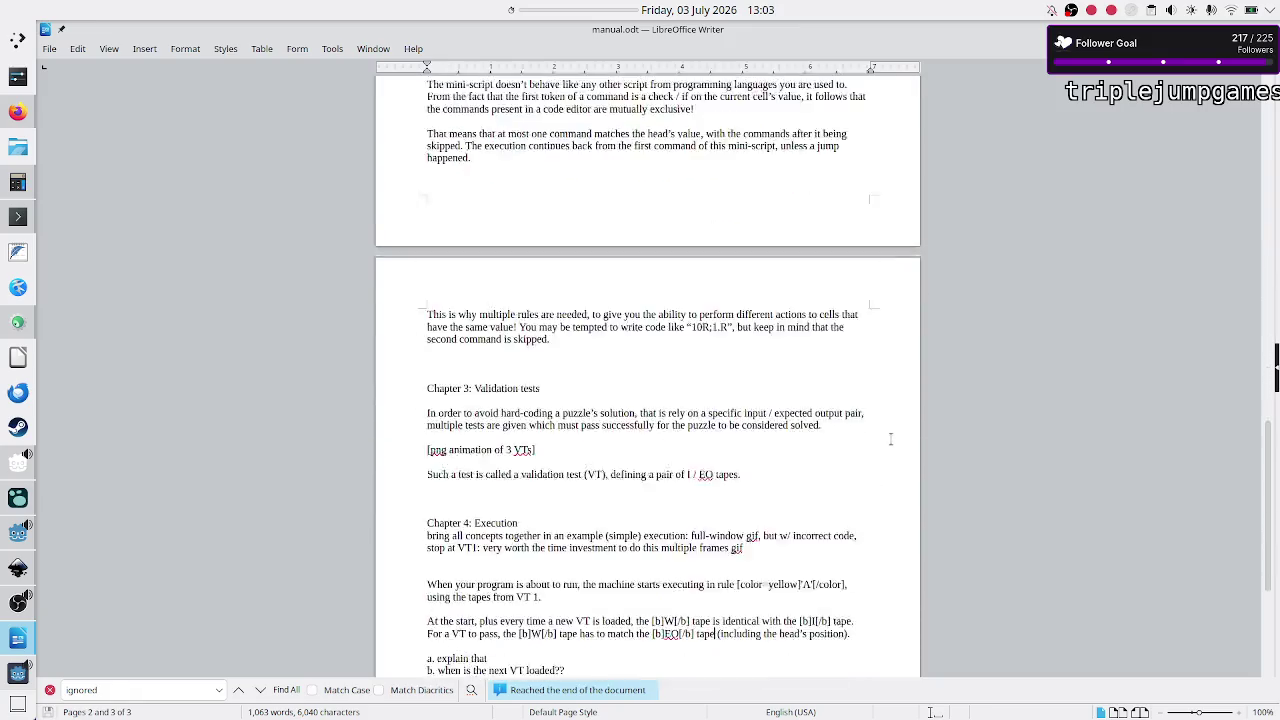
pyautogui.scroll(8, 890, 439)
pyautogui.scroll(10, 890, 439)
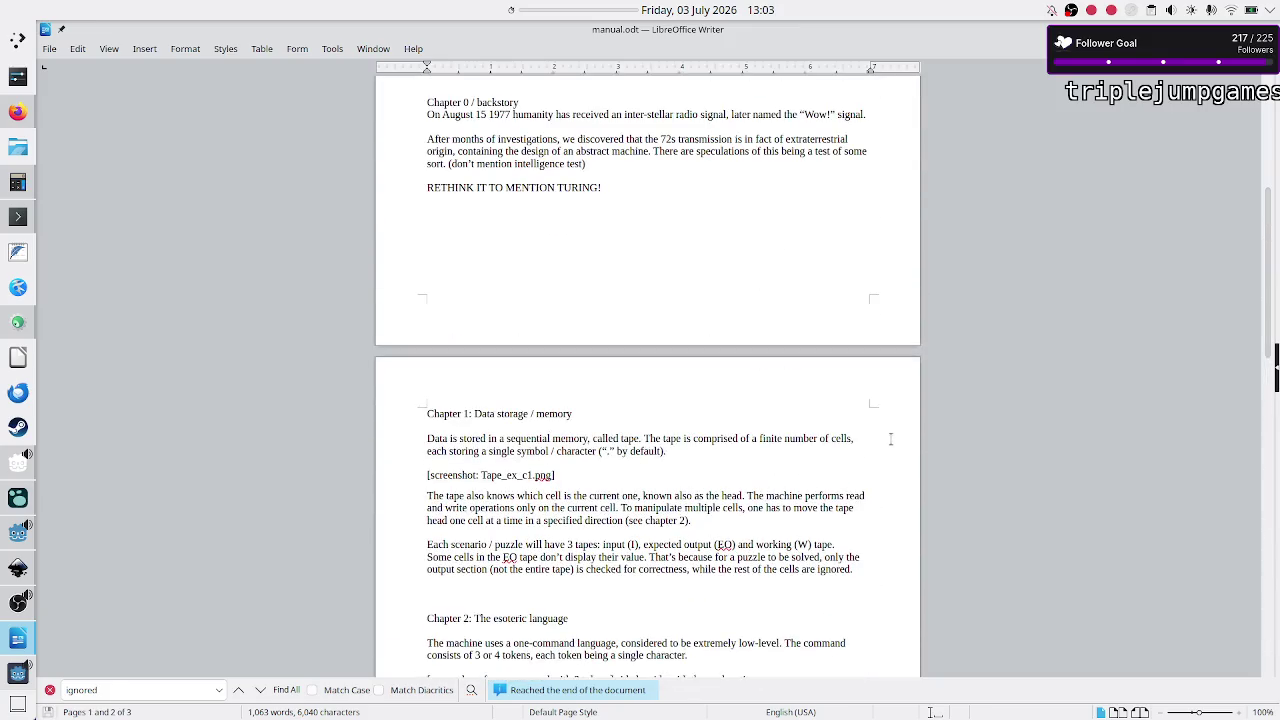
pyautogui.scroll(7, 728, 488)
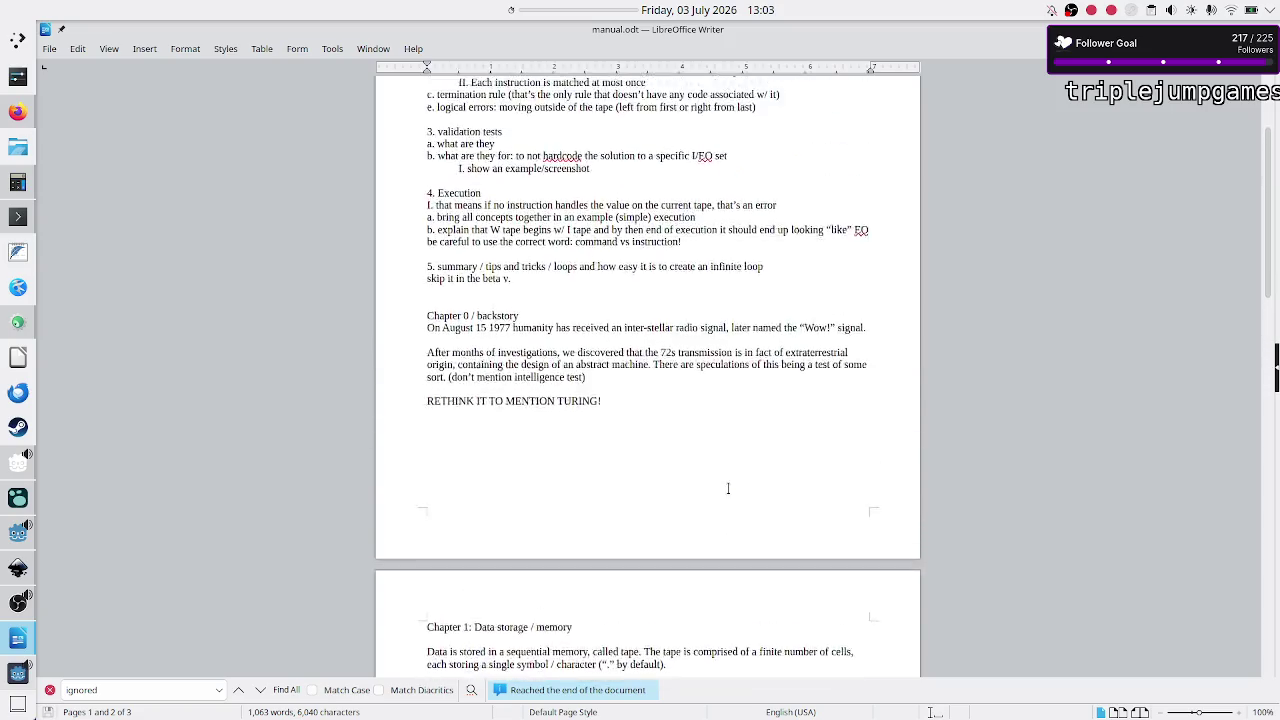
pyautogui.scroll(-11, 728, 488)
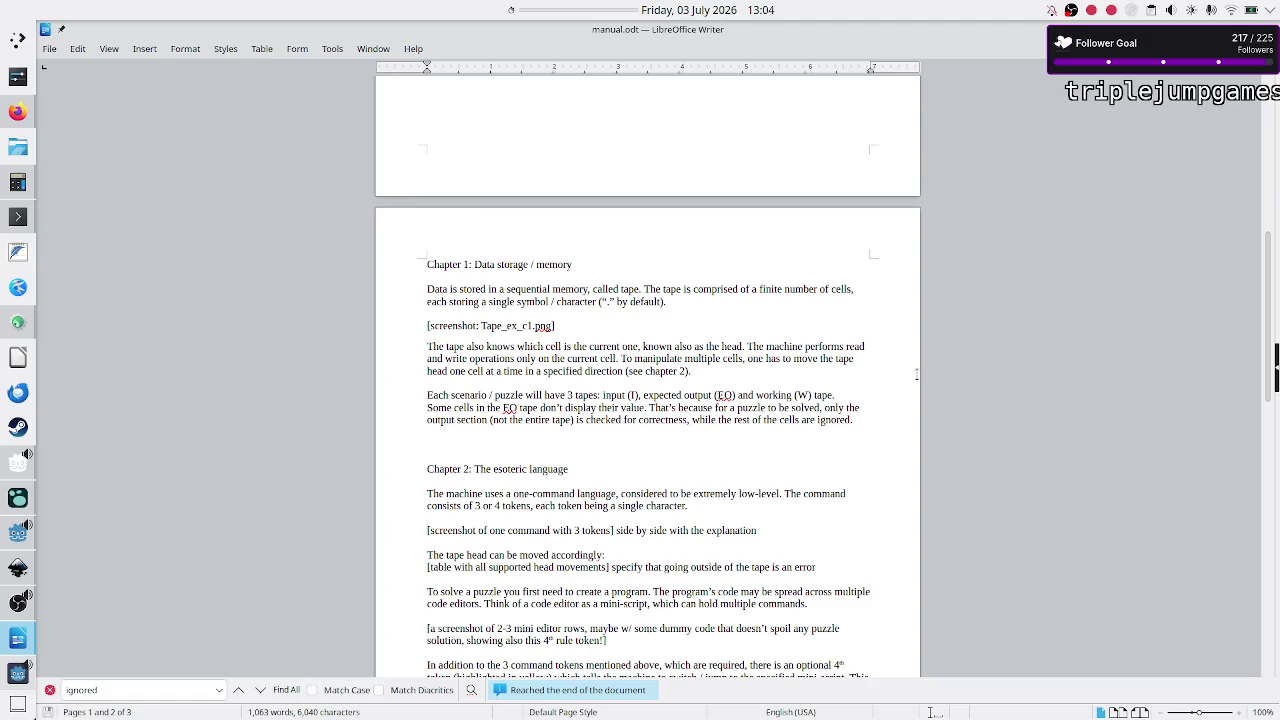
# Step: Copy the 'only the output section … ignored' sentence into a new paragraph below the VT pass line
pyautogui.moveTo(825, 407)
pyautogui.mouseDown()
pyautogui.moveTo(826, 420)
pyautogui.moveTo(848, 420)
pyautogui.mouseUp()
pyautogui.hotkey('shift', 'Right')
pyautogui.hotkey('ctrl', 'c')
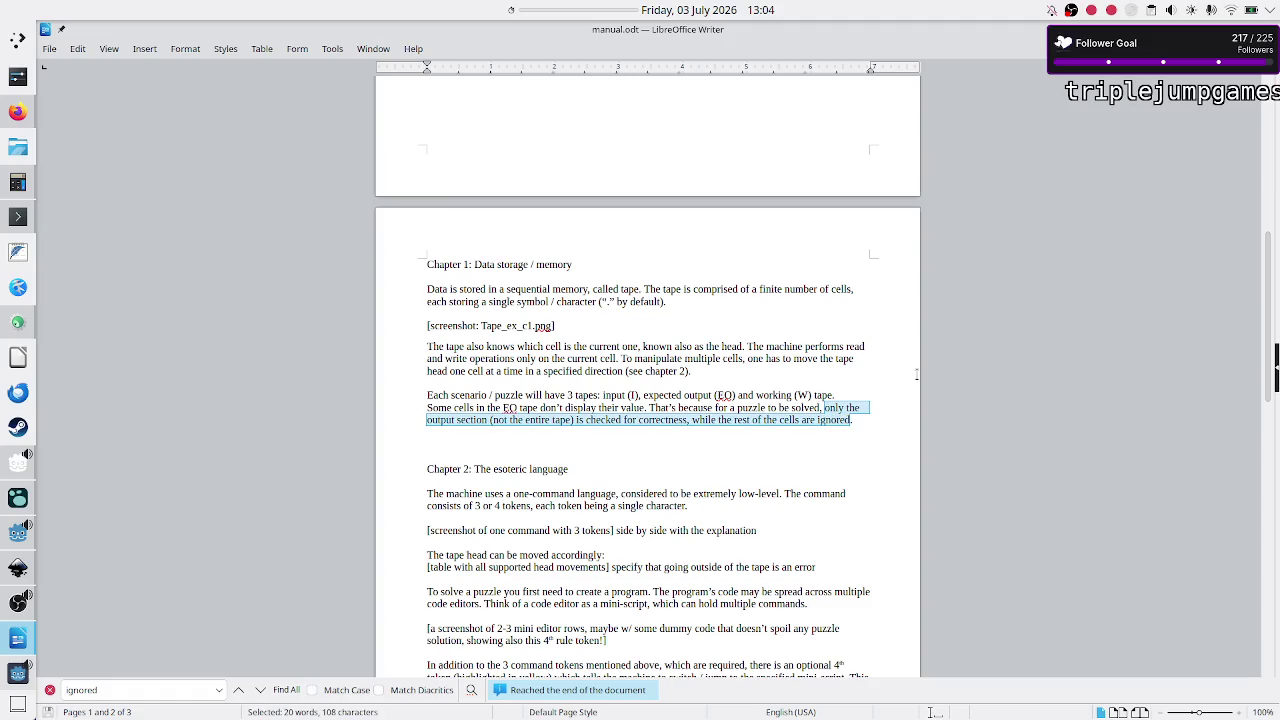
pyautogui.click(916, 374)
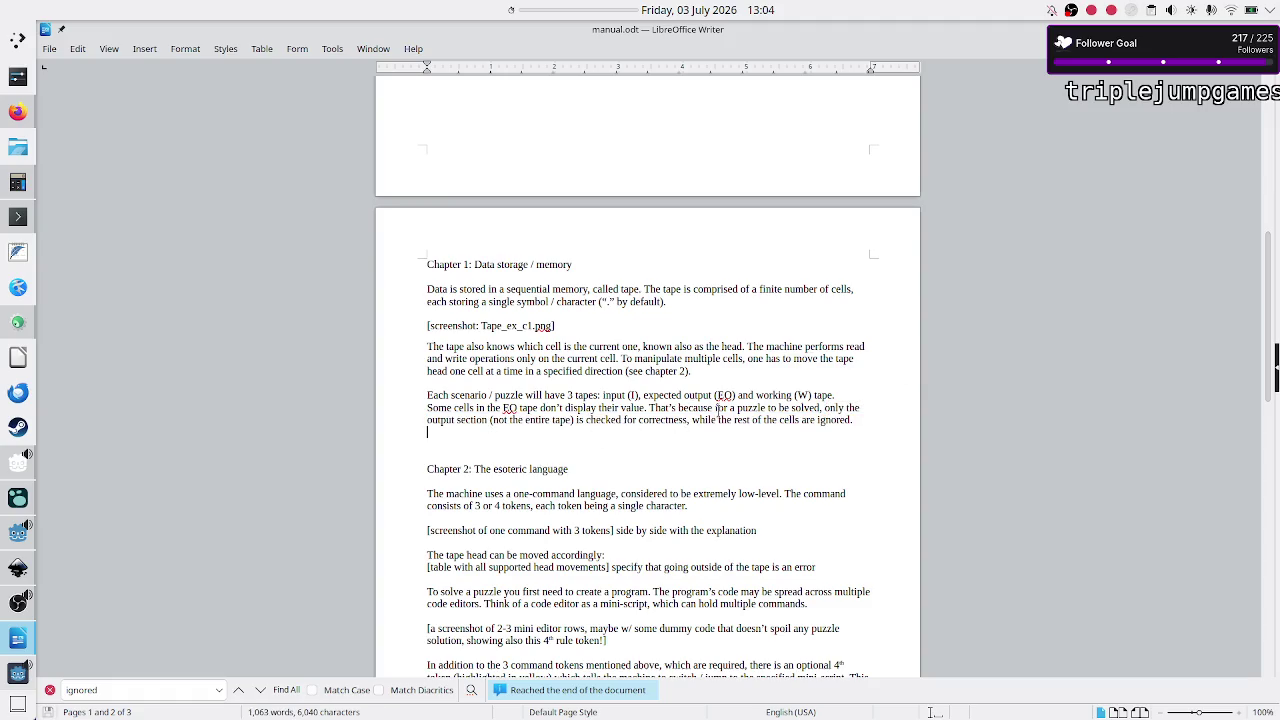
pyautogui.scroll(-15, 718, 410)
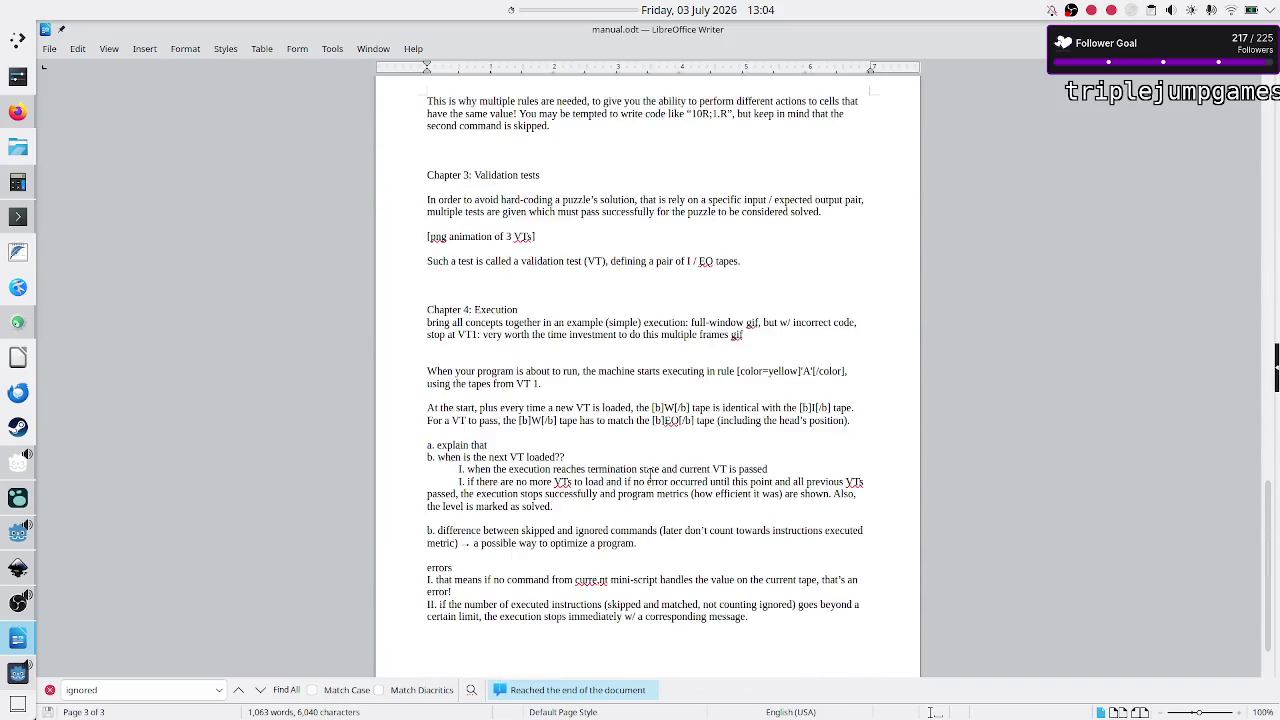
pyautogui.scroll(-2, 650, 476)
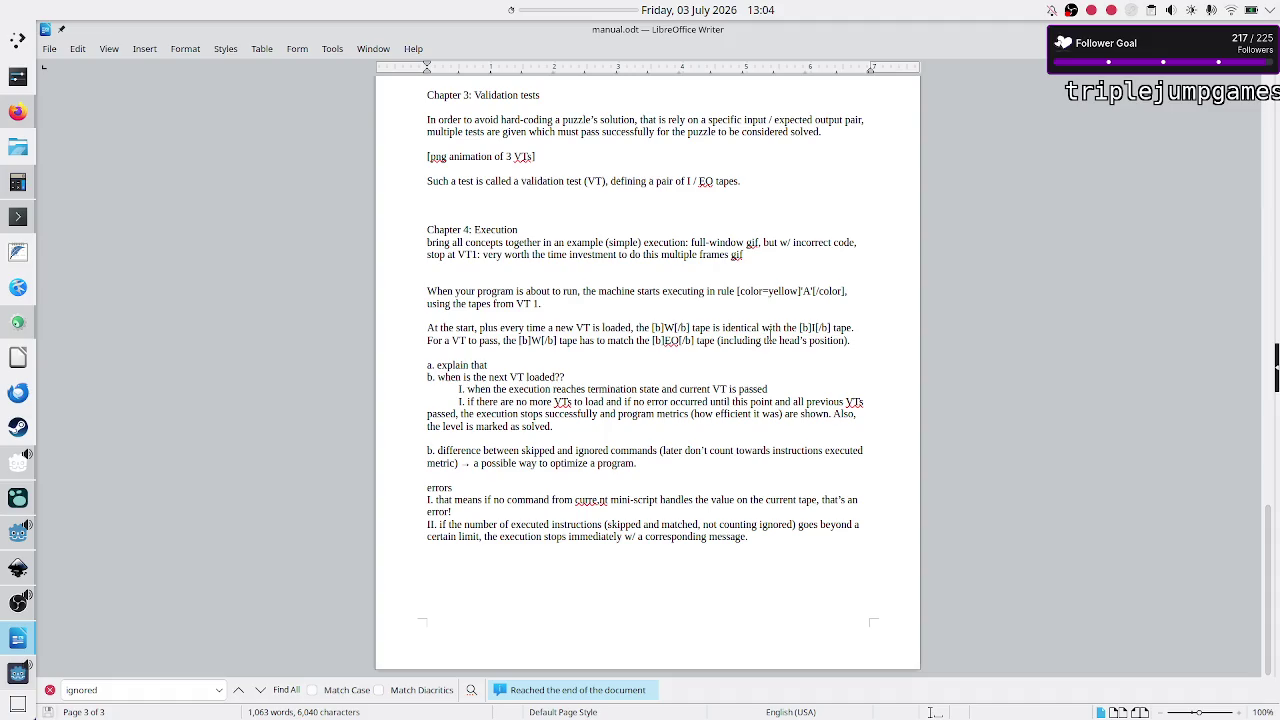
pyautogui.press('Return')
pyautogui.press('Return')
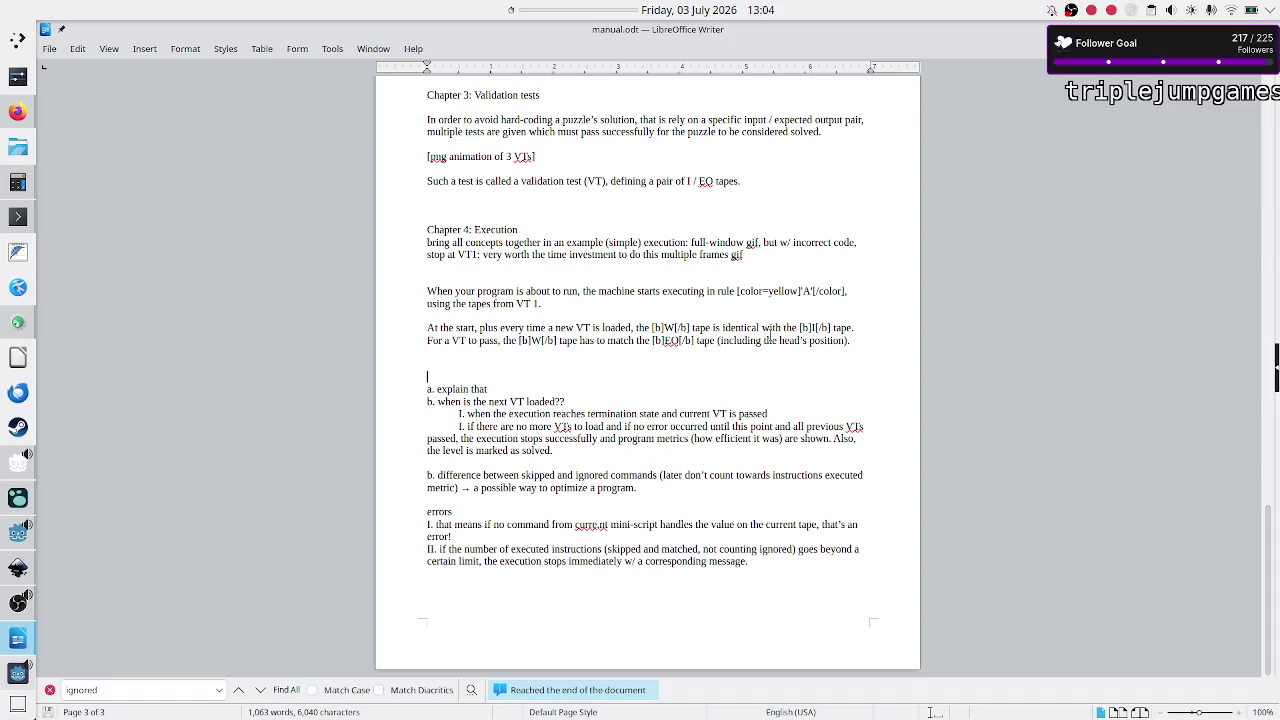
pyautogui.hotkey('ctrl', 'v')
# Step: Mark the EO tape markup in the 'For a VT to pass' sentence
pyautogui.press('Up')
pyautogui.press('Right')
pyautogui.press('Right')
pyautogui.press('Right')
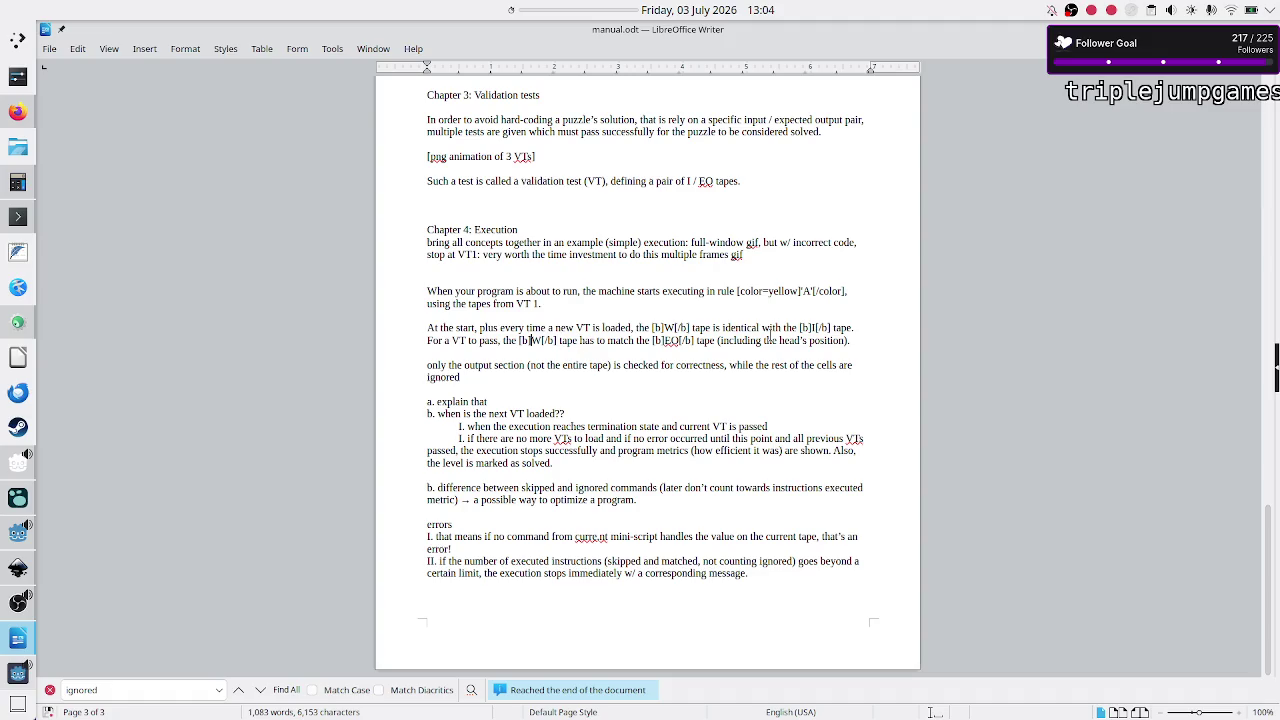
pyautogui.moveTo(664, 340); pyautogui.dragTo(706, 341)
pyautogui.click(705, 341)
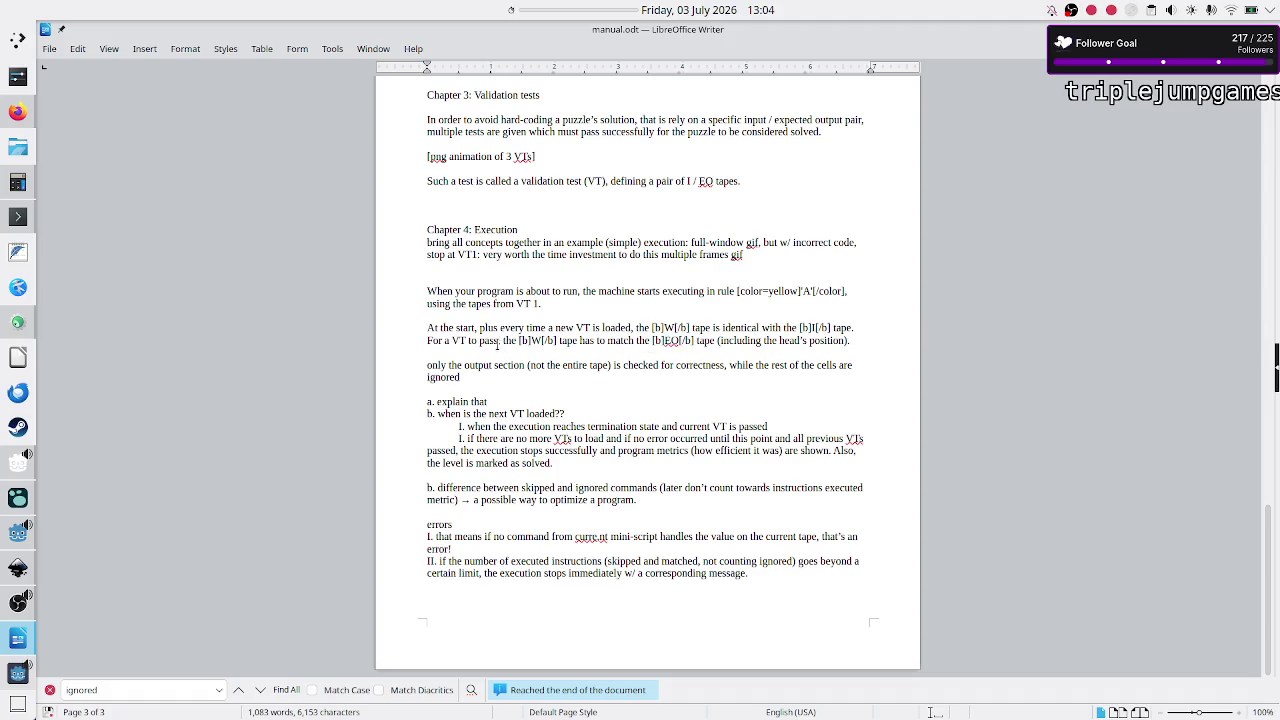